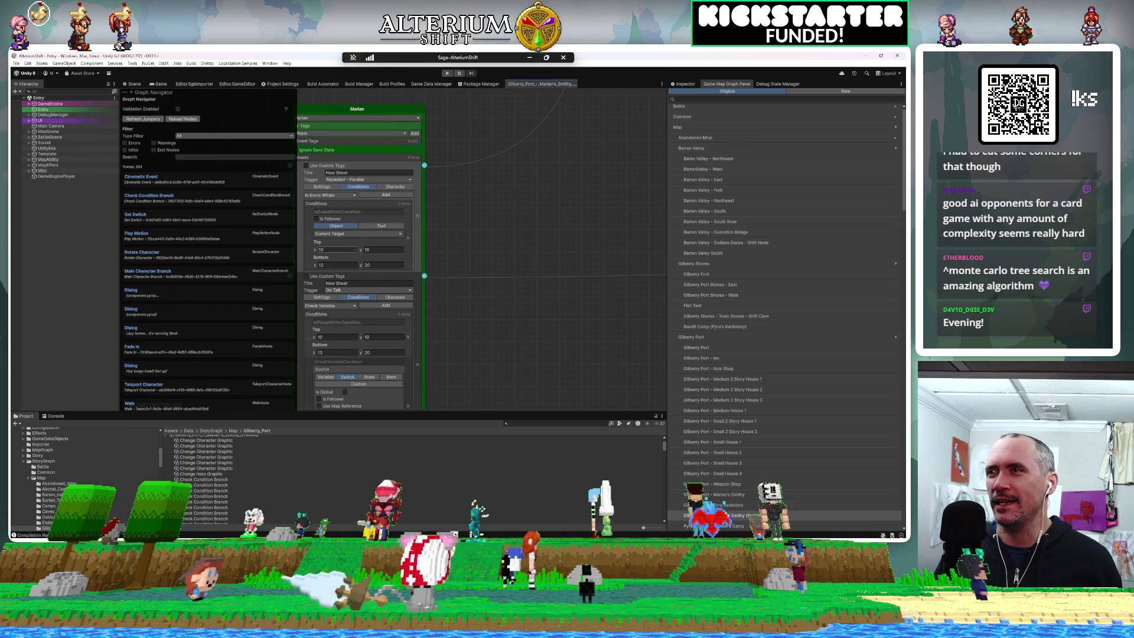
Step: Set the Marian condition's Top y to 17 and Bottom corner to 13, 21, then start play mode
{"action": "left_click", "coordinate": [383, 249]}
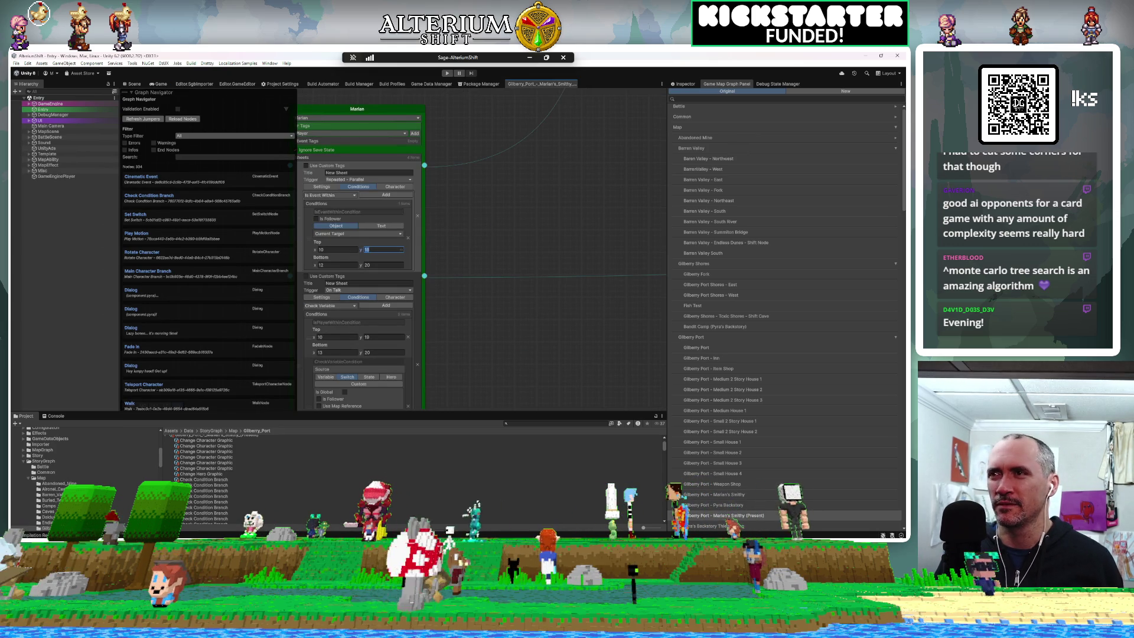
{"action": "type", "text": "17"}
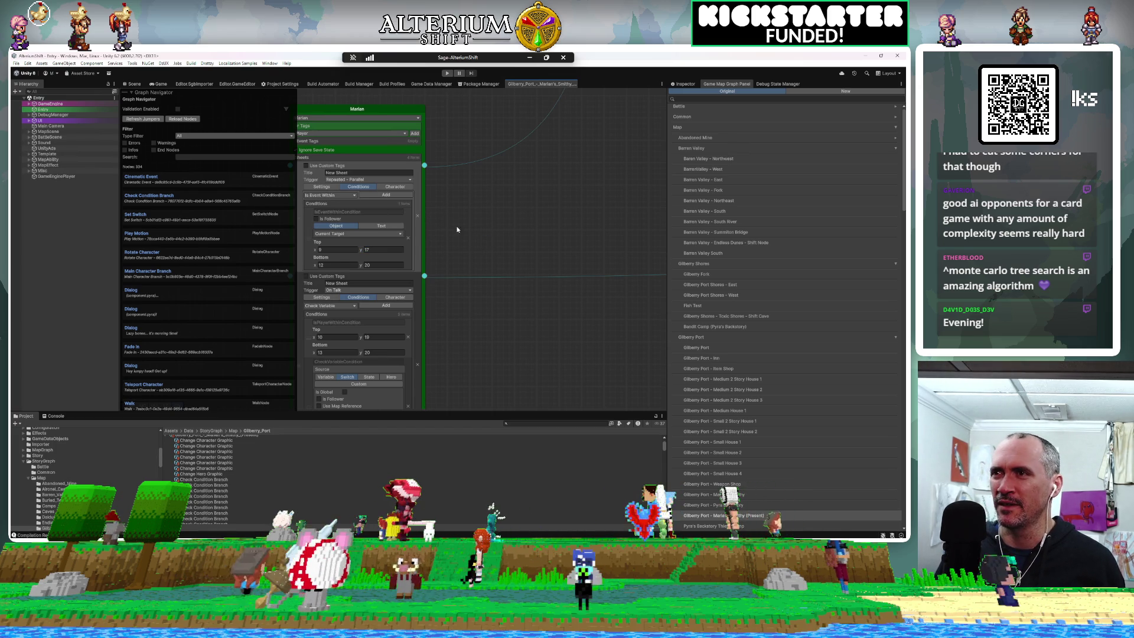
{"action": "left_click", "coordinate": [378, 265]}
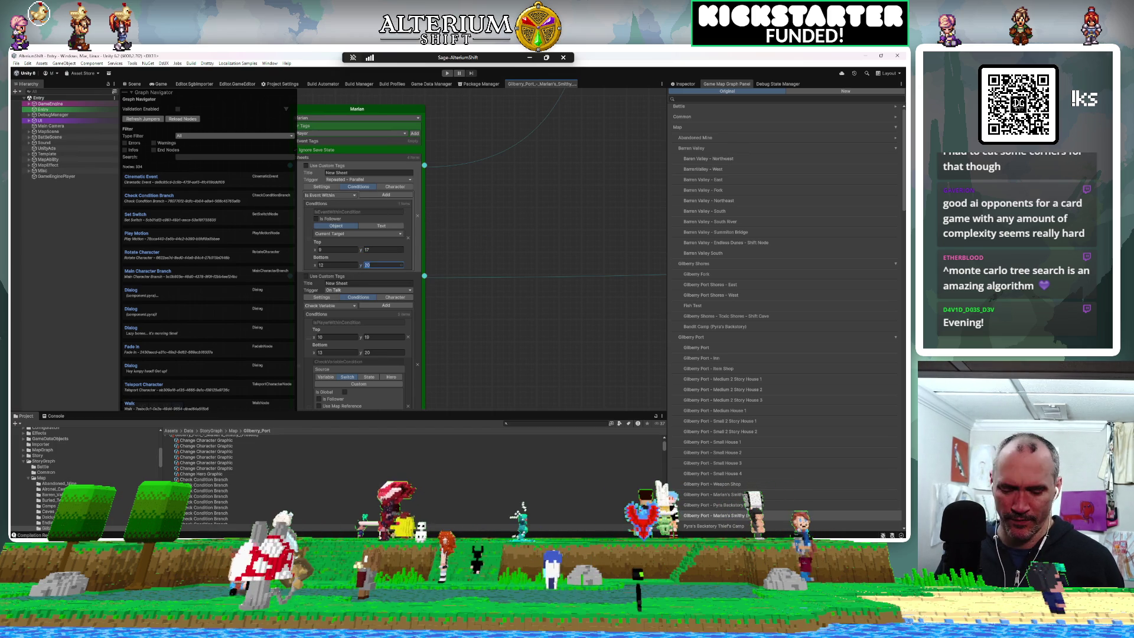
{"action": "key", "text": "BackSpace"}
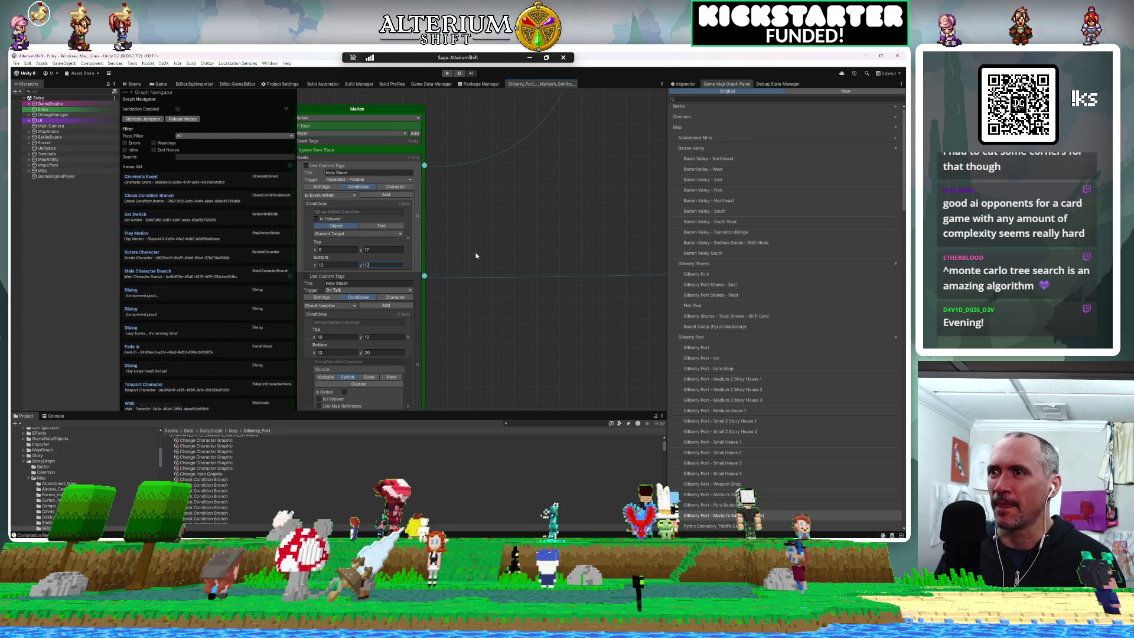
{"action": "left_click", "coordinate": [329, 266]}
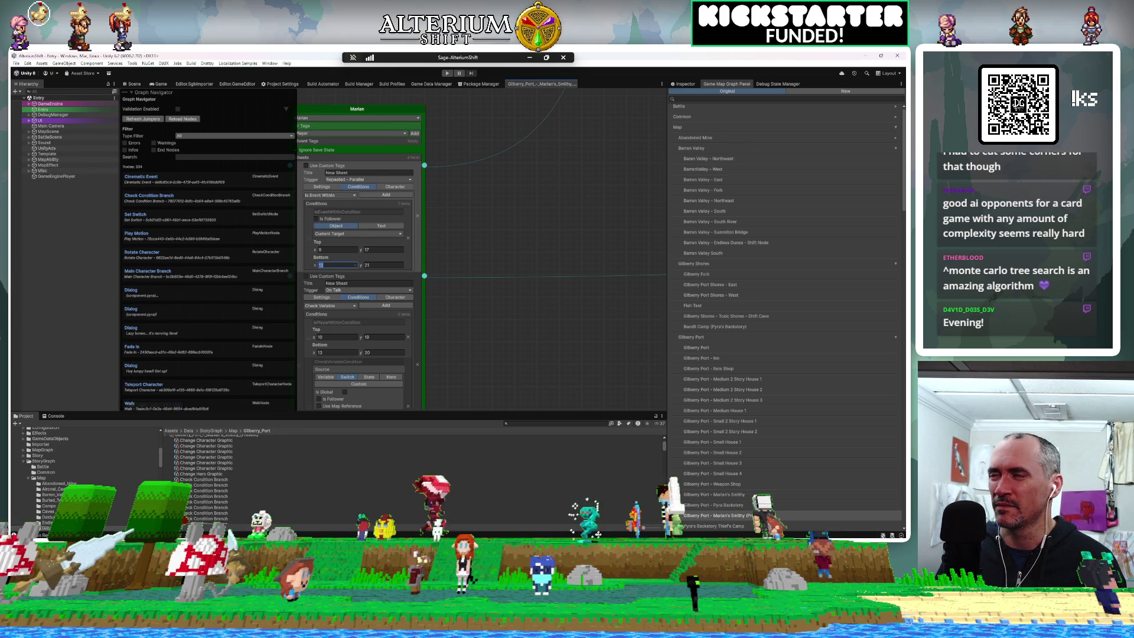
{"action": "type", "text": "1"}
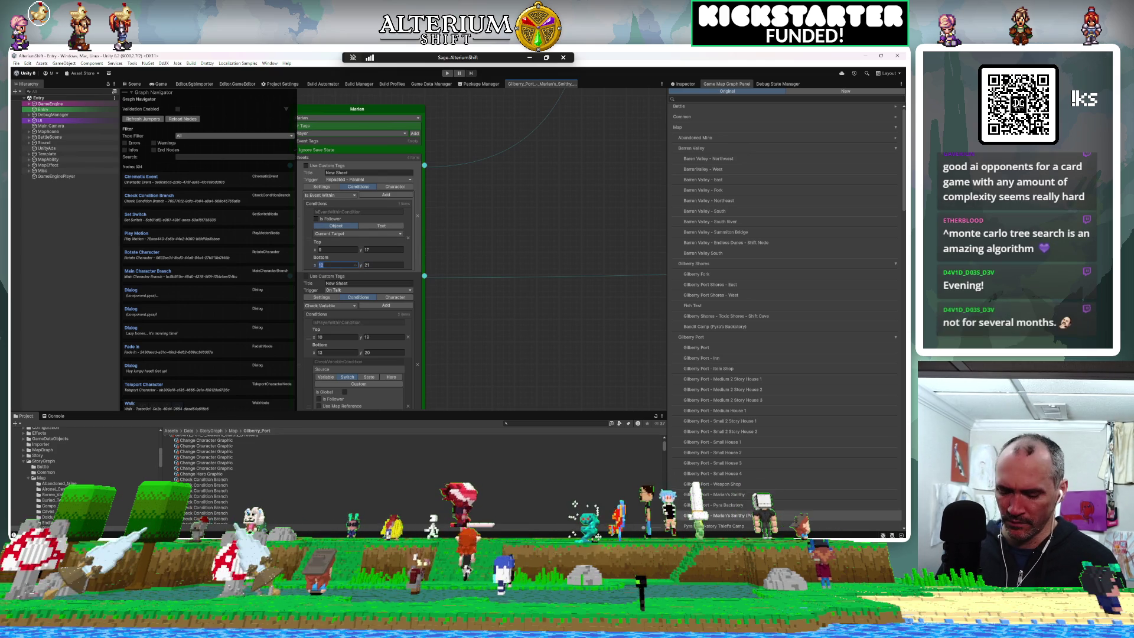
{"action": "type", "text": "3"}
{"action": "key", "text": "Return"}
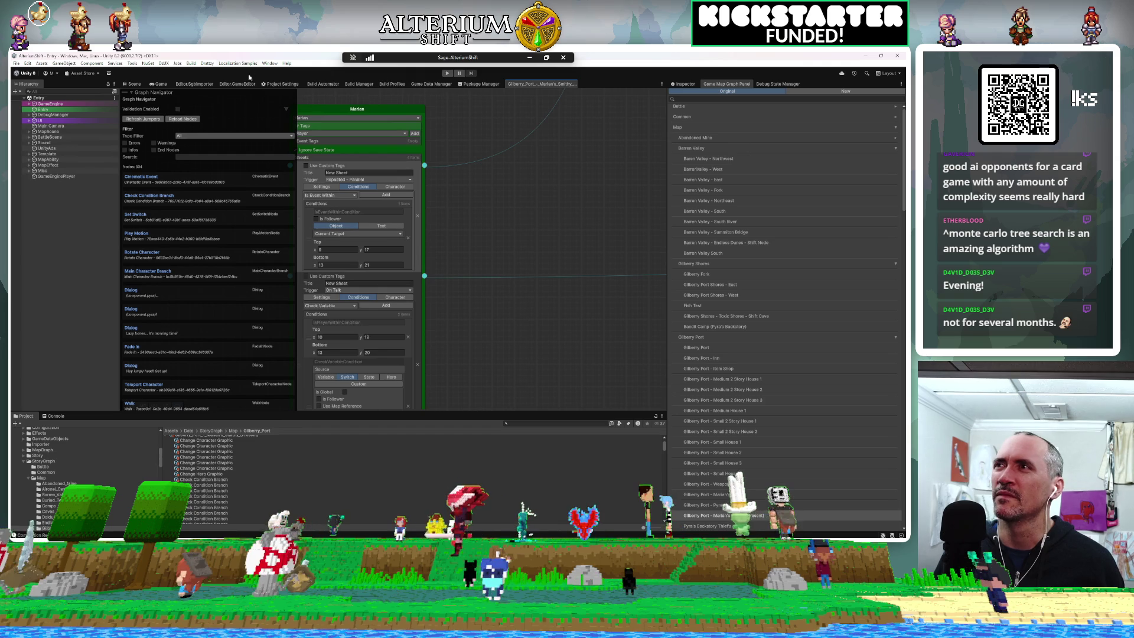
{"action": "key", "text": "ctrl+p"}
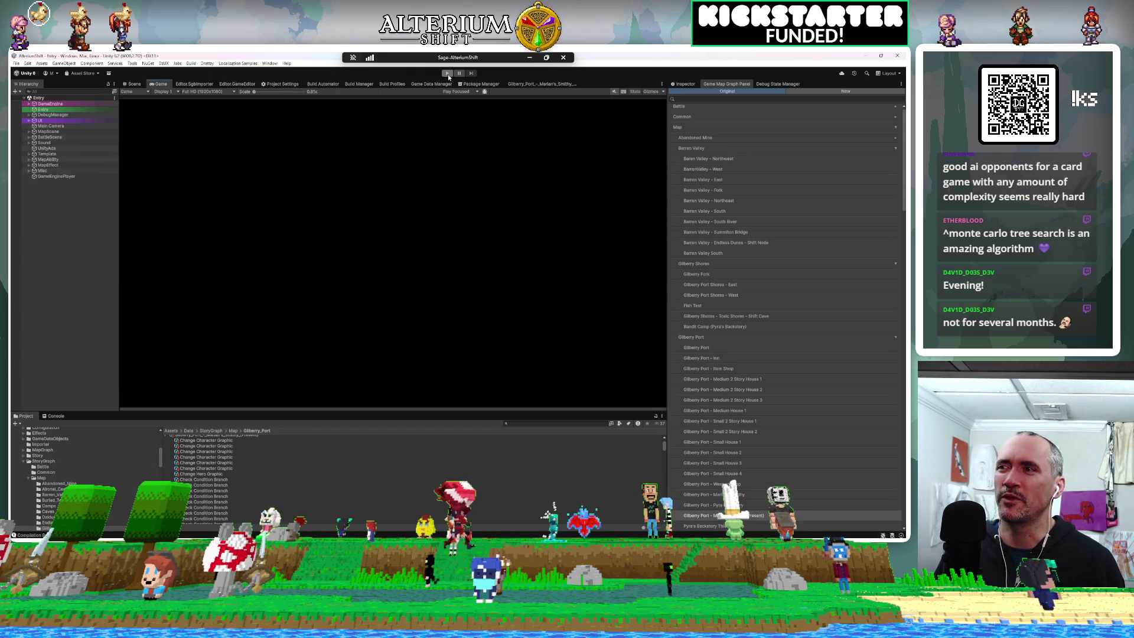
Step: Clear the console messages and start the game running
{"action": "left_click", "coordinate": [57, 416]}
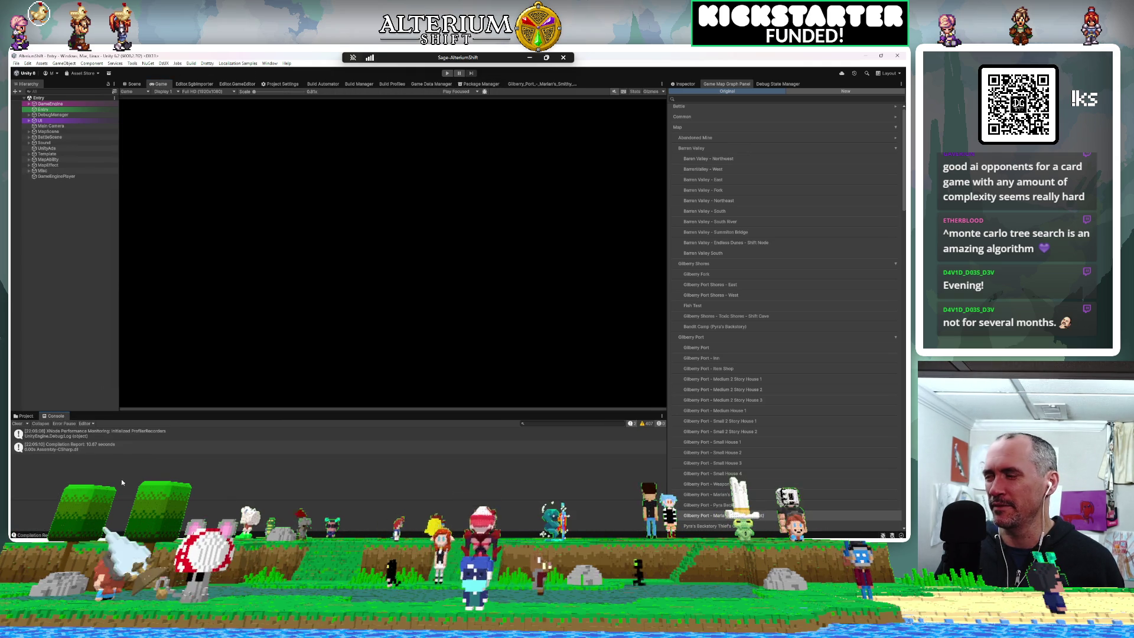
{"action": "left_click", "coordinate": [17, 424]}
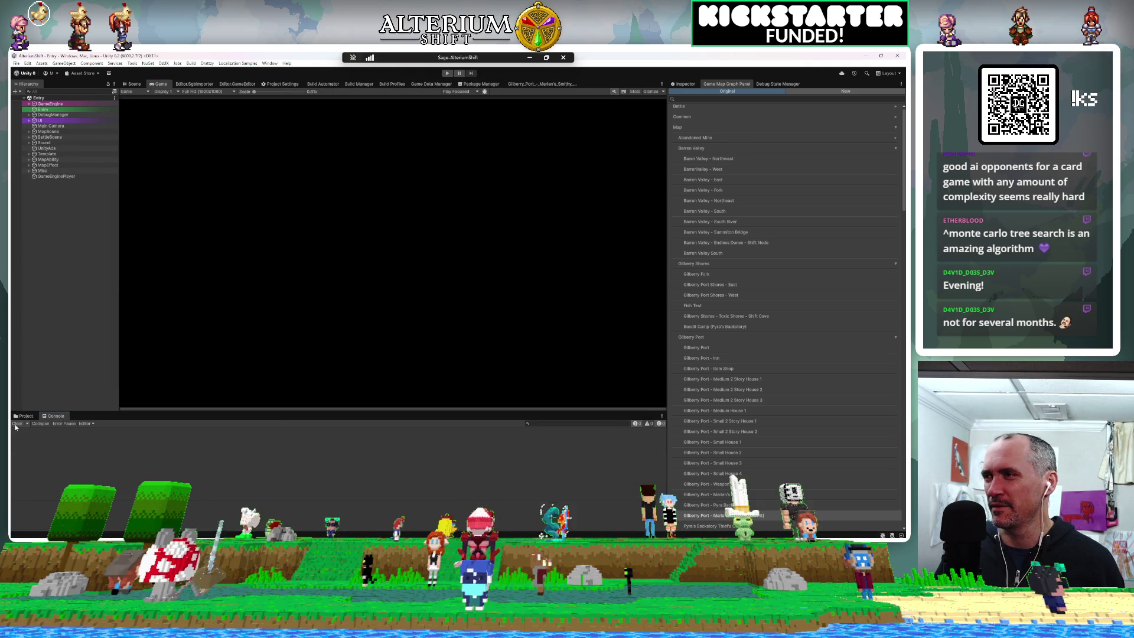
{"action": "left_click", "coordinate": [448, 74]}
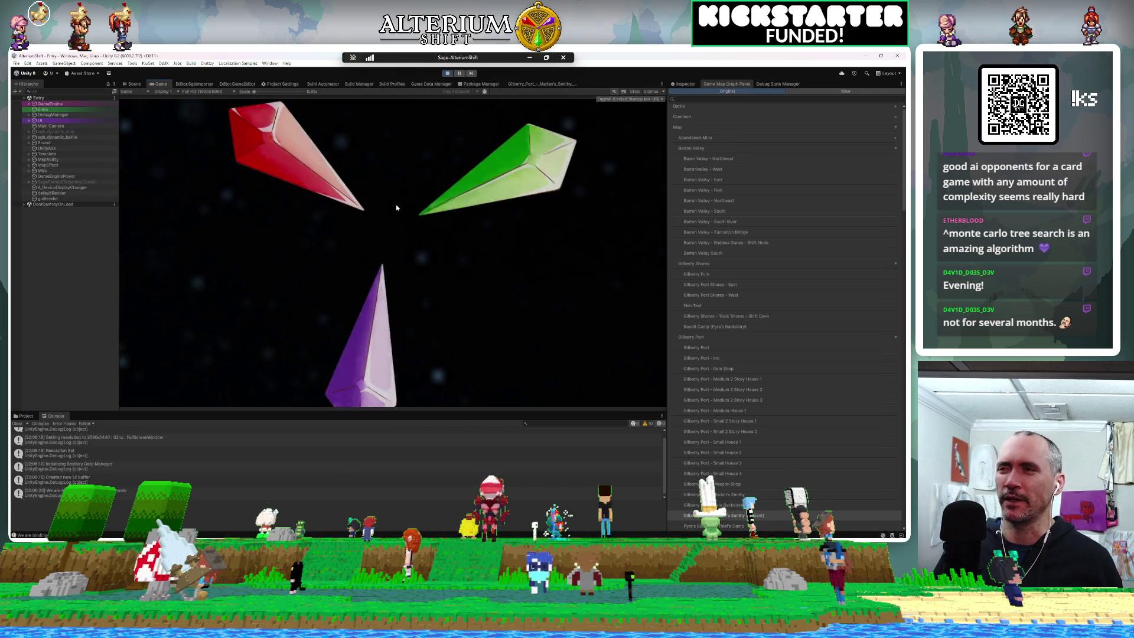
Step: Load the first Gilberry Port save, then return to the Marian's Smithy story graph
{"action": "key", "text": "Return"}
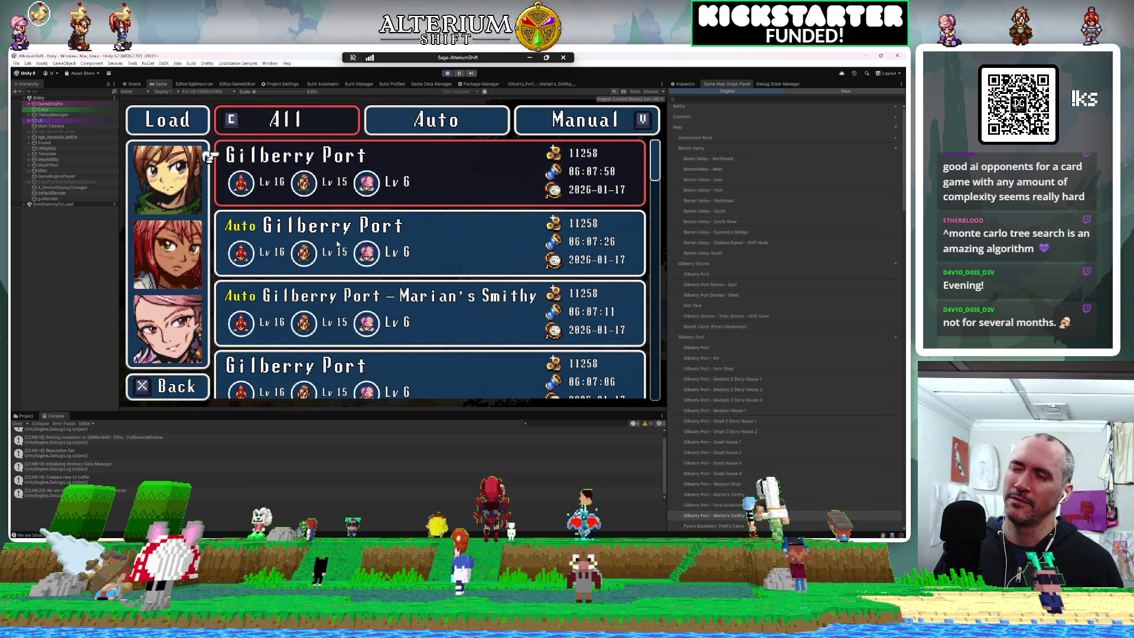
{"action": "key", "text": "z"}
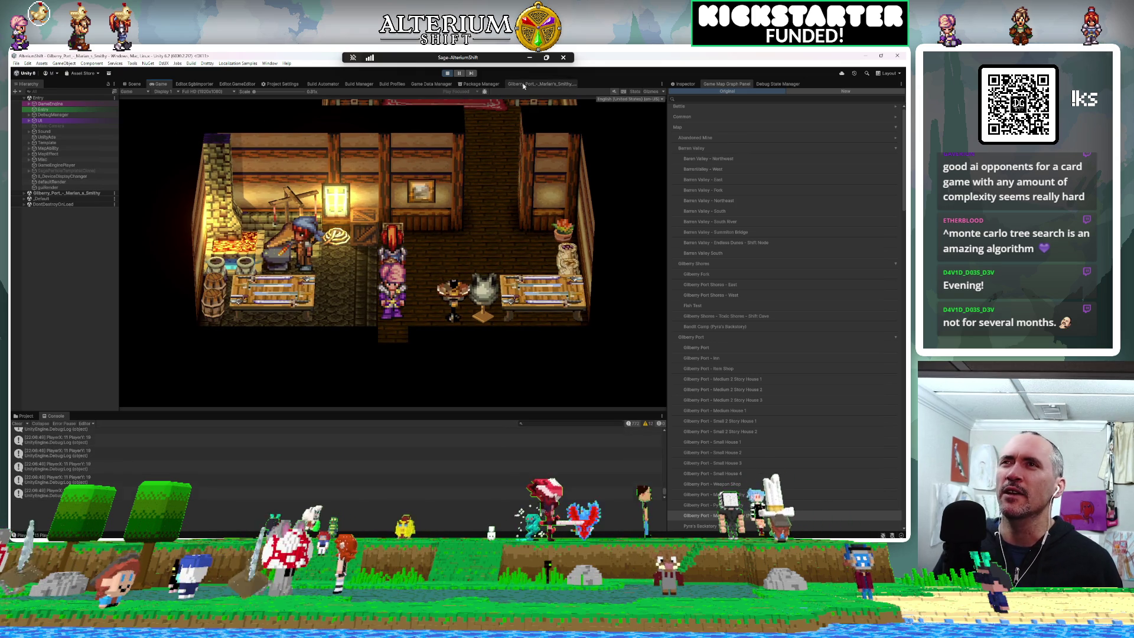
{"action": "left_click", "coordinate": [541, 84]}
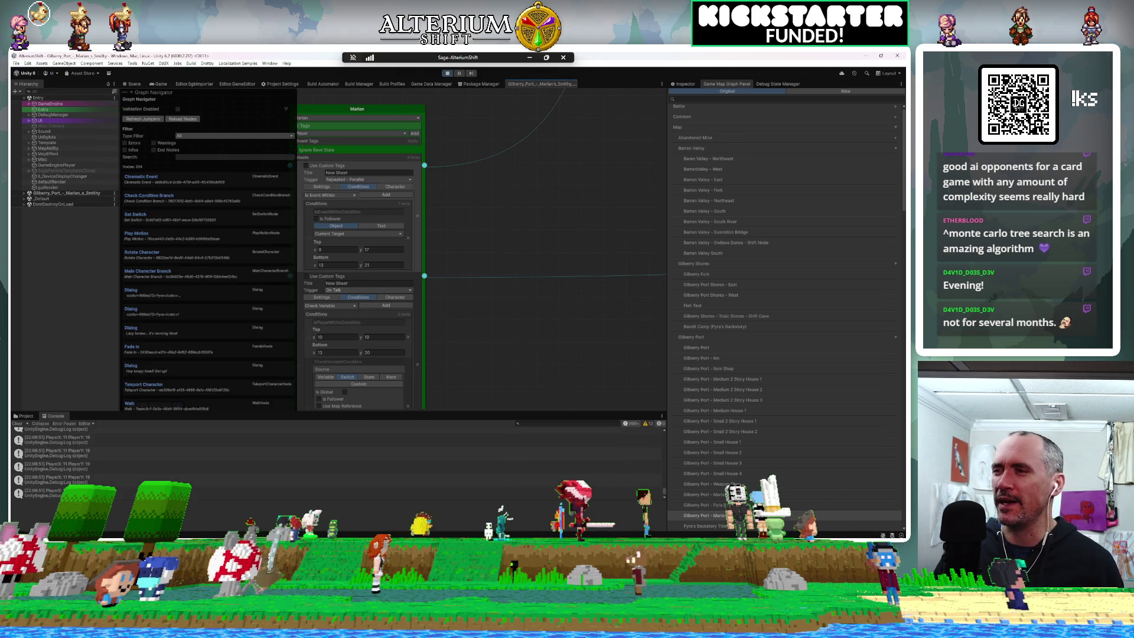
Step: In IsEventWithinCondition.cs, store the copied bounds check in a new 'var result' line
{"action": "key", "text": "alt+Tab"}
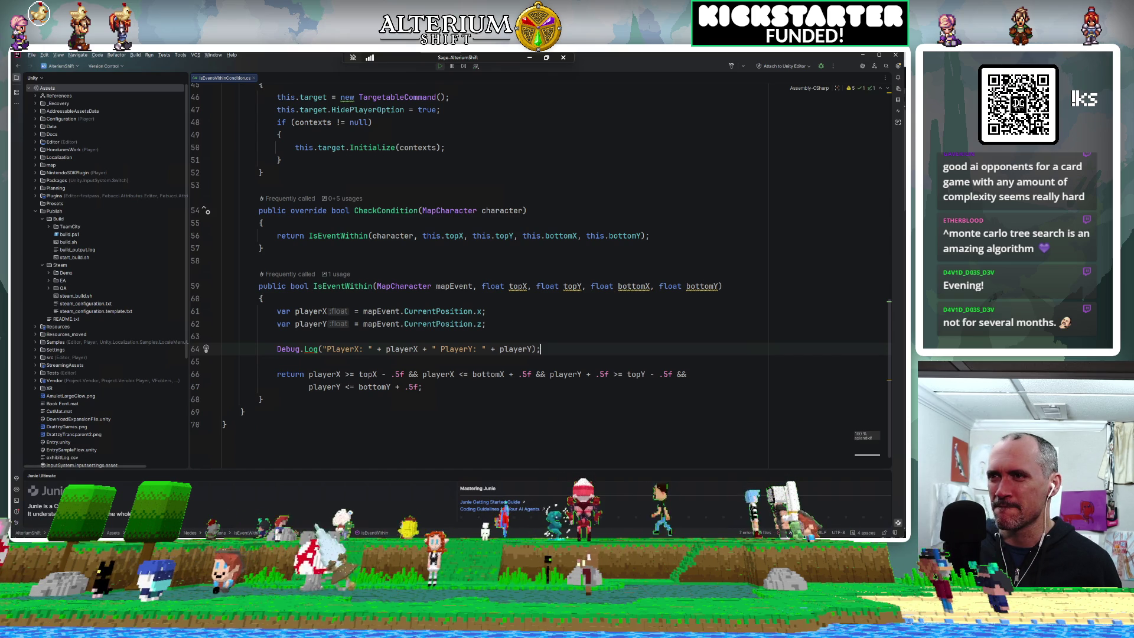
{"action": "mouse_move", "coordinate": [422, 387]}
{"action": "left_mouse_down"}
{"action": "mouse_move", "coordinate": [308, 387]}
{"action": "mouse_move", "coordinate": [308, 373]}
{"action": "left_mouse_up"}
{"action": "key", "text": "ctrl+c"}
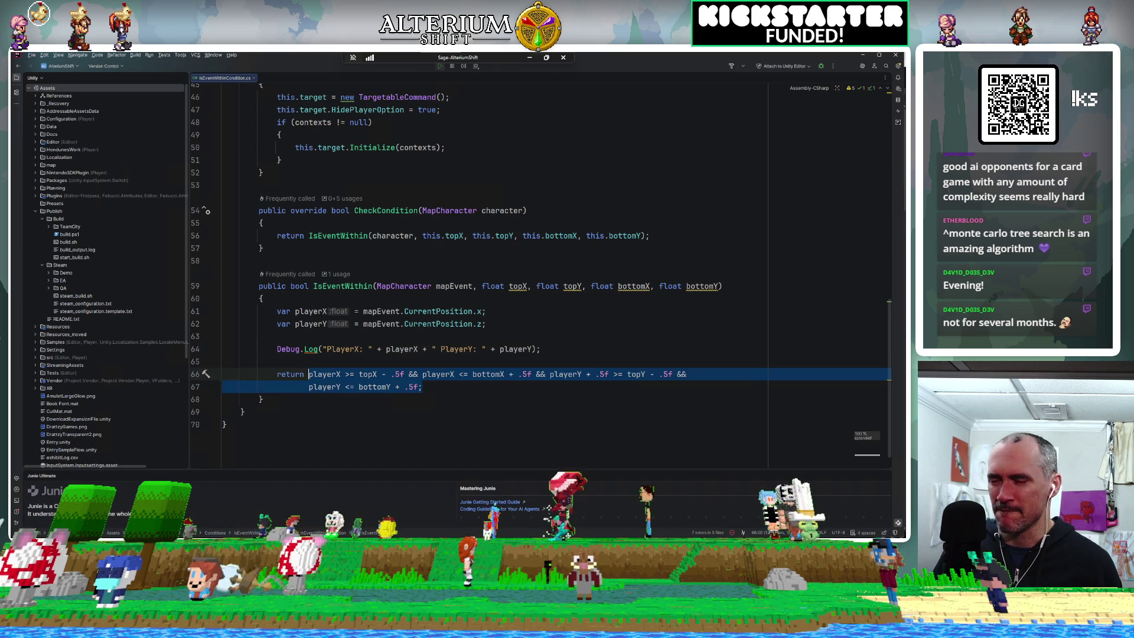
{"action": "left_click", "coordinate": [540, 349]}
{"action": "key", "text": "Return"}
{"action": "type", "text": "var r"}
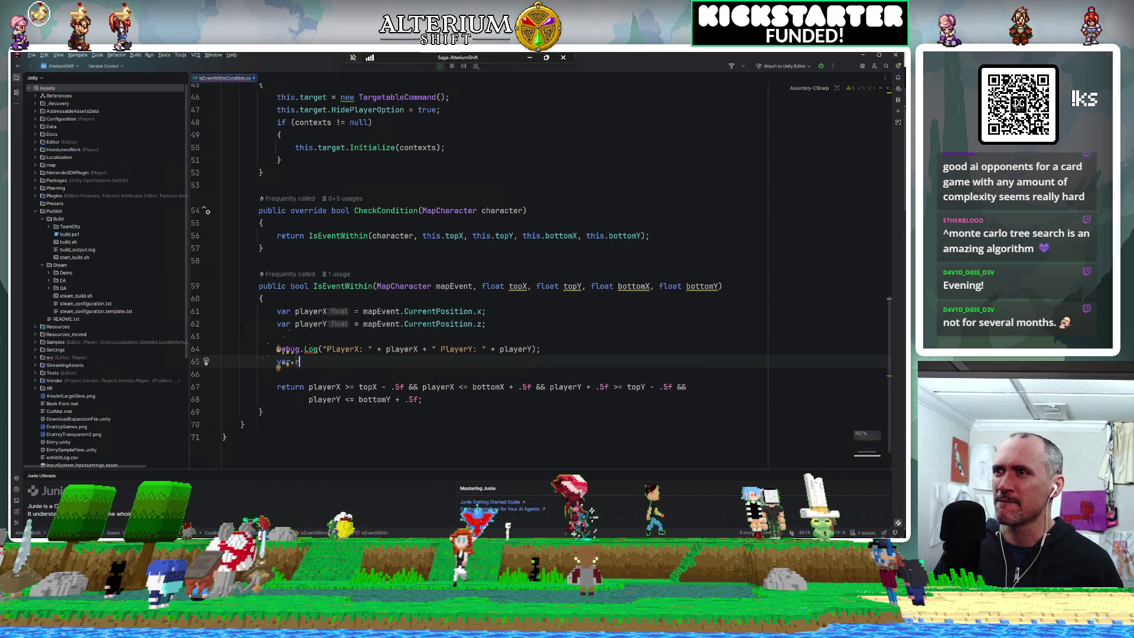
{"action": "type", "text": "esult"}
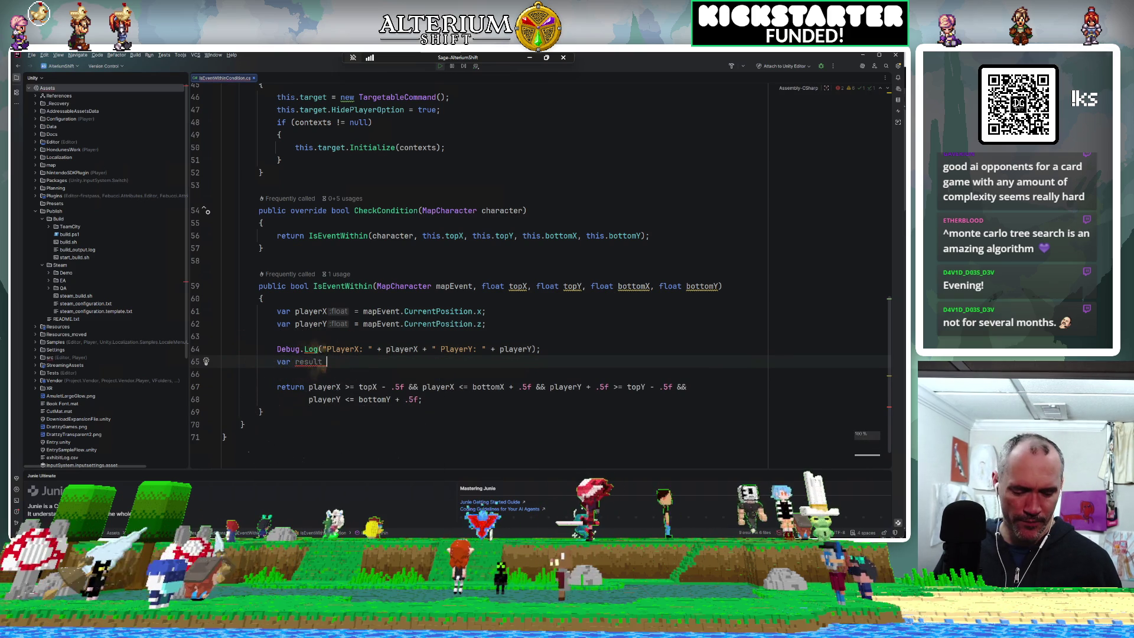
{"action": "type", "text": " ="}
{"action": "key", "text": "ctrl+v"}
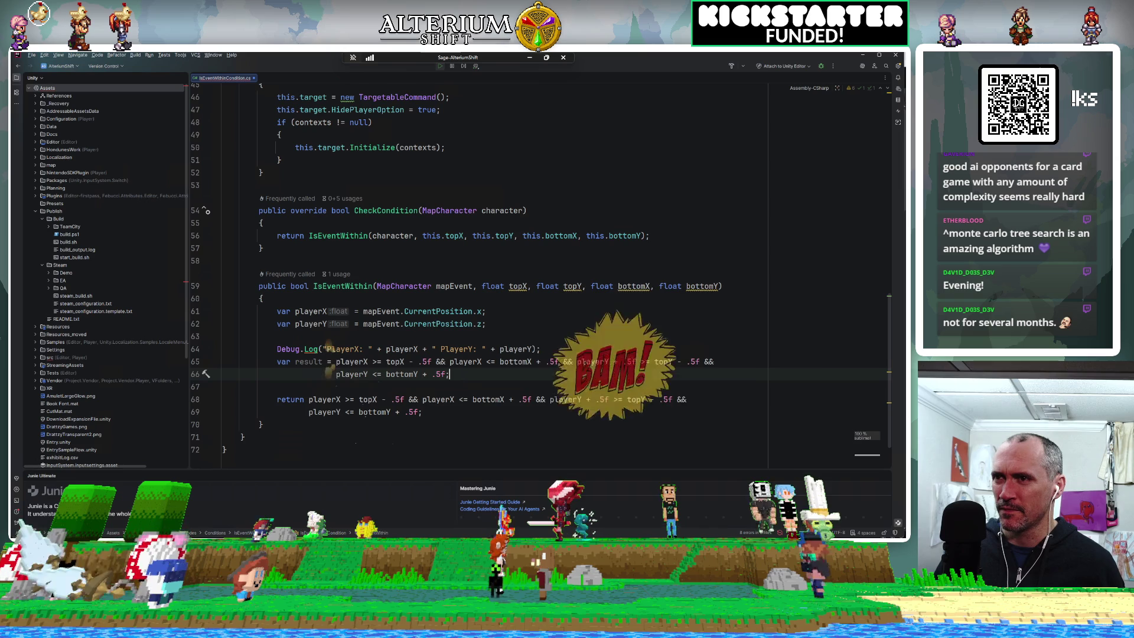
Step: Add Debug.Log("is within: " + result) after the result variable
{"action": "key", "text": "Return"}
{"action": "key", "text": "Return"}
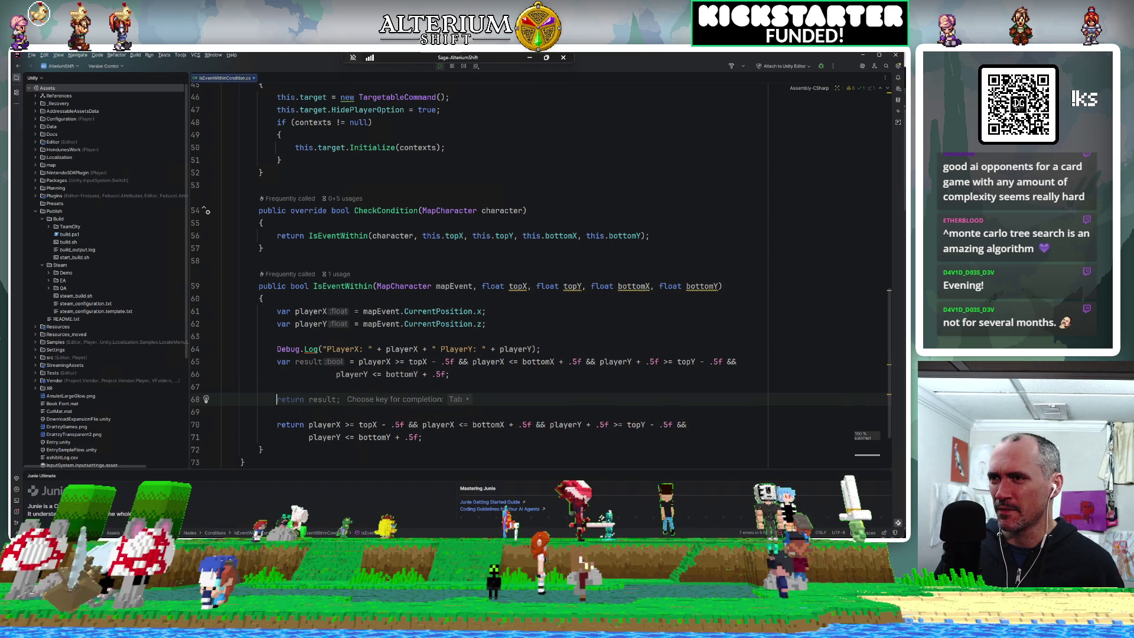
{"action": "type", "text": "Debug"}
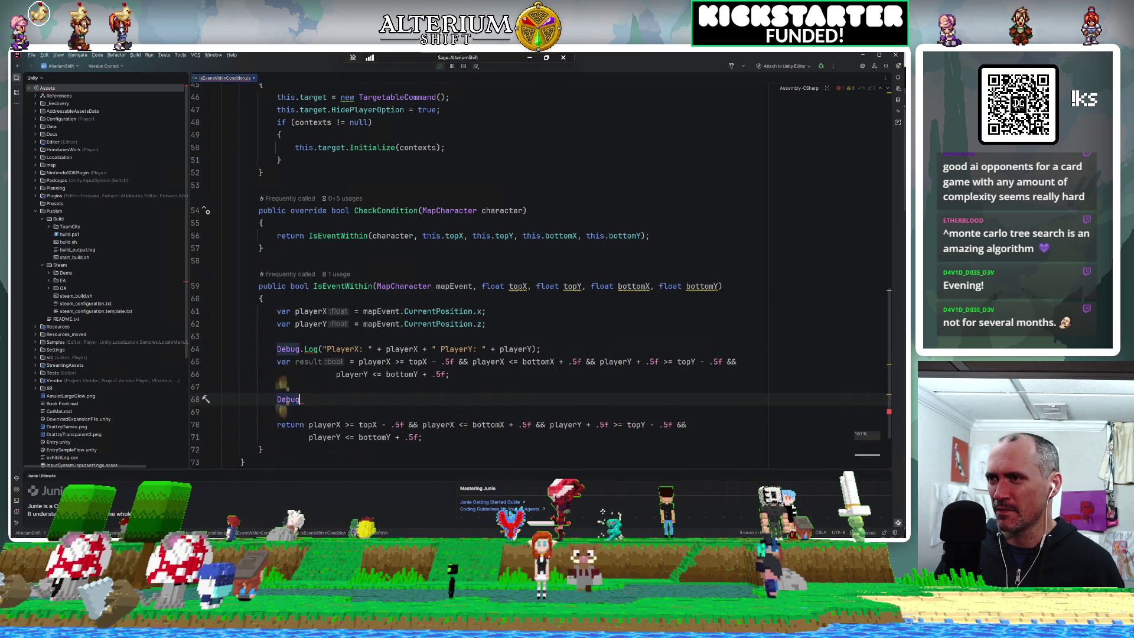
{"action": "type", "text": ".Log"}
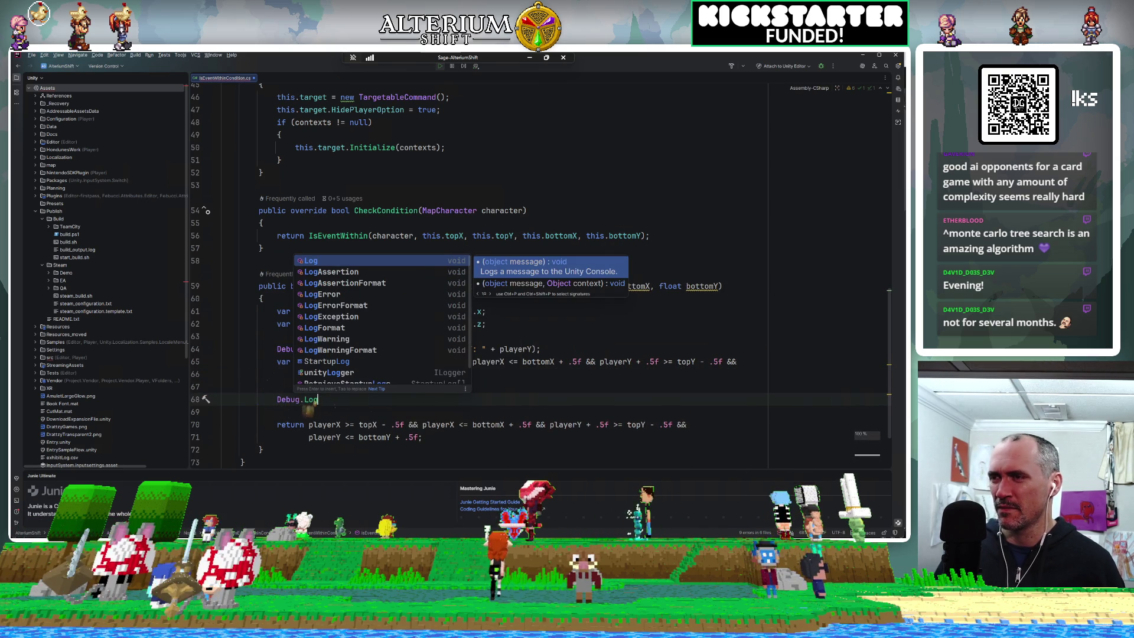
{"action": "key", "text": "Return"}
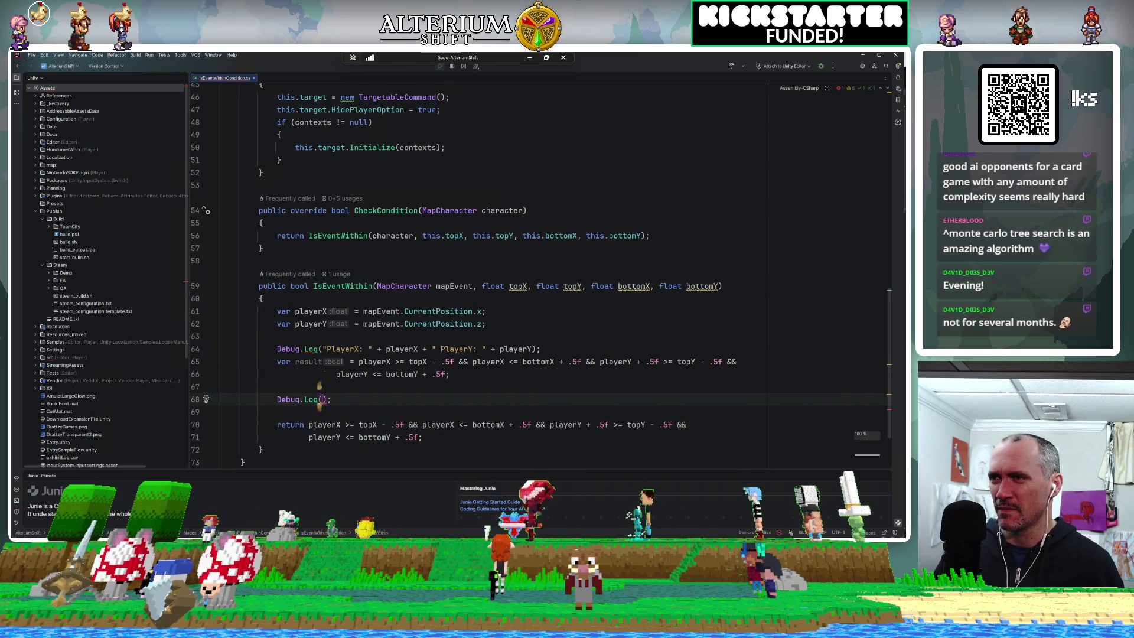
{"action": "type", "text": "\"is within: "}
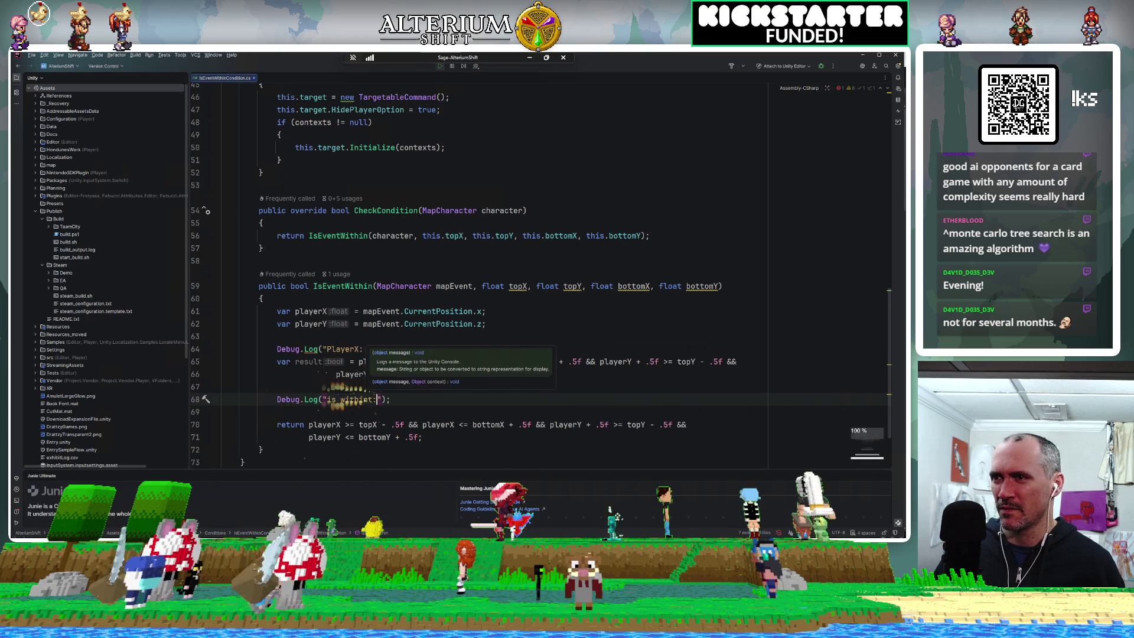
{"action": "type", "text": "\""}
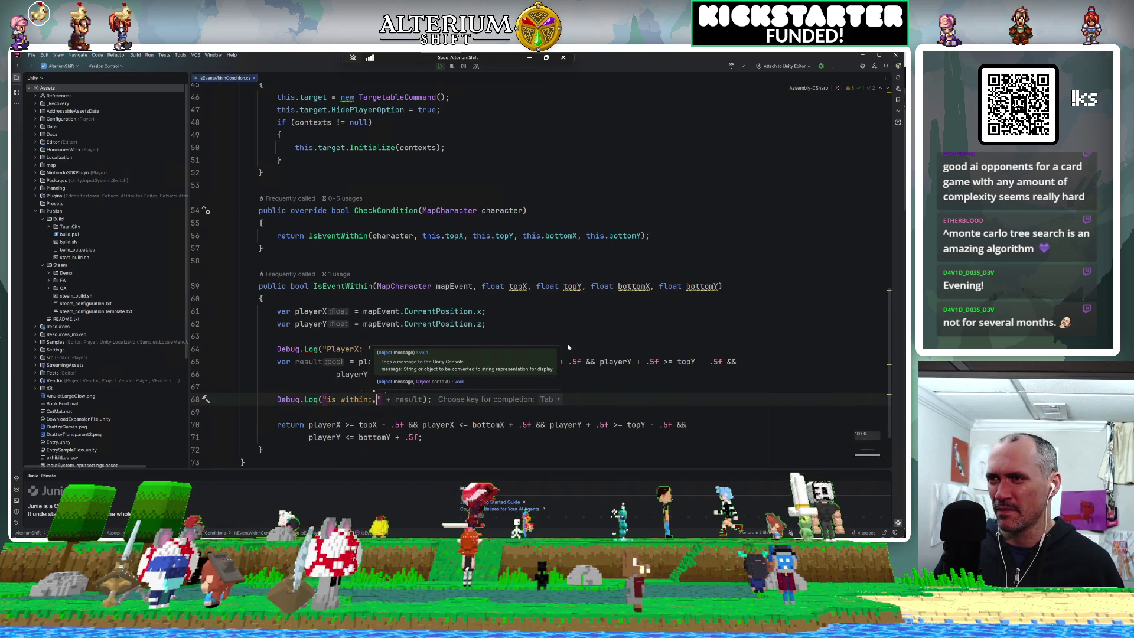
{"action": "key", "text": "Tab"}
Step: Look over the player position and HidePlayerOption lines, then return to Unity
{"action": "left_click", "coordinate": [485, 311]}
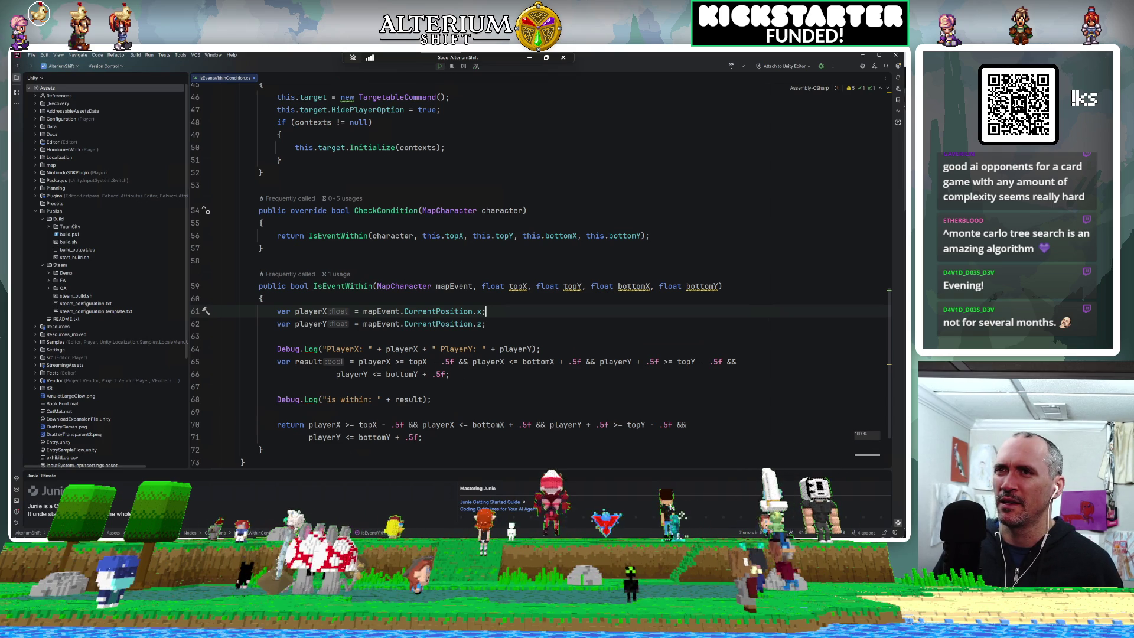
{"action": "scroll", "coordinate": [532, 271], "scroll_direction": "up", "scroll_amount": 6}
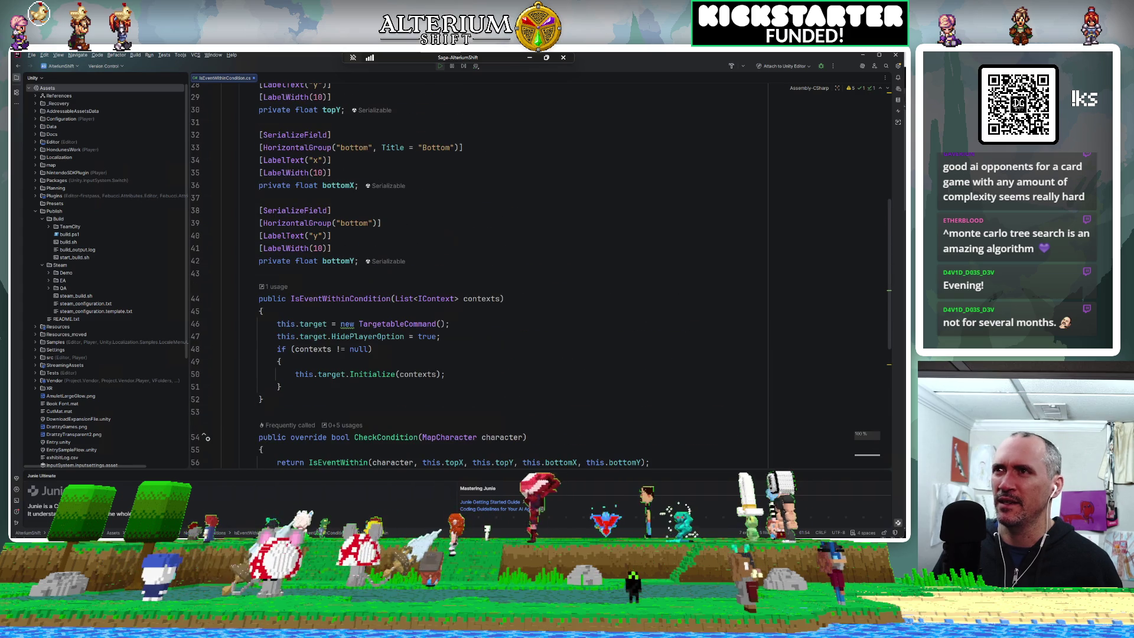
{"action": "scroll", "coordinate": [531, 272], "scroll_direction": "down", "scroll_amount": 2}
{"action": "left_click", "coordinate": [441, 261]}
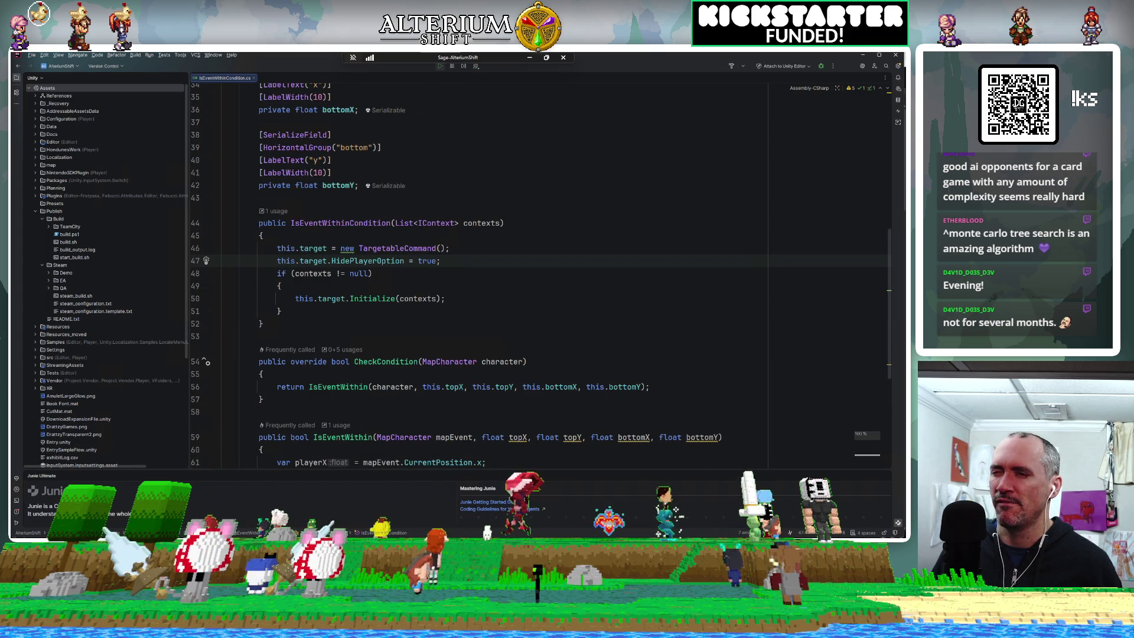
{"action": "key", "text": "alt+Tab"}
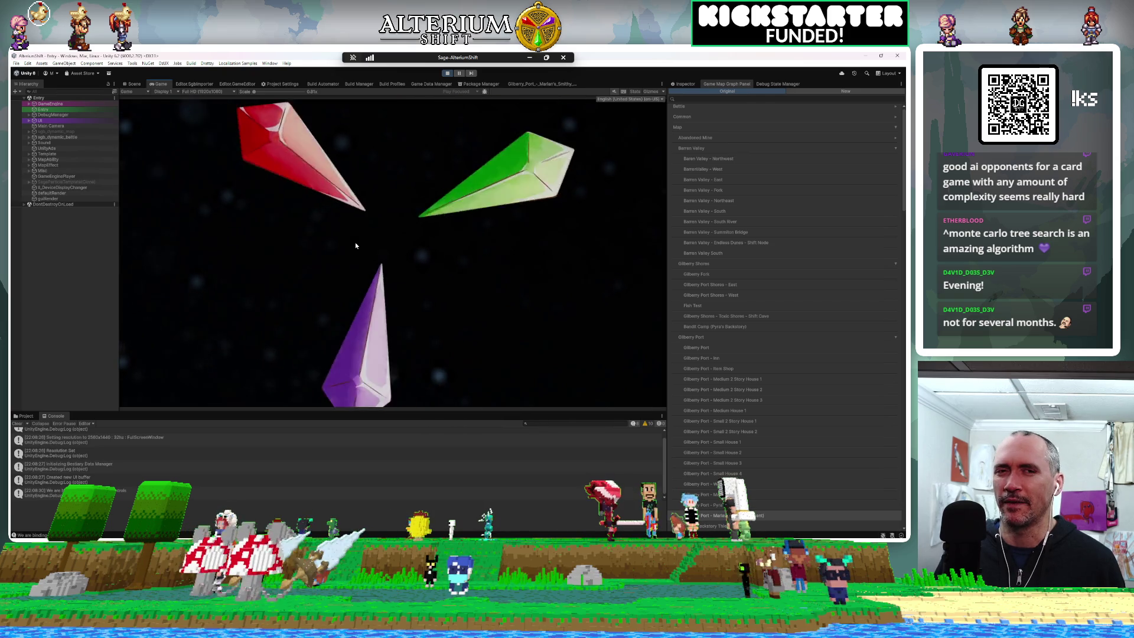
Step: Load the Marian's Smithy save, check the smithy scene, then stop play mode
{"action": "key", "text": "Return"}
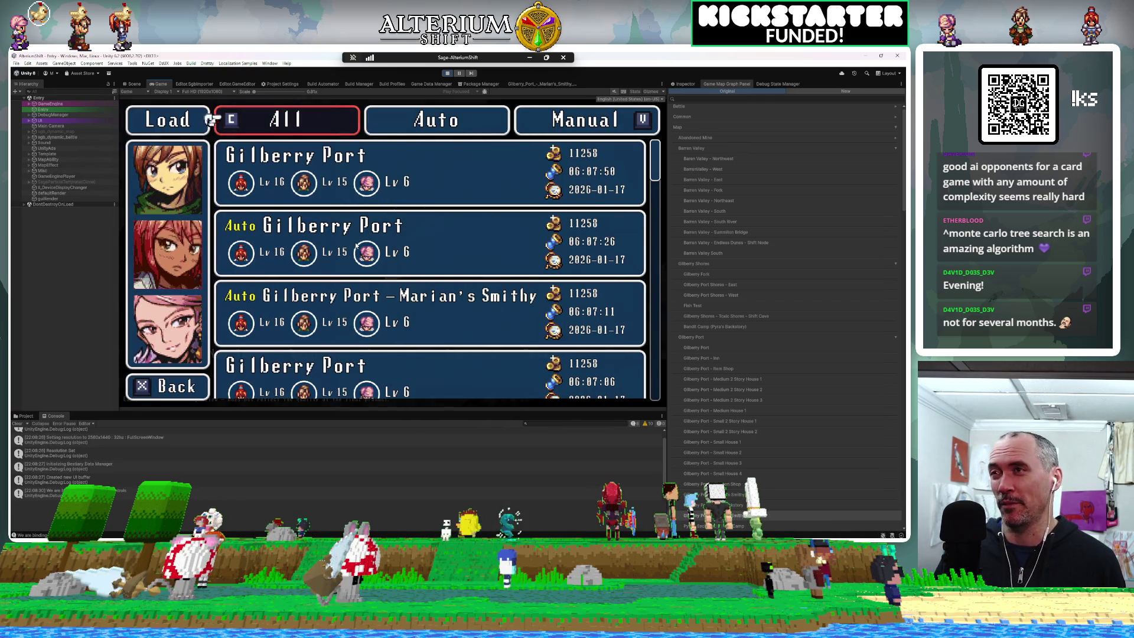
{"action": "key", "text": "Return"}
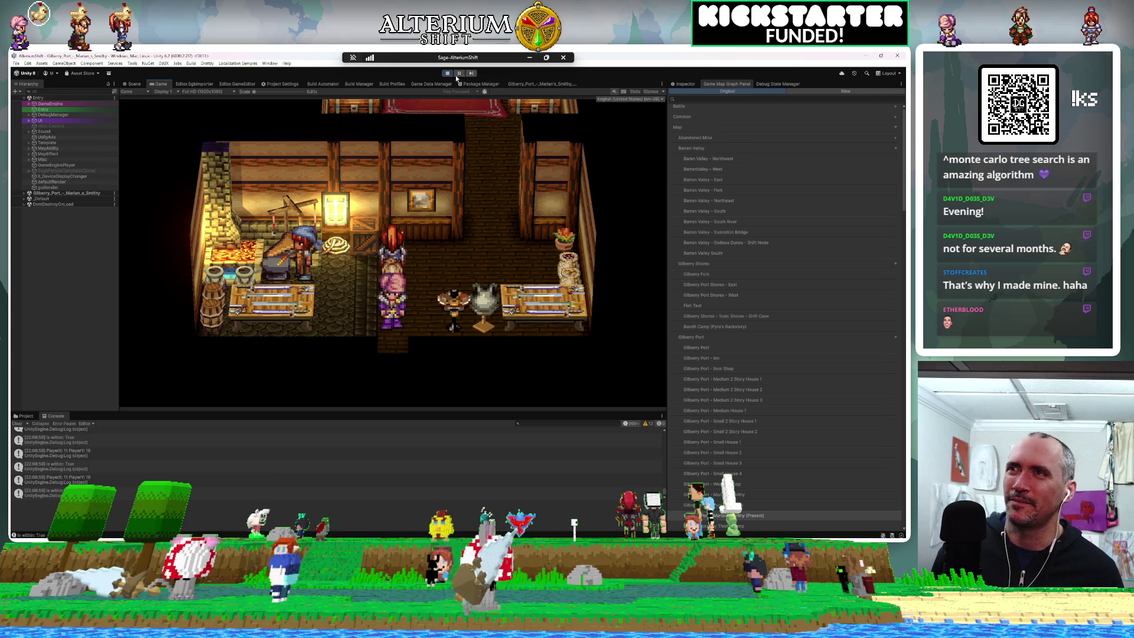
{"action": "left_click", "coordinate": [448, 73]}
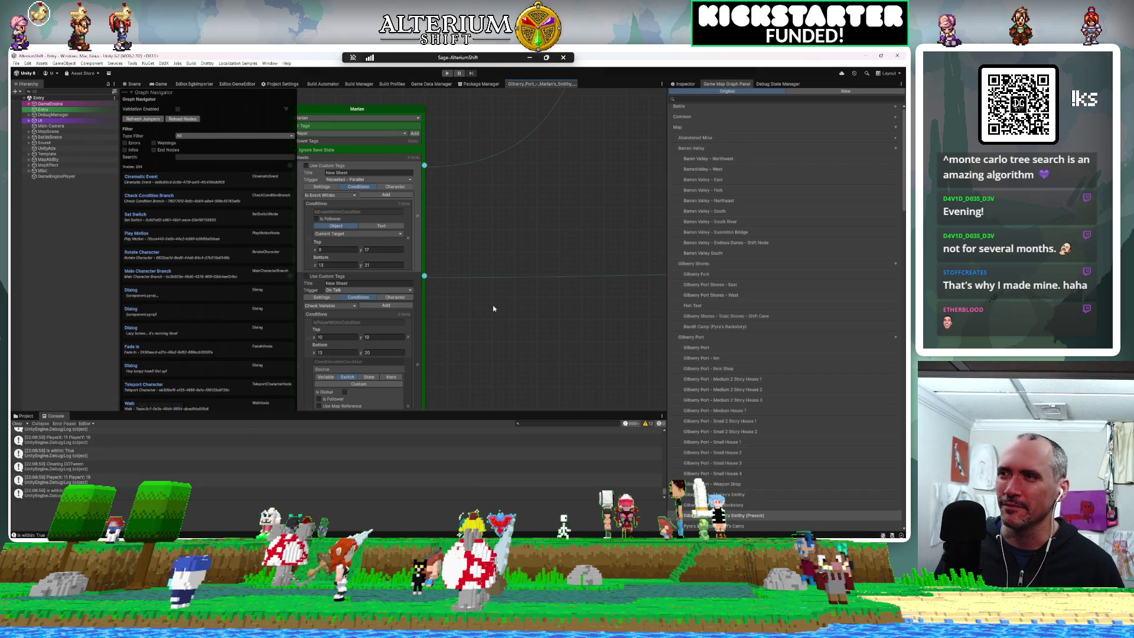
Step: Change the Marian condition's Top x to 10 and Bottom y to 20
{"action": "scroll", "coordinate": [501, 298], "scroll_direction": "down", "scroll_amount": 5}
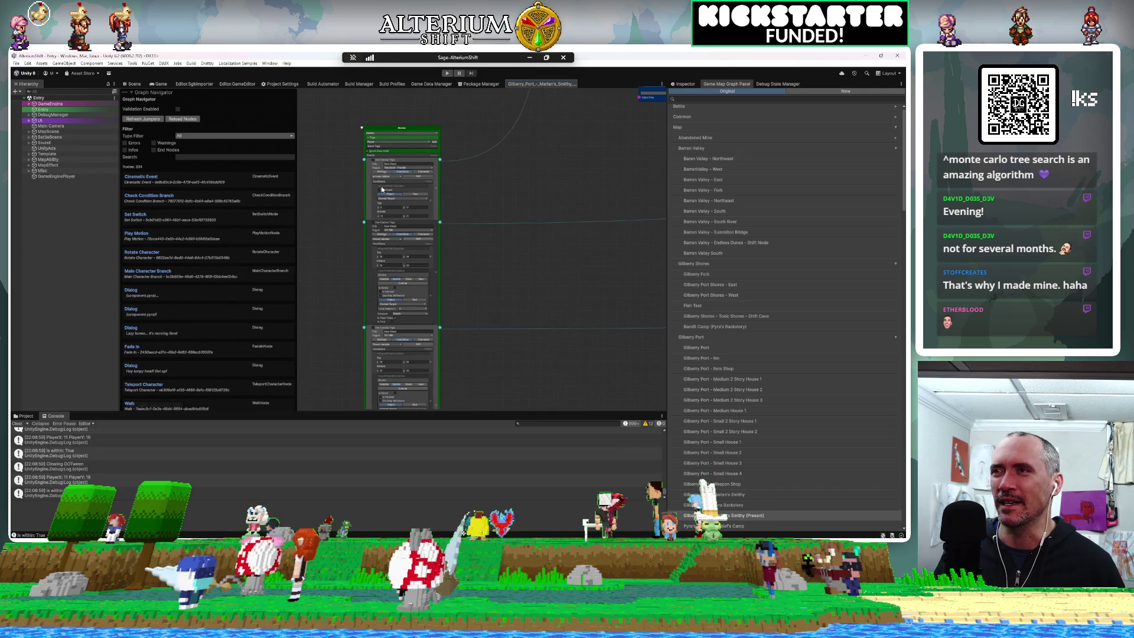
{"action": "scroll", "coordinate": [381, 189], "scroll_direction": "up", "scroll_amount": 4}
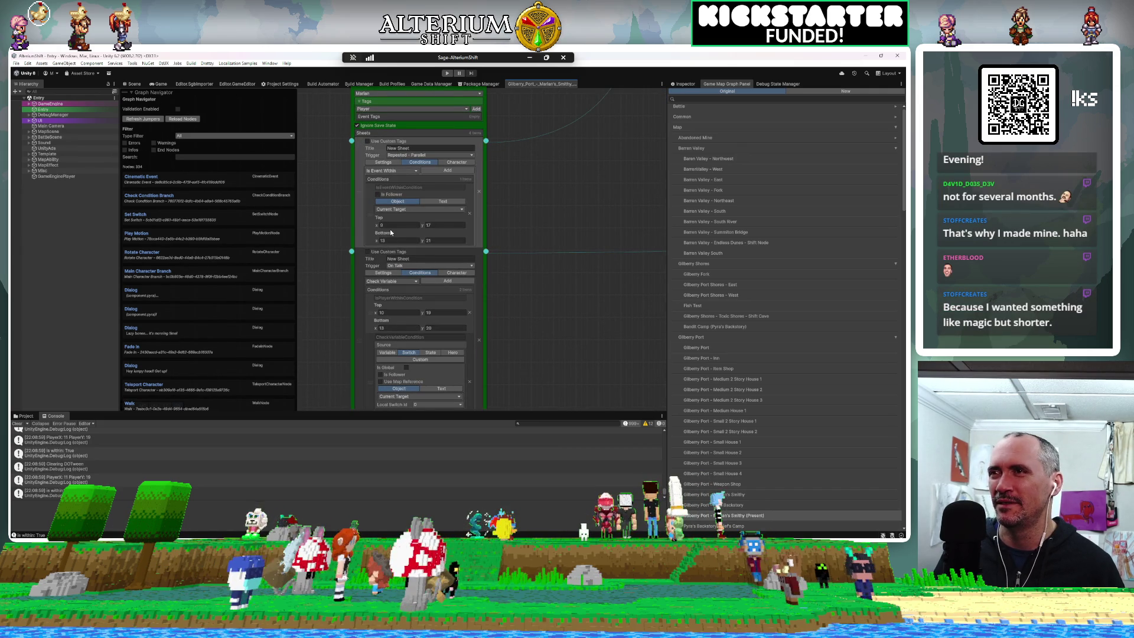
{"action": "type", "text": "0"}
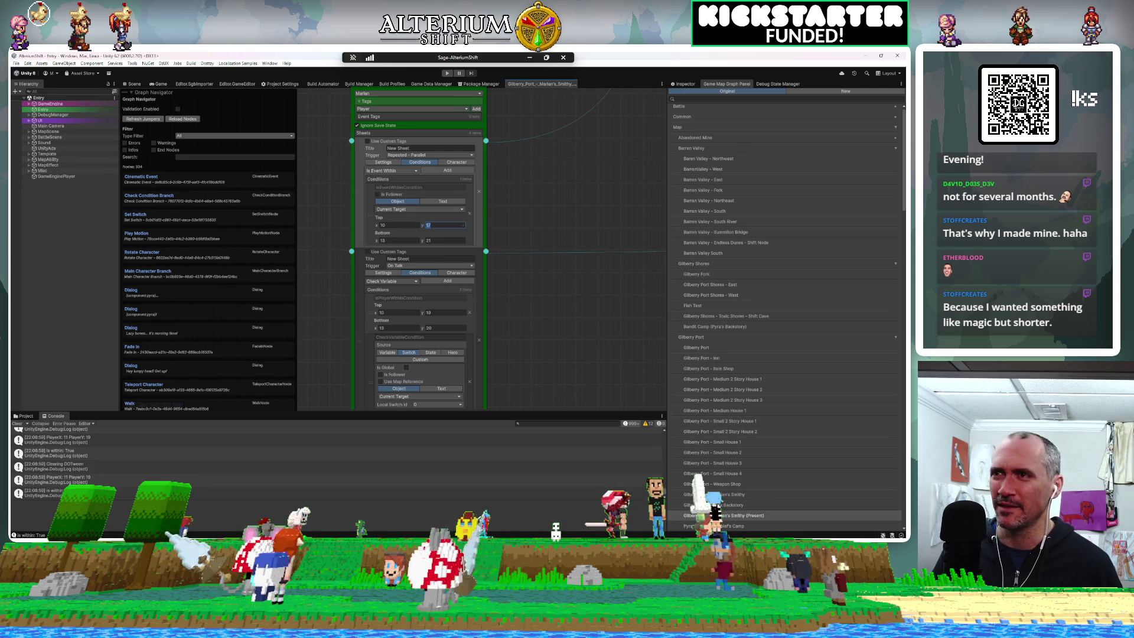
{"action": "type", "text": "18"}
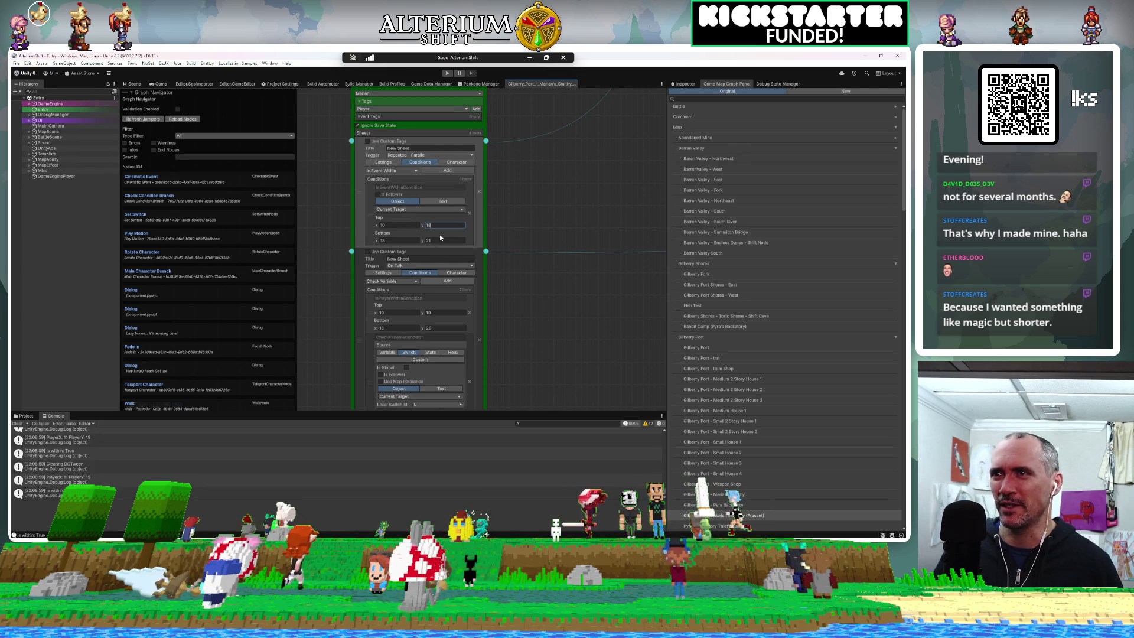
{"action": "type", "text": "20"}
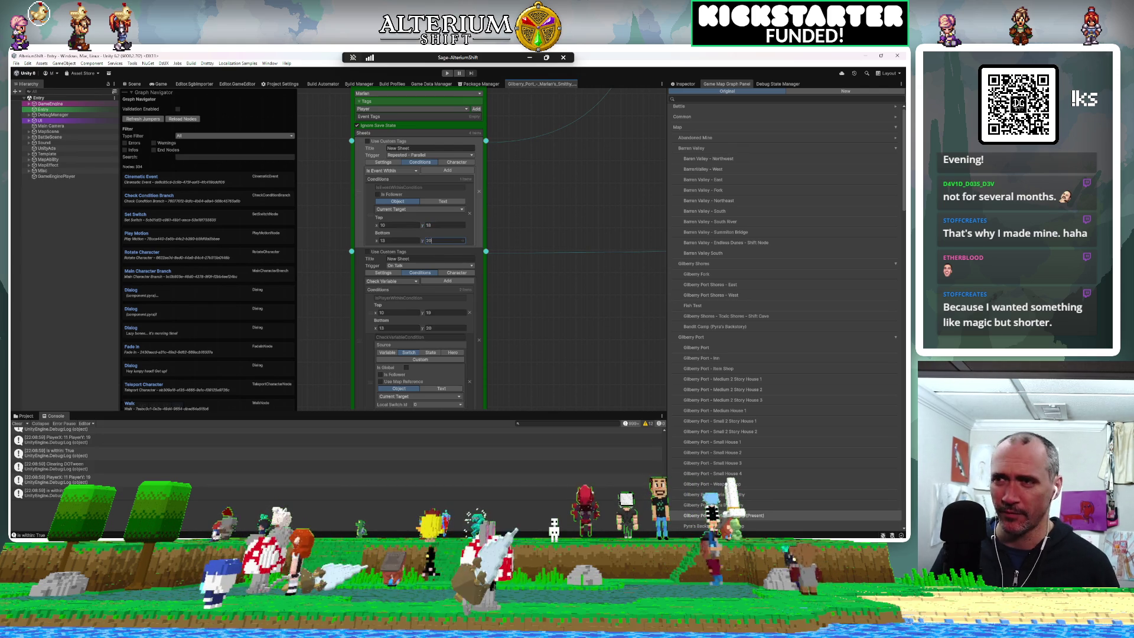
{"action": "left_click", "coordinate": [505, 228]}
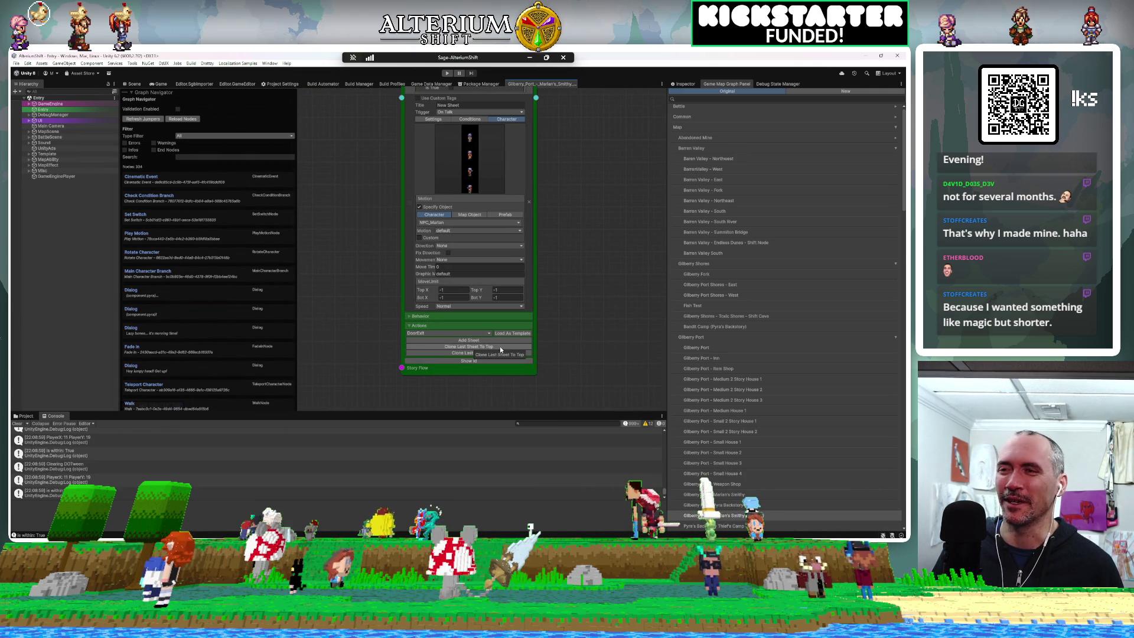
Step: Clone the last sheet to the top of the Marian node and collapse its sheet details
{"action": "left_click", "coordinate": [460, 350]}
{"action": "scroll", "coordinate": [578, 230], "scroll_direction": "down", "scroll_amount": 3}
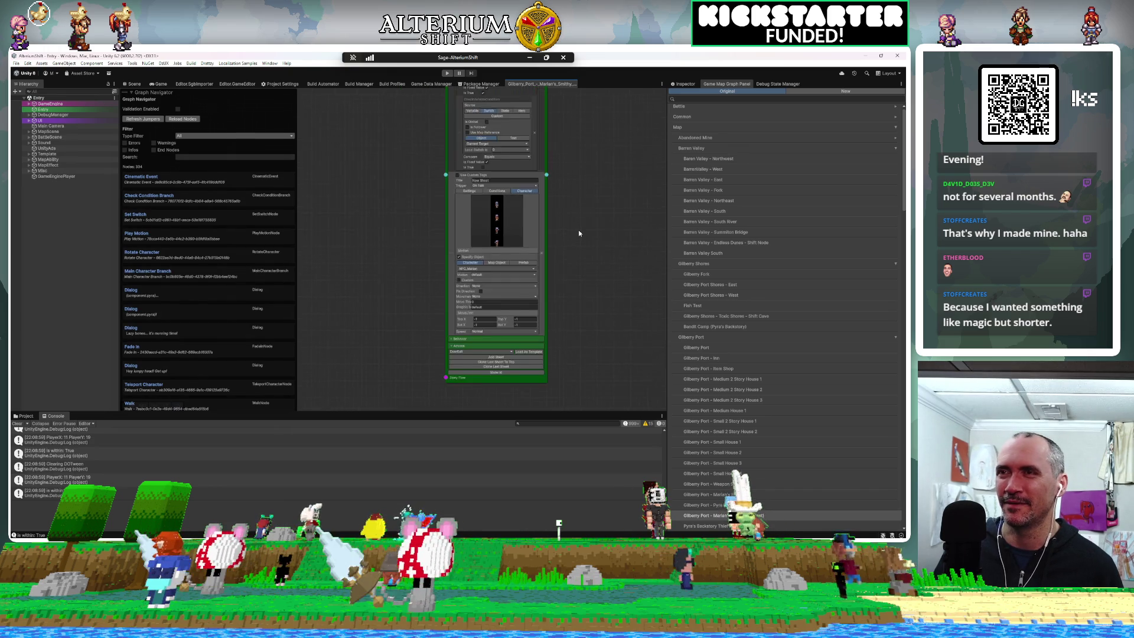
{"action": "scroll", "coordinate": [578, 230], "scroll_direction": "down", "scroll_amount": 3}
{"action": "mouse_move", "coordinate": [579, 230]}
{"action": "left_mouse_down"}
{"action": "mouse_move", "coordinate": [492, 308]}
{"action": "mouse_move", "coordinate": [342, 274]}
{"action": "mouse_move", "coordinate": [452, 304]}
{"action": "mouse_move", "coordinate": [413, 235]}
{"action": "left_mouse_up"}
{"action": "scroll", "coordinate": [413, 234], "scroll_direction": "up", "scroll_amount": 6}
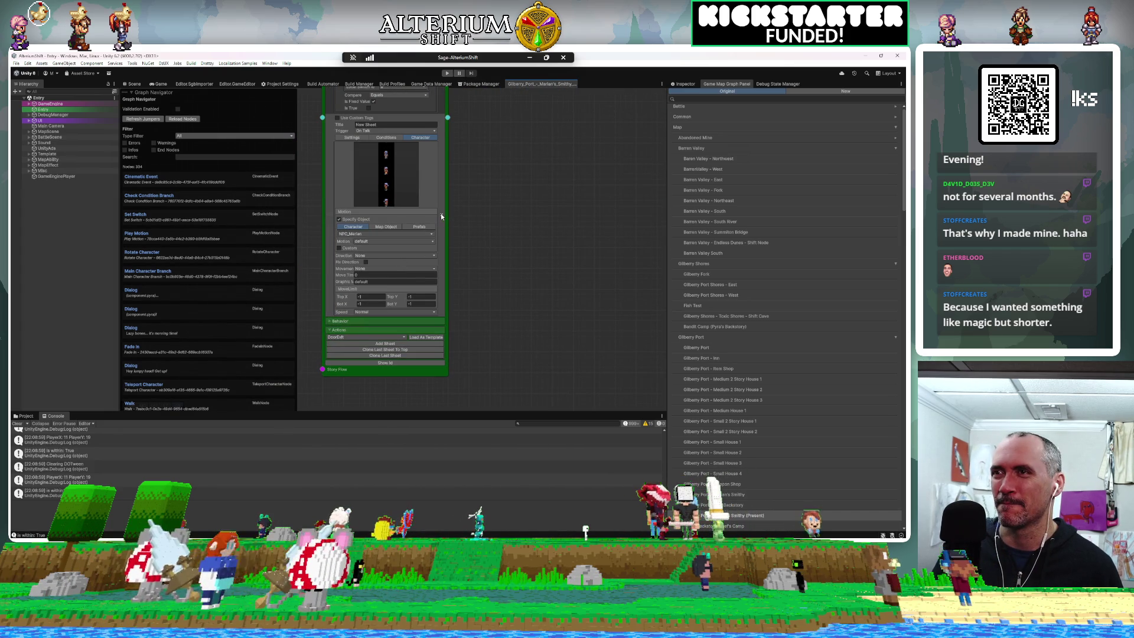
{"action": "left_click", "coordinate": [441, 215]}
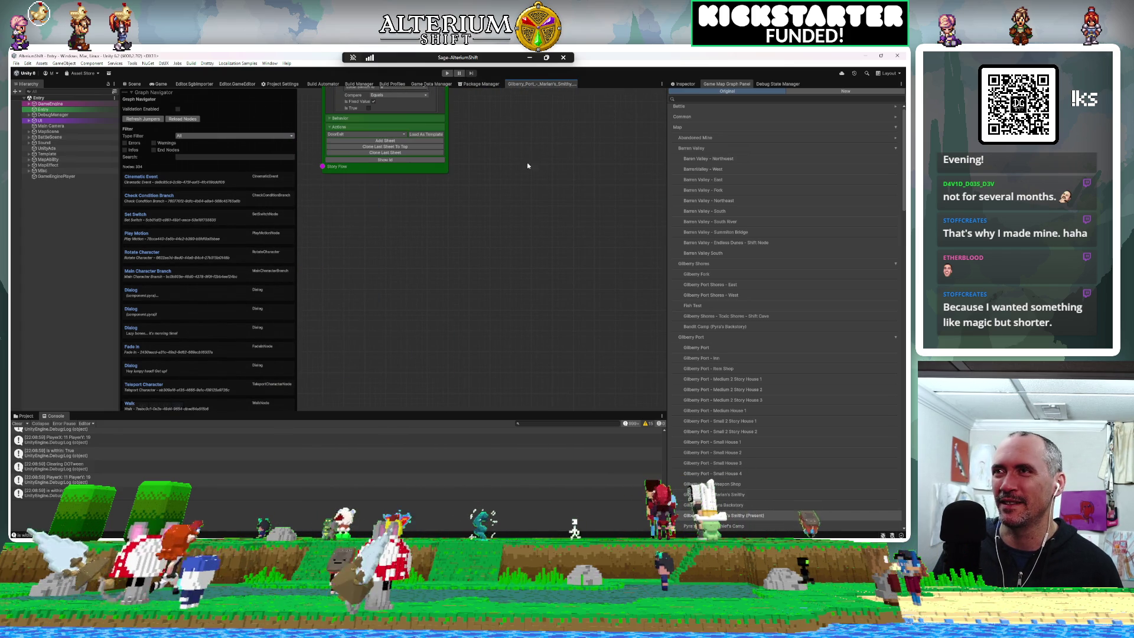
{"action": "scroll", "coordinate": [529, 299], "scroll_direction": "down", "scroll_amount": 5}
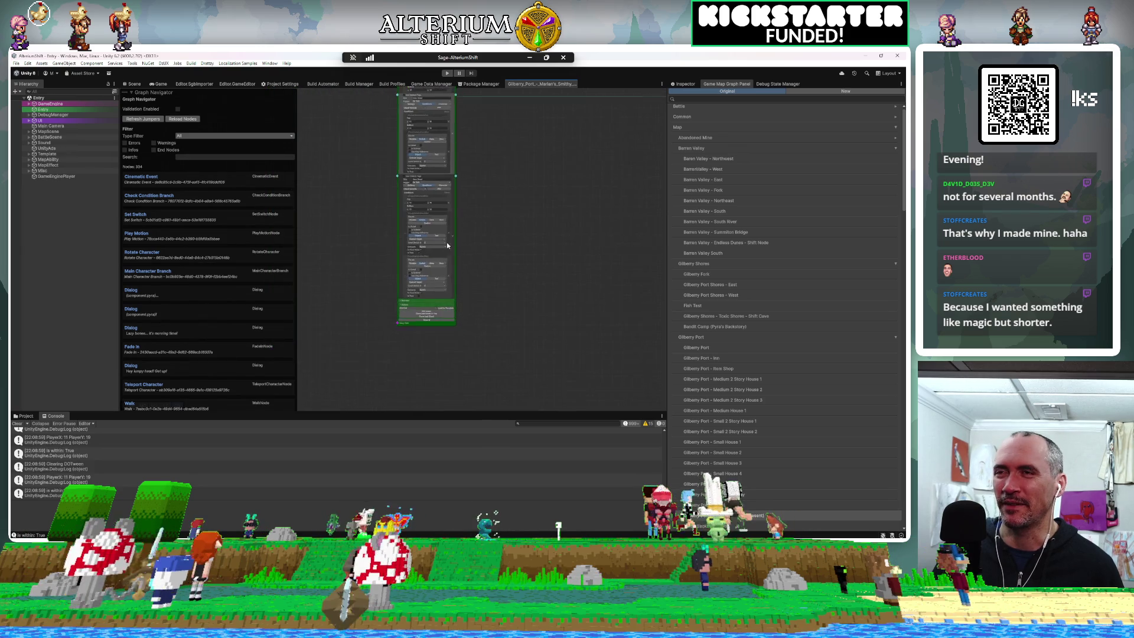
{"action": "scroll", "coordinate": [408, 275], "scroll_direction": "down", "scroll_amount": 3}
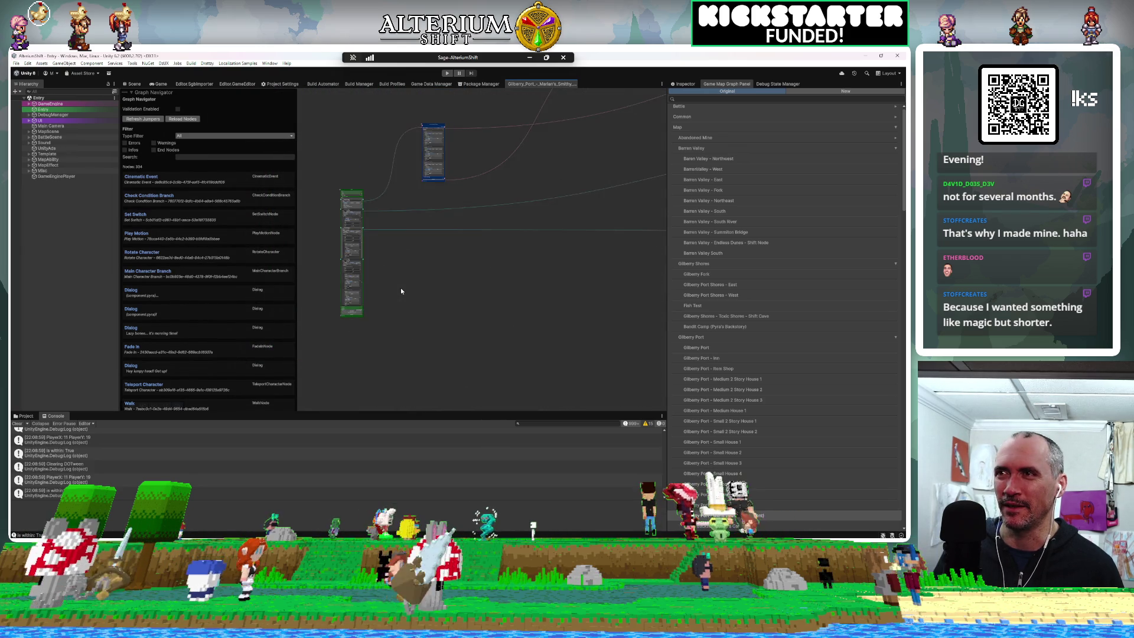
{"action": "scroll", "coordinate": [400, 288], "scroll_direction": "down", "scroll_amount": 2}
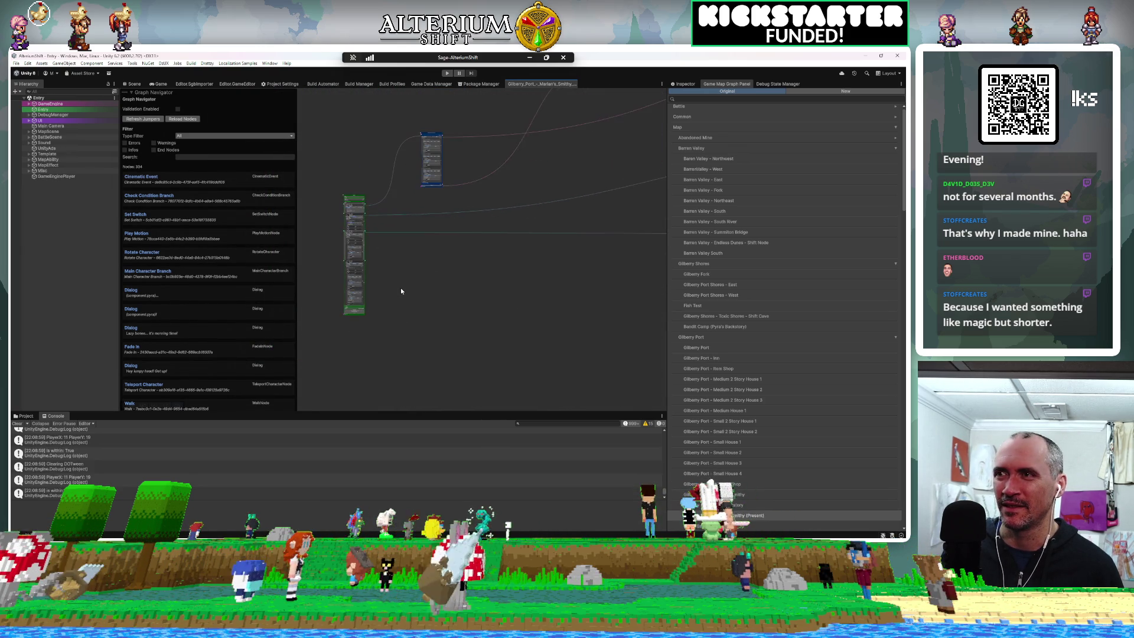
{"action": "mouse_move", "coordinate": [372, 286]}
{"action": "left_mouse_down"}
{"action": "mouse_move", "coordinate": [535, 305]}
{"action": "mouse_move", "coordinate": [417, 228]}
{"action": "left_mouse_up"}
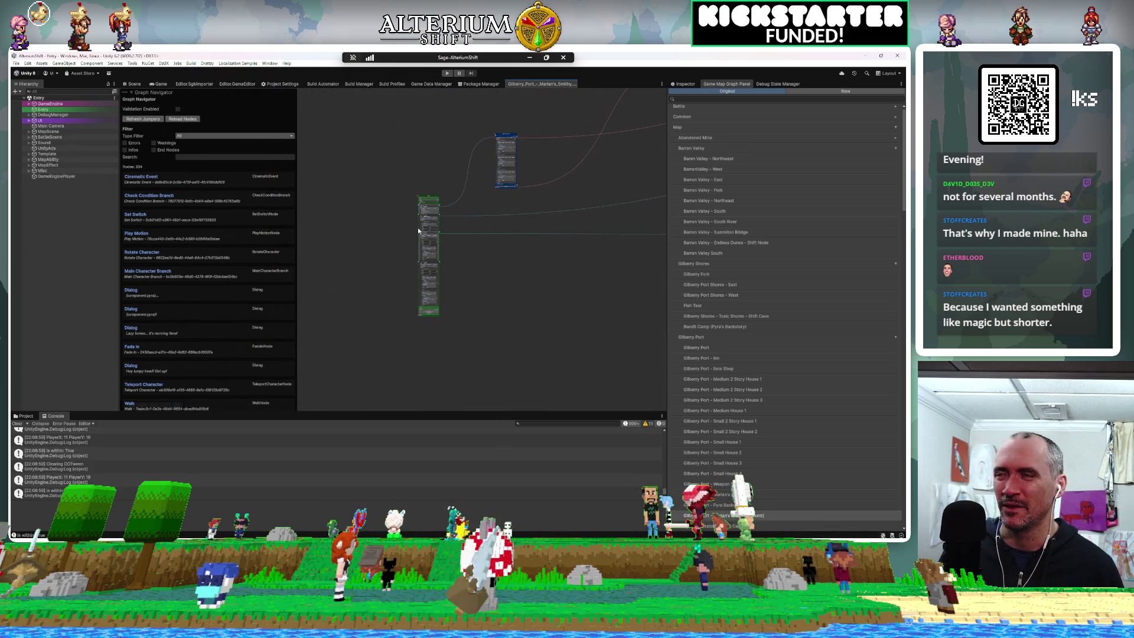
{"action": "scroll", "coordinate": [563, 317], "scroll_direction": "down", "scroll_amount": 2}
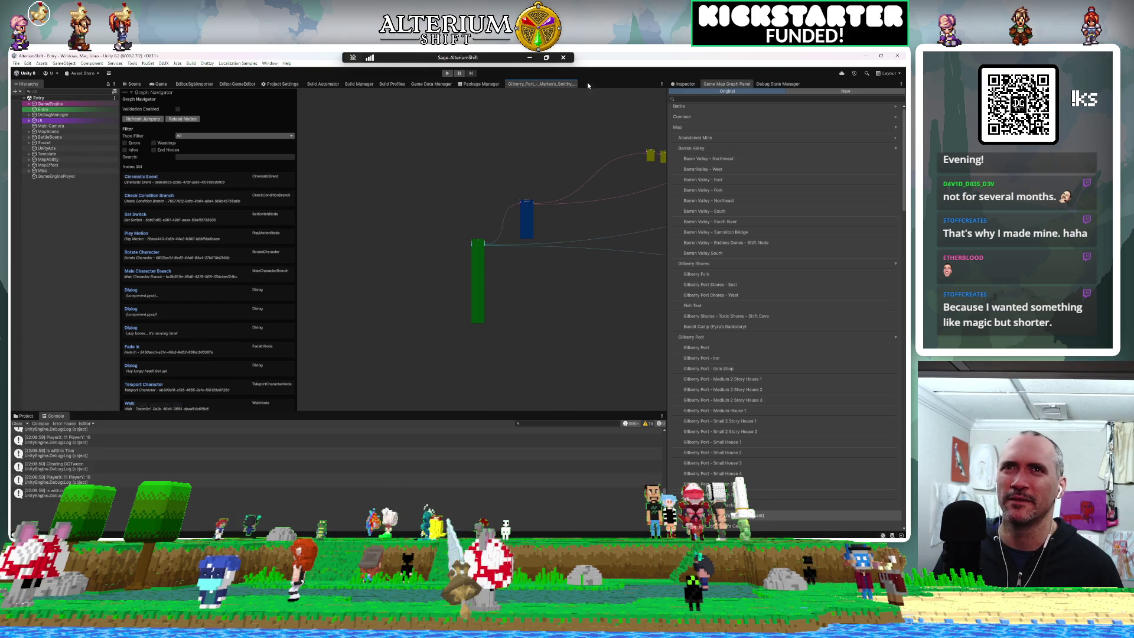
{"action": "left_click", "coordinate": [132, 92]}
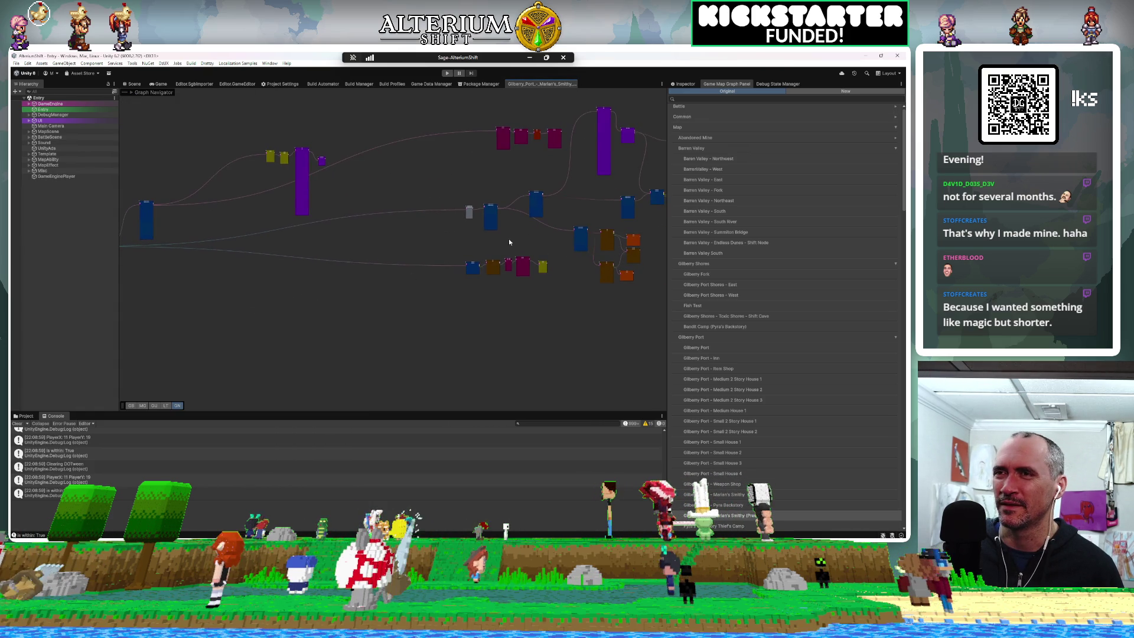
Step: Move the grey and lower blue nodes together to the far left of the graph
{"action": "mouse_move", "coordinate": [431, 188]}
{"action": "left_mouse_down"}
{"action": "mouse_move", "coordinate": [462, 220]}
{"action": "mouse_move", "coordinate": [482, 282]}
{"action": "left_mouse_up"}
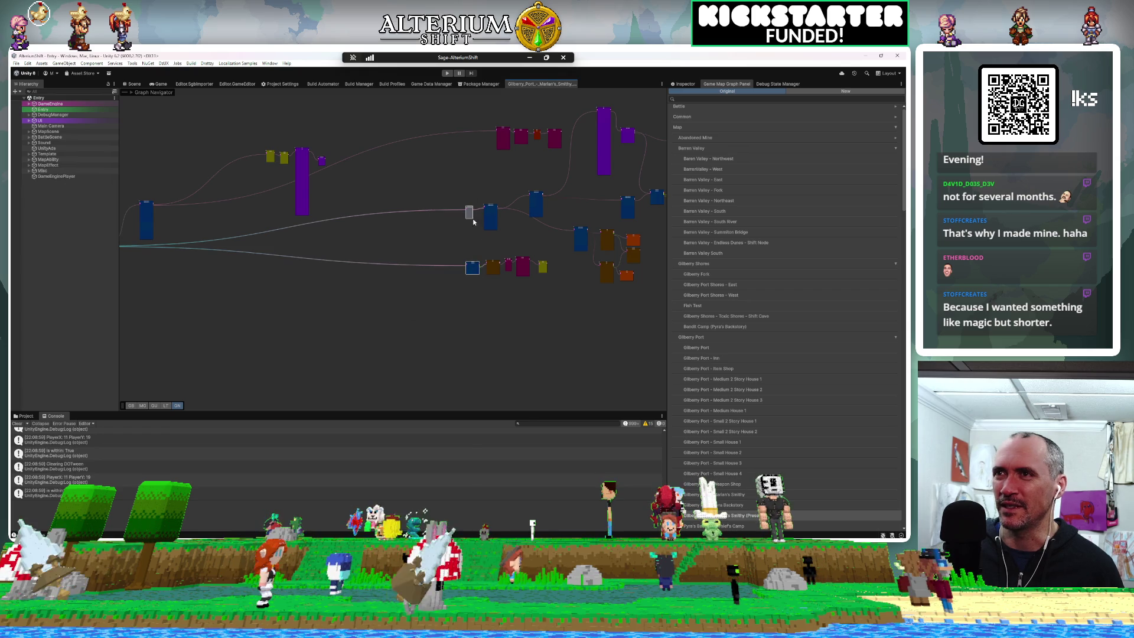
{"action": "mouse_move", "coordinate": [471, 219]}
{"action": "left_mouse_down"}
{"action": "mouse_move", "coordinate": [168, 282]}
{"action": "mouse_move", "coordinate": [152, 265]}
{"action": "mouse_move", "coordinate": [177, 289]}
{"action": "left_mouse_up"}
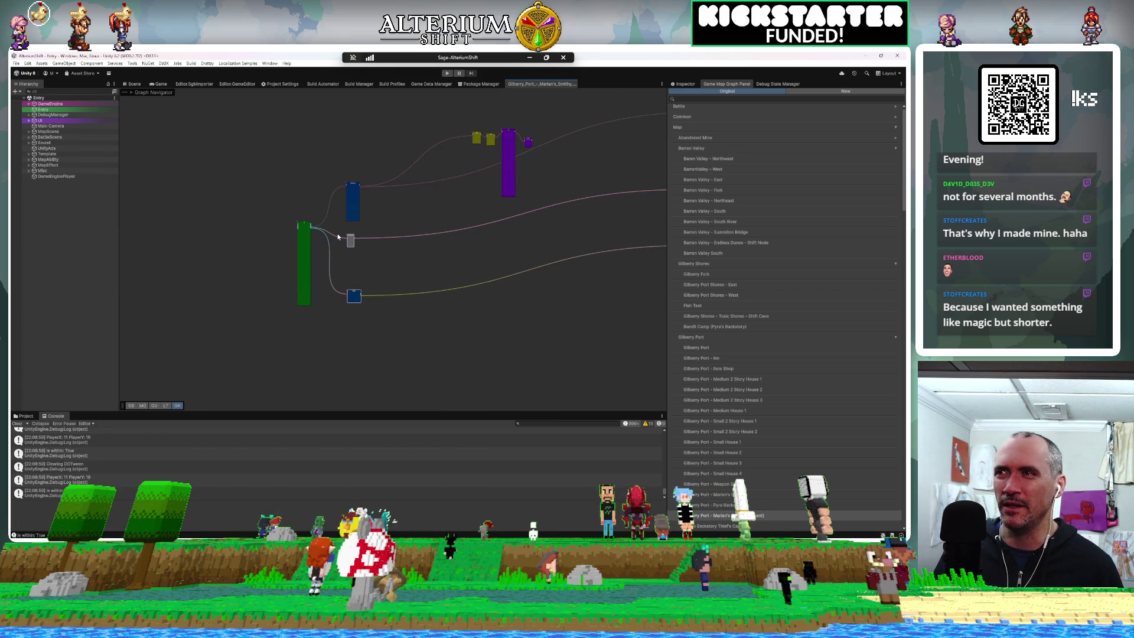
{"action": "scroll", "coordinate": [338, 237], "scroll_direction": "up", "scroll_amount": 5}
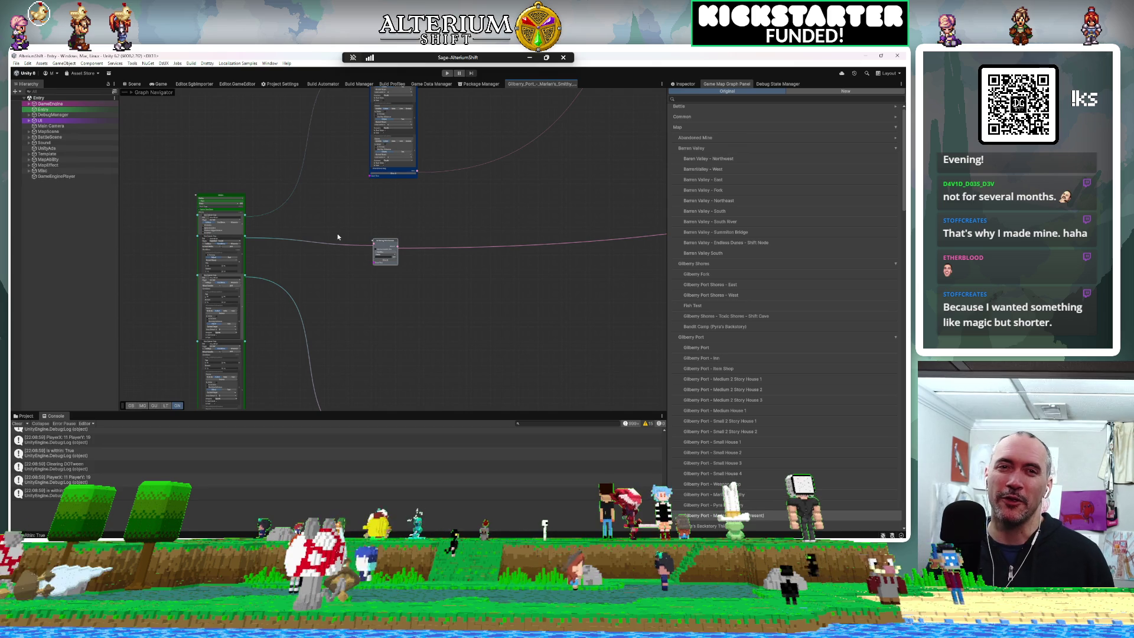
{"action": "scroll", "coordinate": [338, 236], "scroll_direction": "up", "scroll_amount": 3}
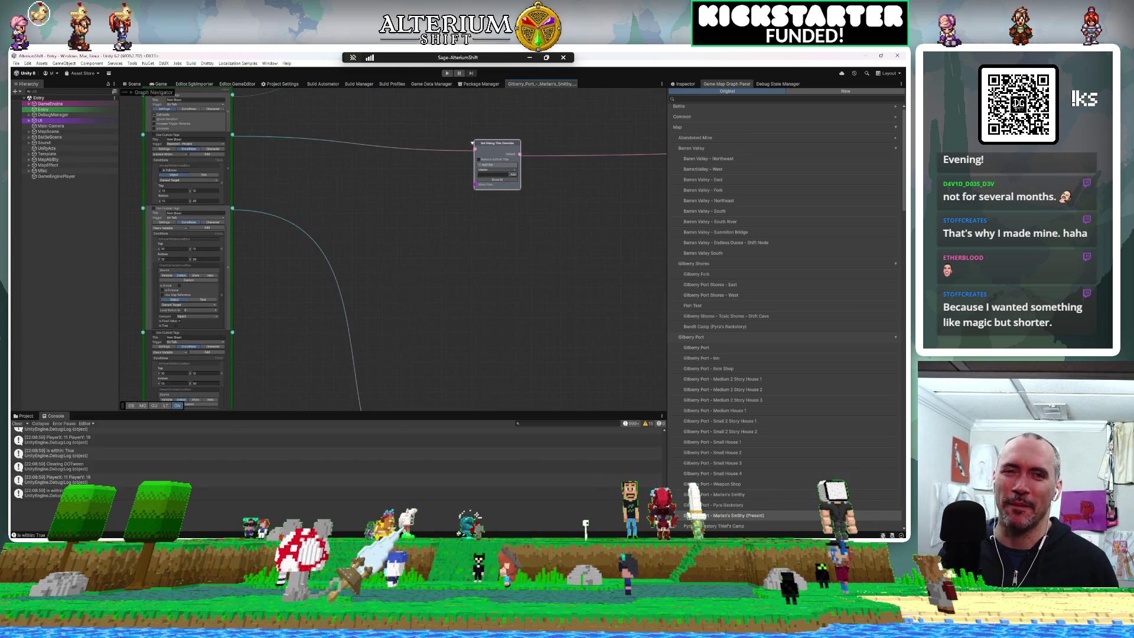
{"action": "scroll", "coordinate": [354, 236], "scroll_direction": "down", "scroll_amount": 3}
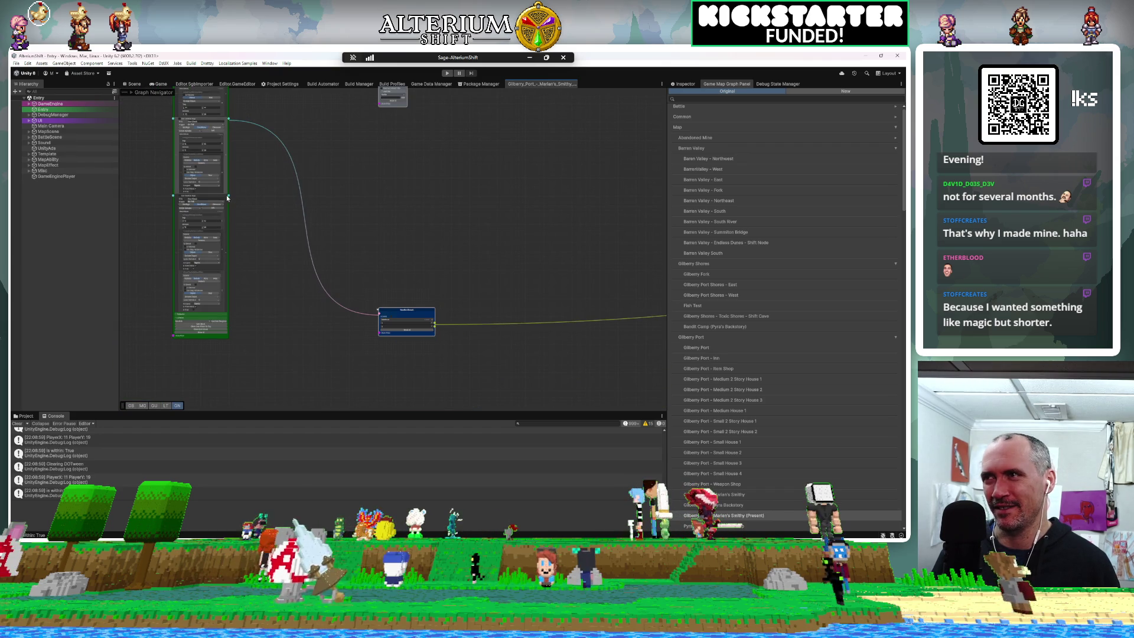
Step: Wire the Marian node's output to the blue node and the left node's output to the top node
{"action": "mouse_move", "coordinate": [228, 195]}
{"action": "left_mouse_down"}
{"action": "mouse_move", "coordinate": [349, 273]}
{"action": "mouse_move", "coordinate": [291, 249]}
{"action": "left_mouse_up"}
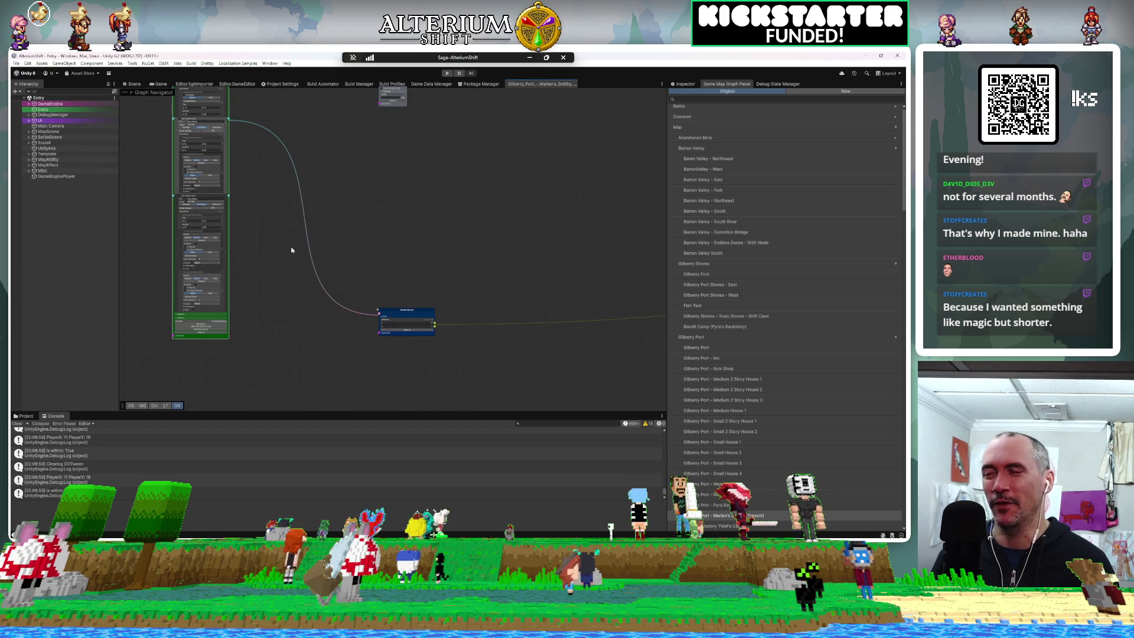
{"action": "scroll", "coordinate": [291, 250], "scroll_direction": "up", "scroll_amount": 1}
{"action": "left_click_drag", "start_coordinate": [223, 197], "coordinate": [388, 322]}
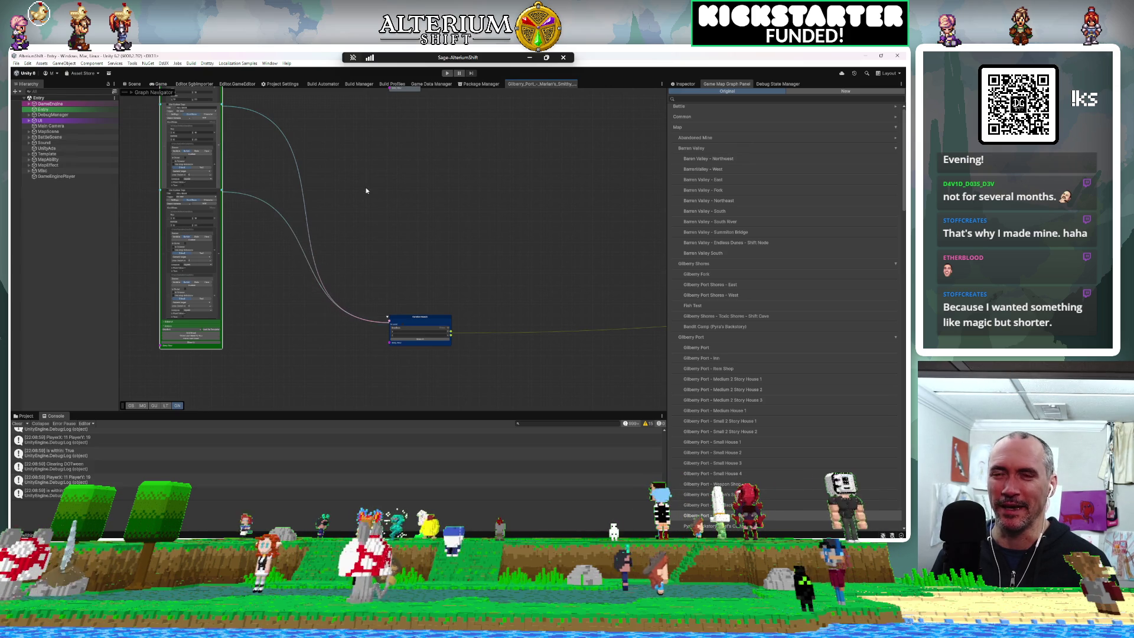
{"action": "scroll", "coordinate": [371, 322], "scroll_direction": "down", "scroll_amount": 5}
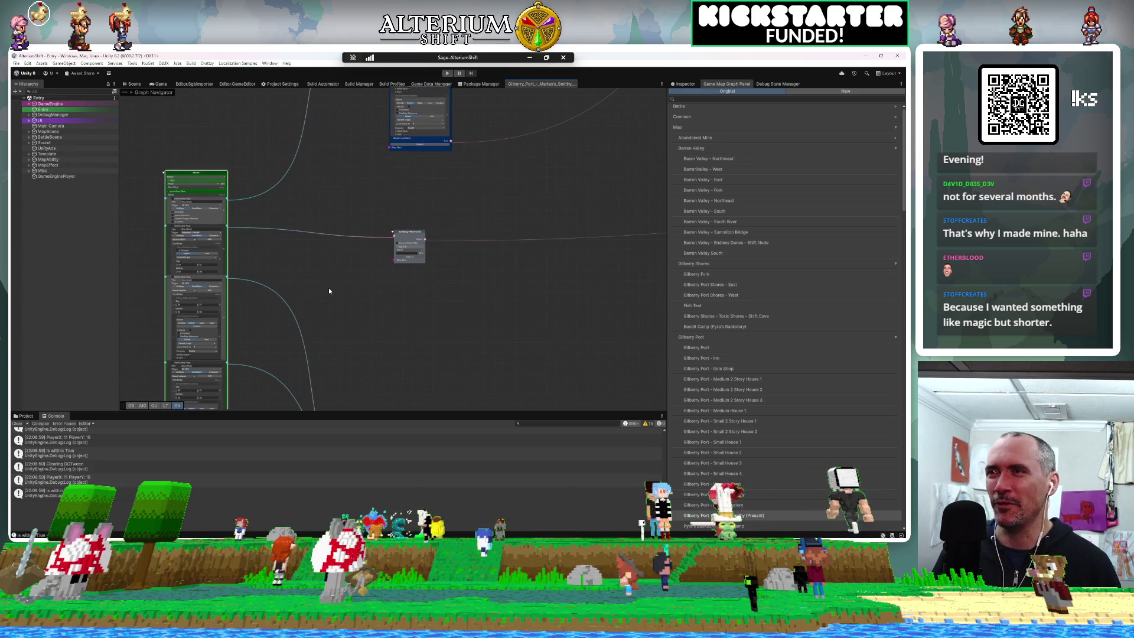
{"action": "scroll", "coordinate": [295, 296], "scroll_direction": "right", "scroll_amount": 2}
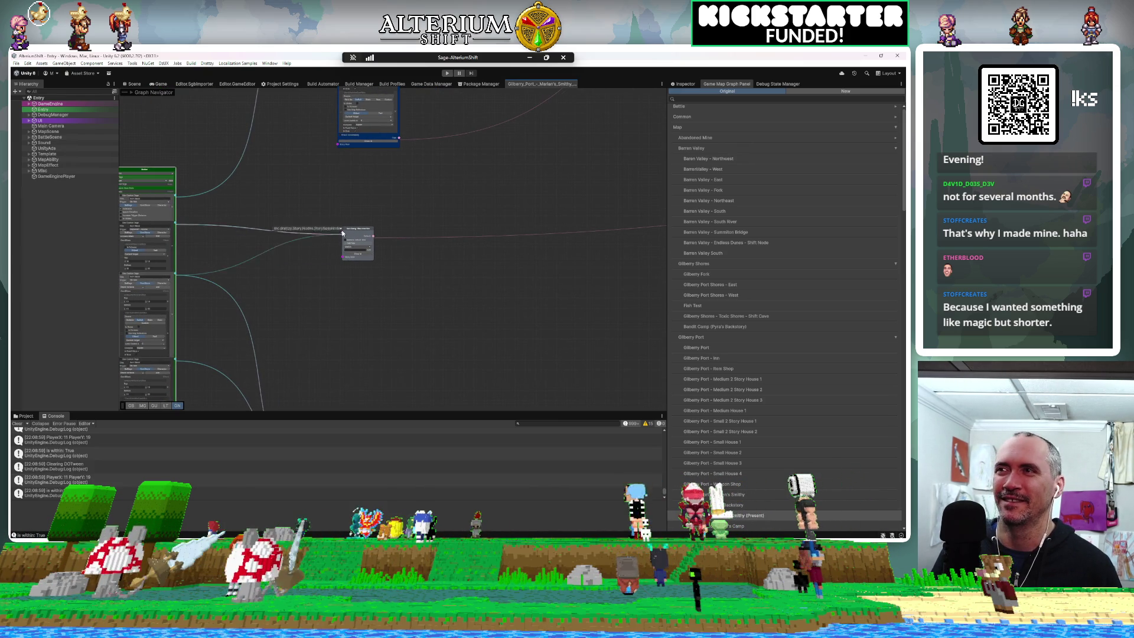
{"action": "mouse_move", "coordinate": [350, 235]}
{"action": "left_mouse_down"}
{"action": "mouse_move", "coordinate": [345, 310]}
{"action": "mouse_move", "coordinate": [366, 388]}
{"action": "left_mouse_up"}
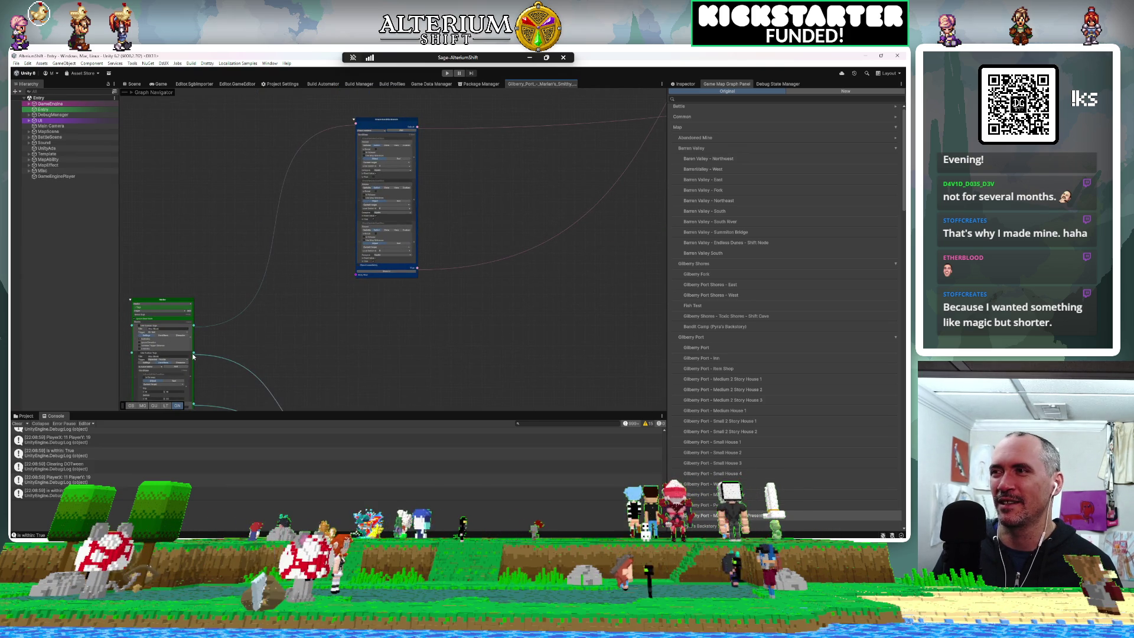
{"action": "left_click_drag", "start_coordinate": [273, 282], "coordinate": [352, 123]}
{"action": "right_click", "coordinate": [352, 122]}
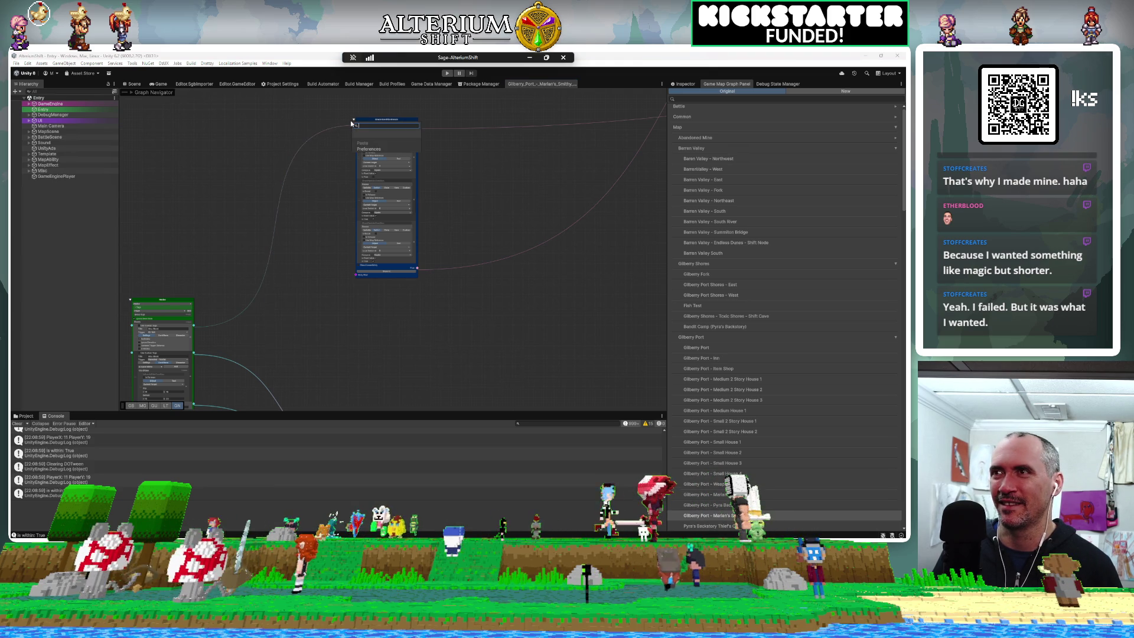
Step: Pull the wire off the top node and reconnect the left node's output to it
{"action": "left_click", "coordinate": [342, 143]}
{"action": "mouse_move", "coordinate": [353, 125]}
{"action": "left_mouse_down"}
{"action": "mouse_move", "coordinate": [317, 122]}
{"action": "mouse_move", "coordinate": [291, 228]}
{"action": "left_mouse_up"}
{"action": "left_click_drag", "start_coordinate": [231, 197], "coordinate": [209, 196]}
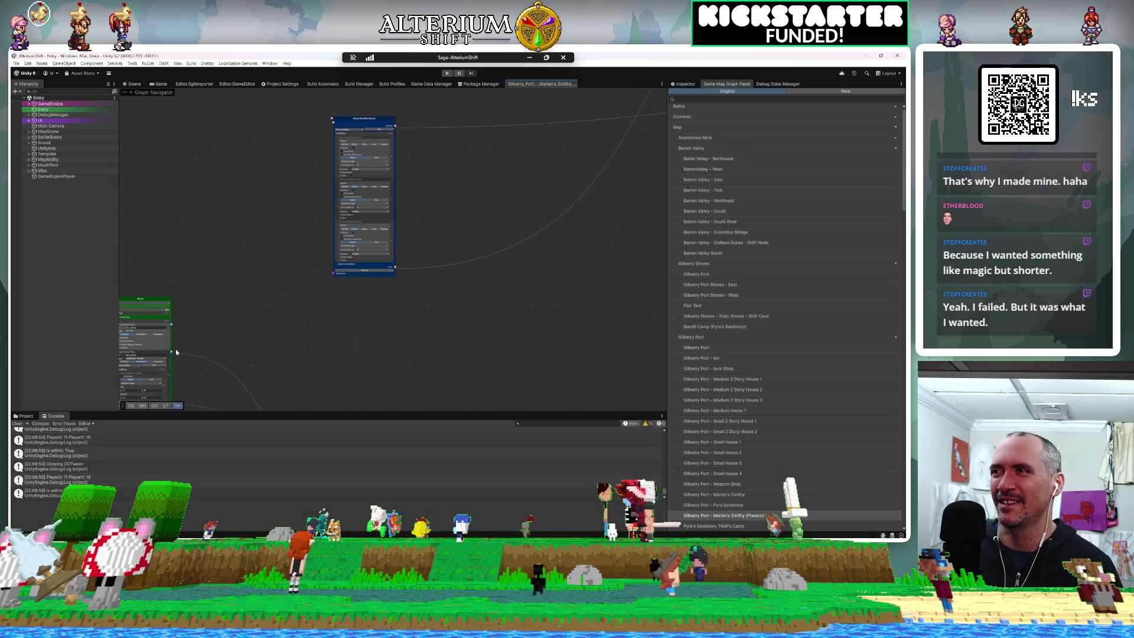
{"action": "left_click_drag", "start_coordinate": [257, 273], "coordinate": [333, 123]}
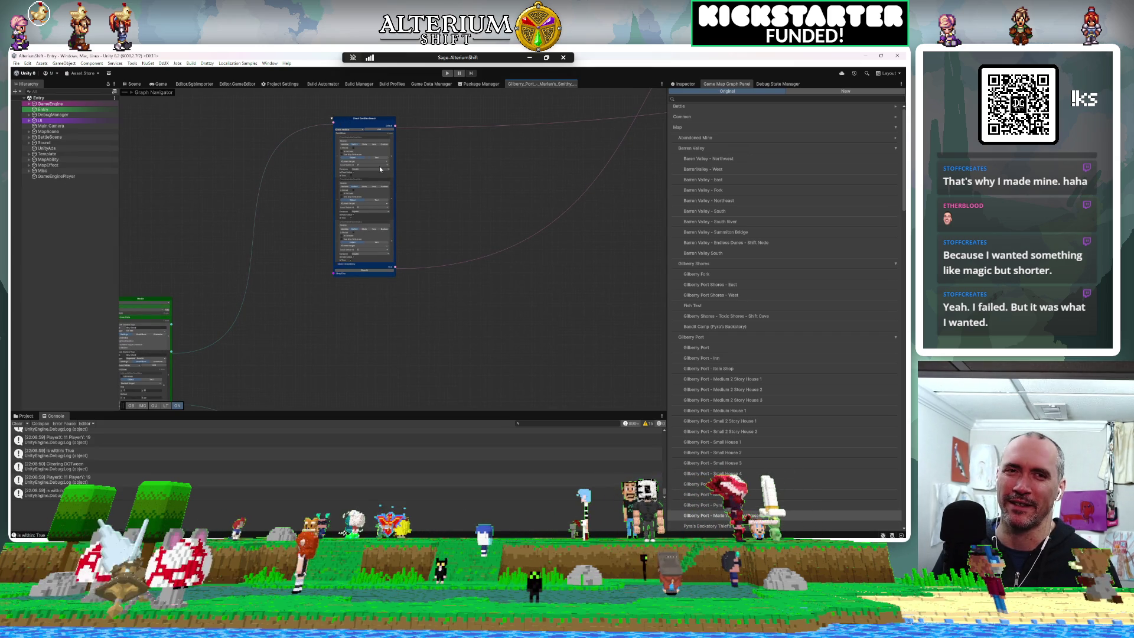
{"action": "left_click_drag", "start_coordinate": [358, 122], "coordinate": [391, 160]}
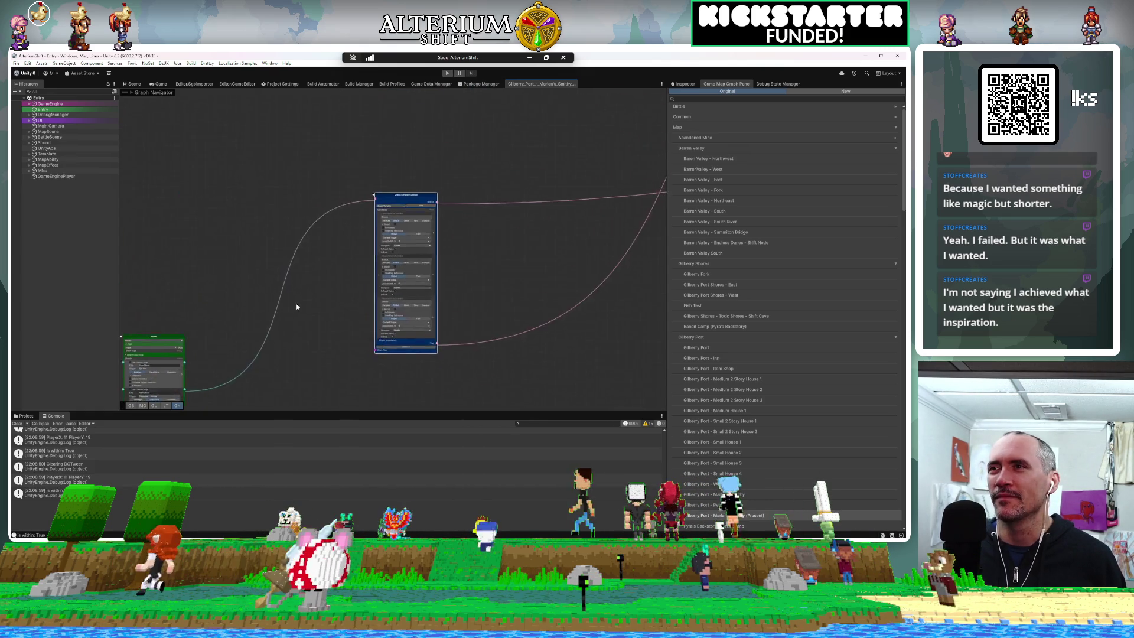
Step: Move the Check Condition nodes closer to the Marian node and recentre the graph
{"action": "mouse_move", "coordinate": [325, 203]}
{"action": "left_mouse_down"}
{"action": "mouse_move", "coordinate": [372, 301]}
{"action": "mouse_move", "coordinate": [352, 248]}
{"action": "mouse_move", "coordinate": [409, 282]}
{"action": "left_mouse_up"}
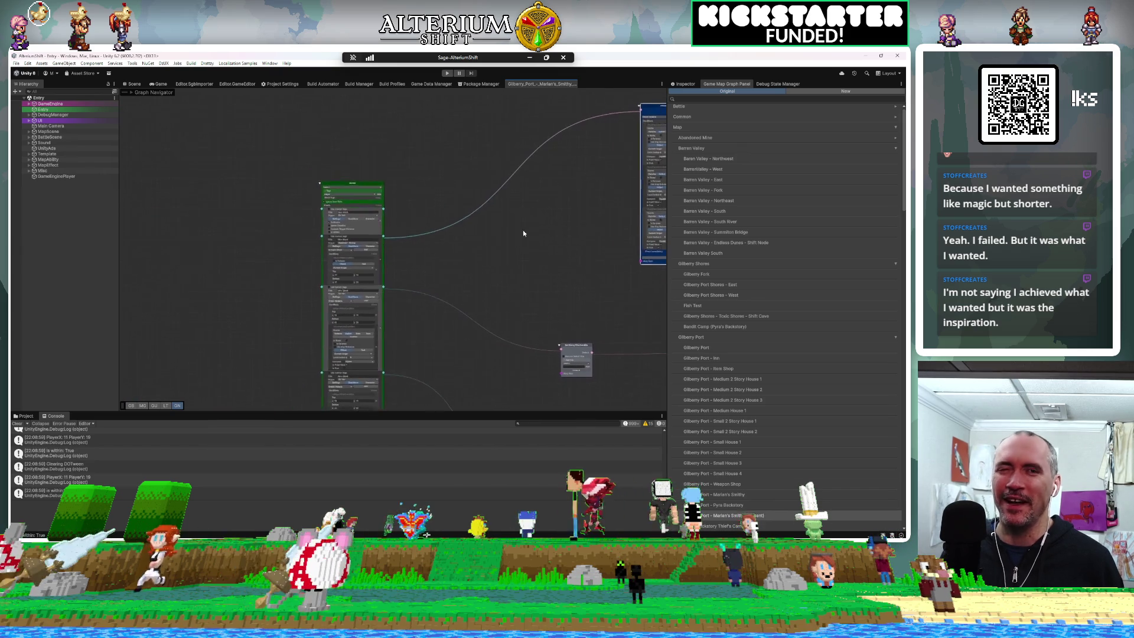
{"action": "mouse_move", "coordinate": [360, 190]}
{"action": "left_mouse_down"}
{"action": "mouse_move", "coordinate": [271, 175]}
{"action": "mouse_move", "coordinate": [360, 196]}
{"action": "mouse_move", "coordinate": [360, 178]}
{"action": "mouse_move", "coordinate": [374, 180]}
{"action": "mouse_move", "coordinate": [363, 196]}
{"action": "left_mouse_up"}
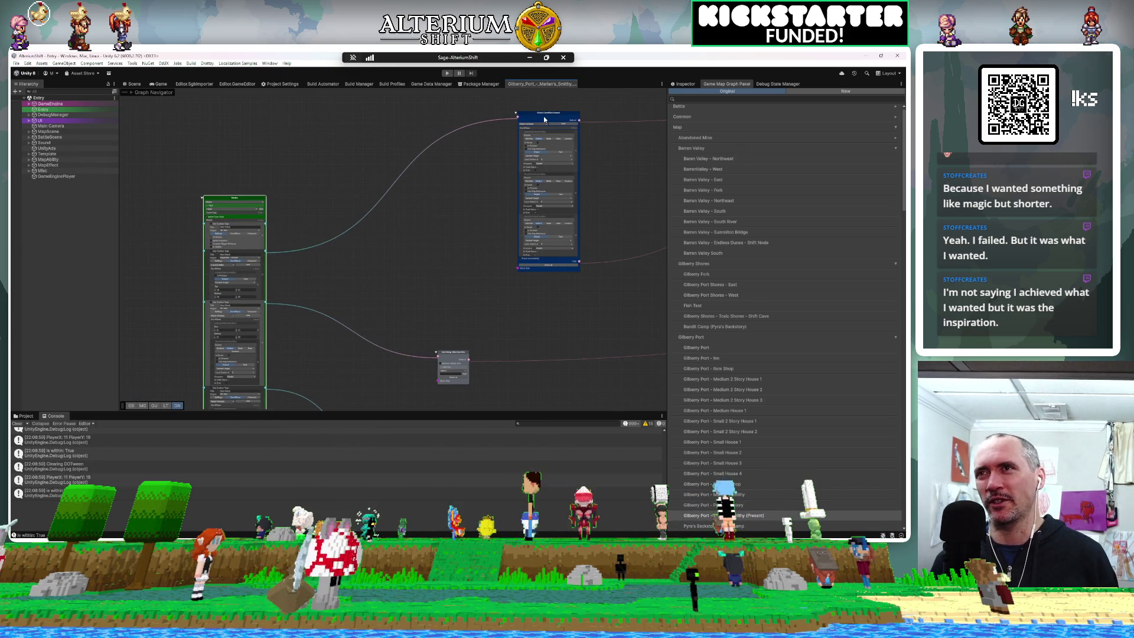
{"action": "mouse_move", "coordinate": [536, 117]}
{"action": "left_mouse_down"}
{"action": "mouse_move", "coordinate": [466, 127]}
{"action": "mouse_move", "coordinate": [436, 149]}
{"action": "mouse_move", "coordinate": [460, 159]}
{"action": "left_mouse_up"}
{"action": "mouse_move", "coordinate": [401, 217]}
{"action": "left_mouse_down"}
{"action": "mouse_move", "coordinate": [548, 113]}
{"action": "mouse_move", "coordinate": [503, 106]}
{"action": "mouse_move", "coordinate": [424, 235]}
{"action": "mouse_move", "coordinate": [523, 207]}
{"action": "mouse_move", "coordinate": [449, 281]}
{"action": "mouse_move", "coordinate": [476, 309]}
{"action": "mouse_move", "coordinate": [454, 235]}
{"action": "mouse_move", "coordinate": [466, 236]}
{"action": "mouse_move", "coordinate": [448, 248]}
{"action": "mouse_move", "coordinate": [464, 320]}
{"action": "left_mouse_up"}
{"action": "left_click_drag", "start_coordinate": [427, 251], "coordinate": [449, 280]}
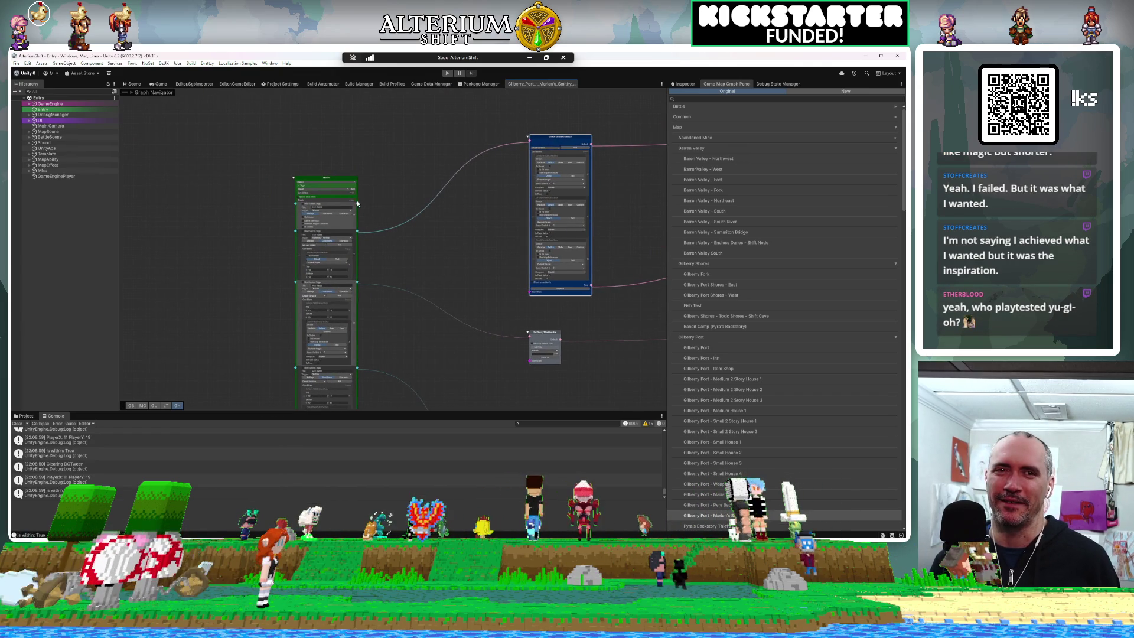
{"action": "scroll", "coordinate": [350, 195], "scroll_direction": "up", "scroll_amount": 5}
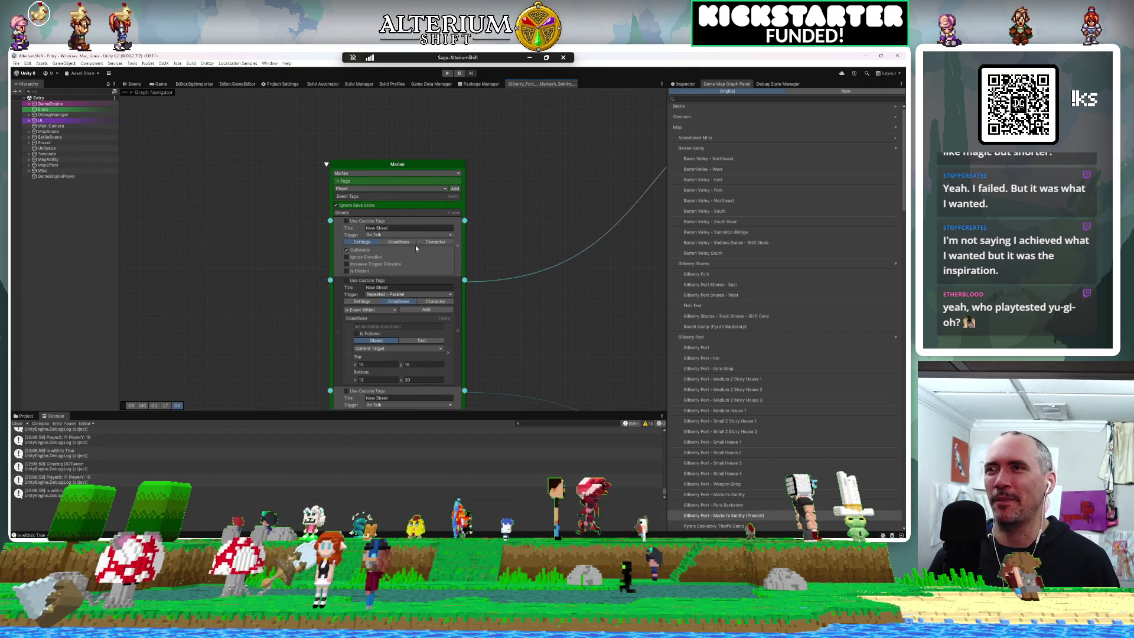
Step: In the first sheet's Character settings, enable Specify Object and choose NPC_Marian
{"action": "left_click", "coordinate": [435, 242]}
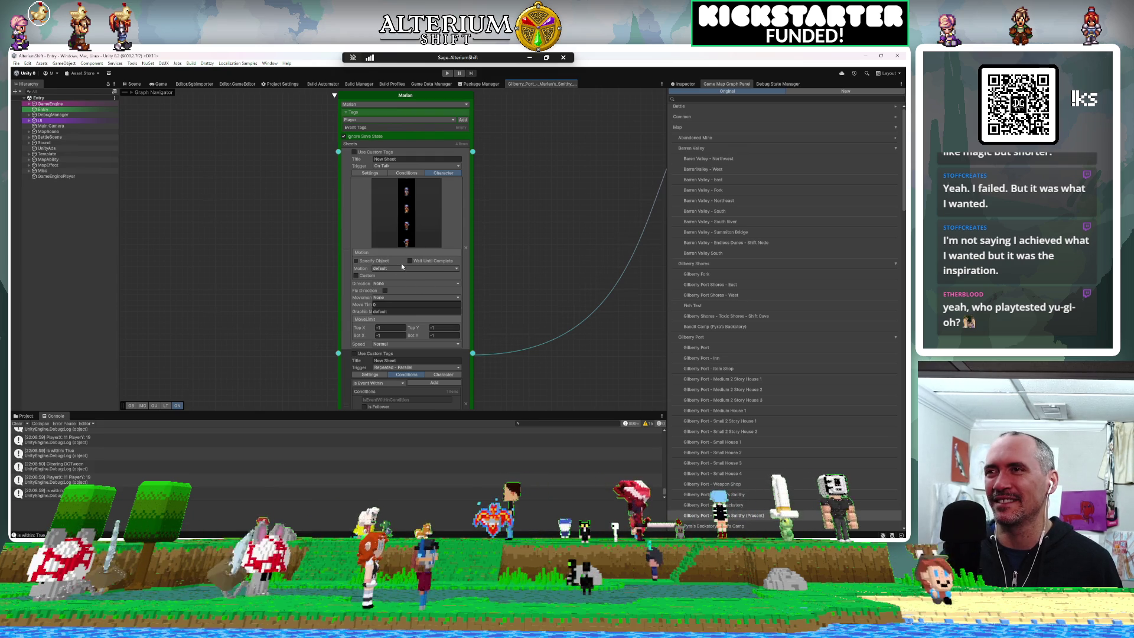
{"action": "left_click", "coordinate": [361, 262]}
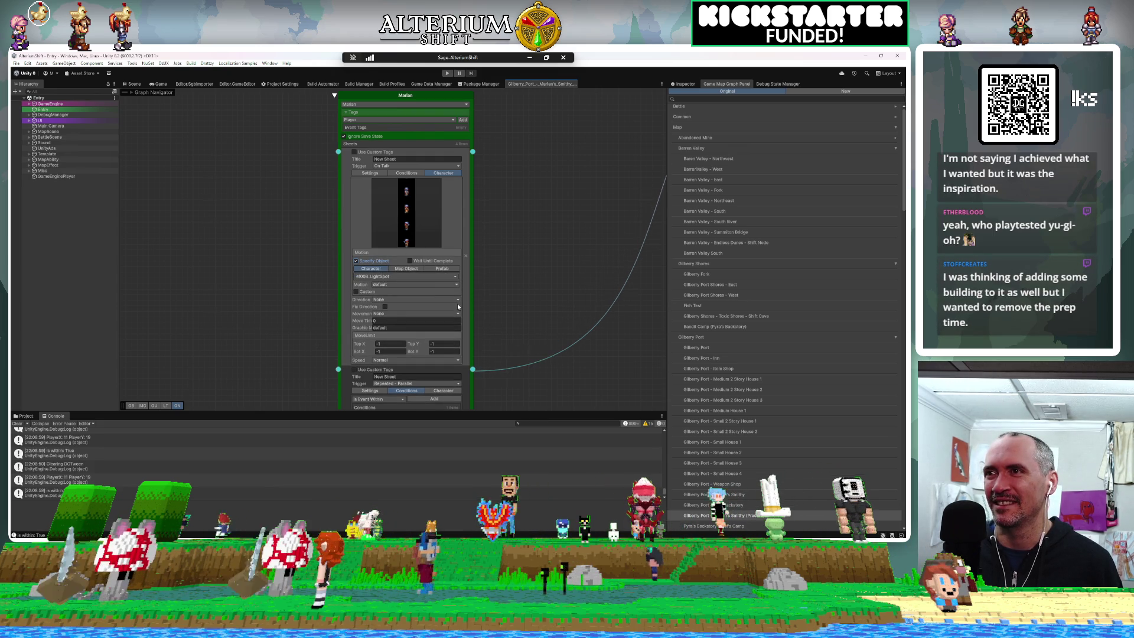
{"action": "left_click", "coordinate": [379, 276]}
{"action": "type", "text": "ar"}
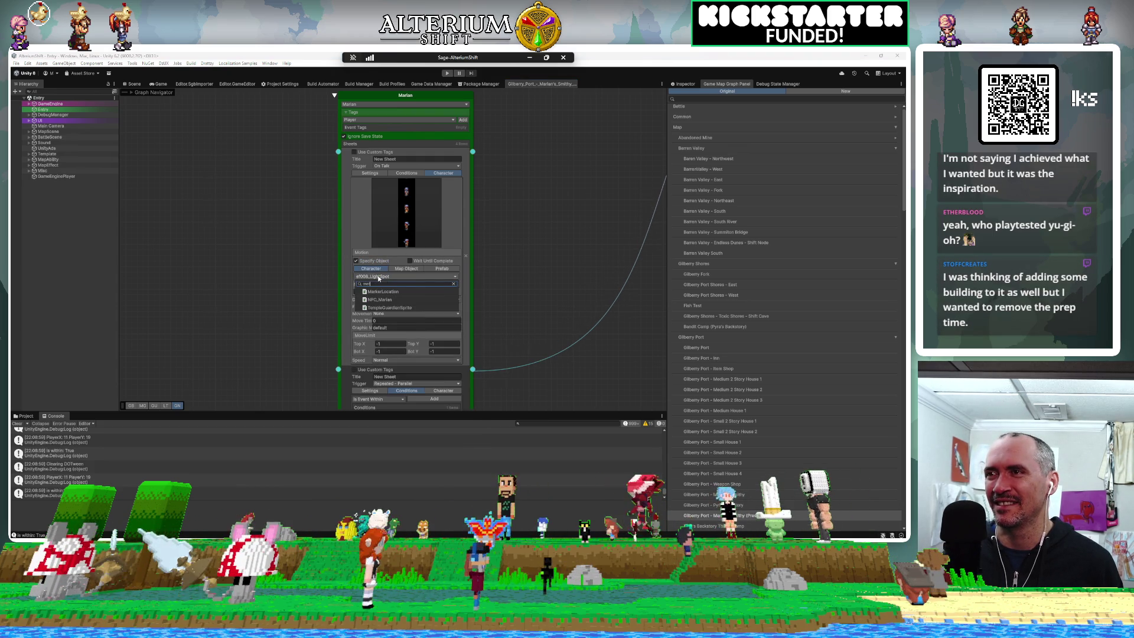
{"action": "left_click", "coordinate": [376, 300]}
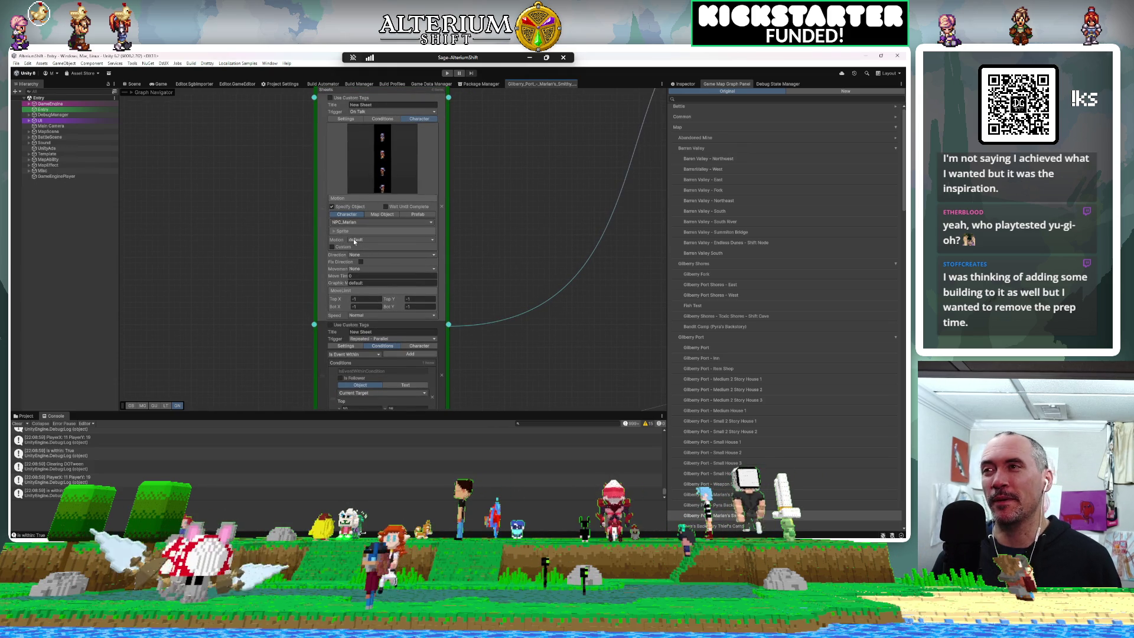
{"action": "mouse_move", "coordinate": [526, 222]}
{"action": "left_mouse_down"}
{"action": "mouse_move", "coordinate": [519, 179]}
{"action": "mouse_move", "coordinate": [500, 177]}
{"action": "left_mouse_up"}
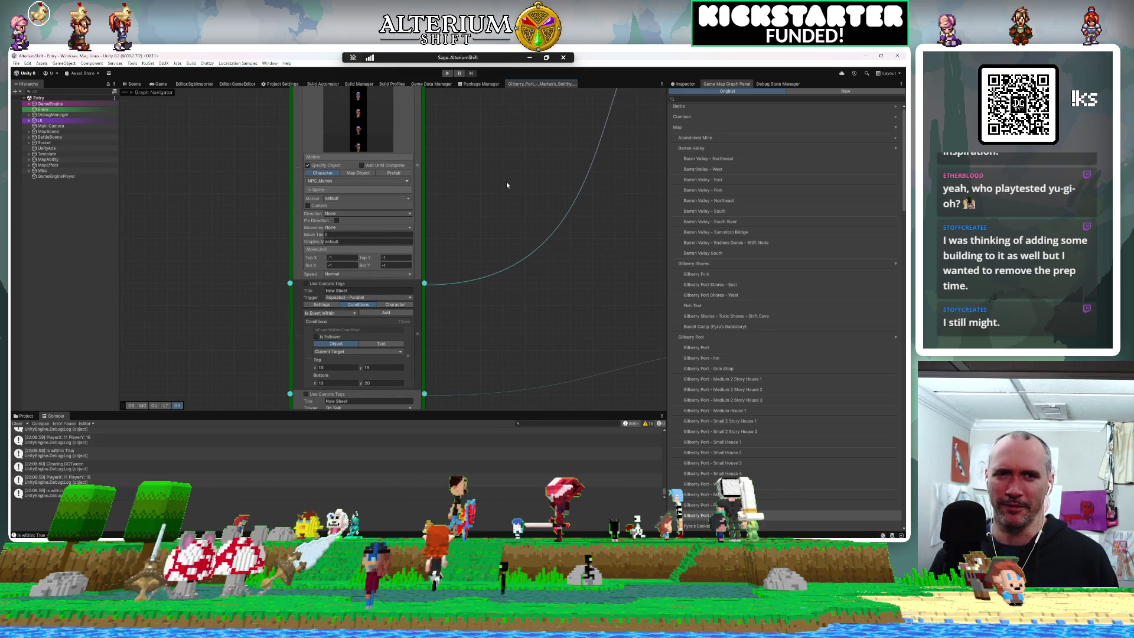
{"action": "scroll", "coordinate": [507, 185], "scroll_direction": "down", "scroll_amount": 3}
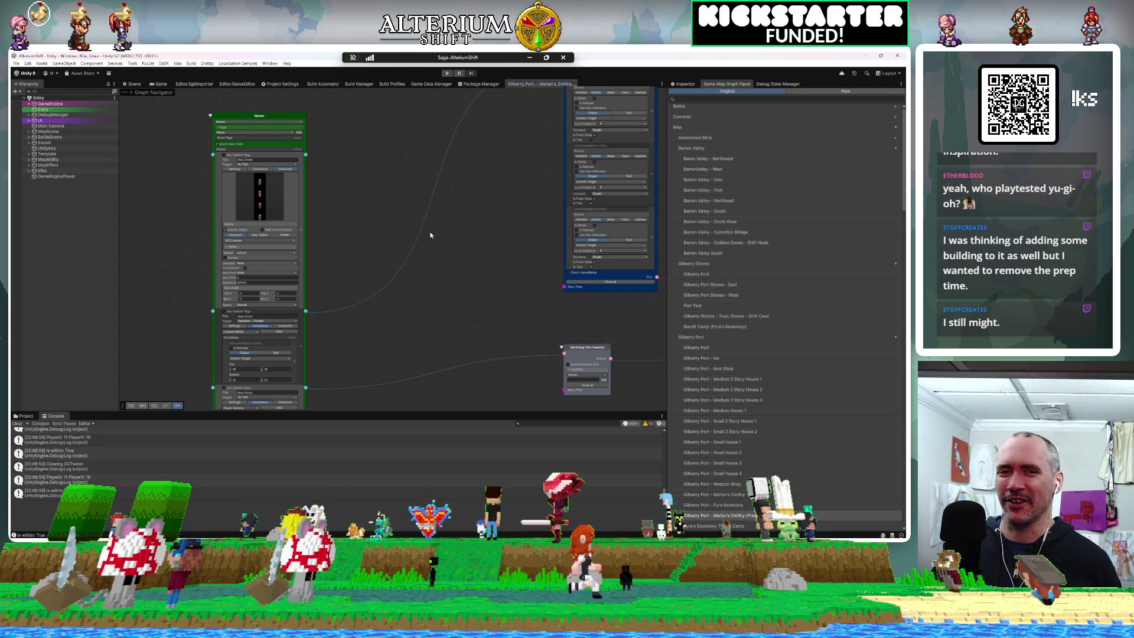
Step: Look over the connected story nodes, then switch to the Game view
{"action": "key", "text": "f"}
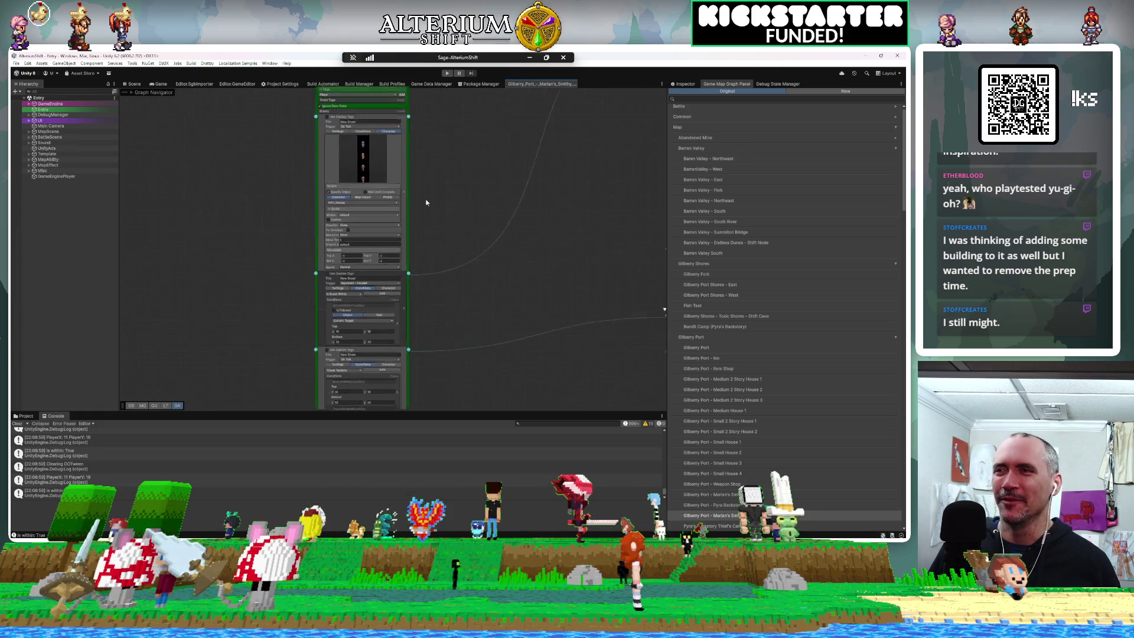
{"action": "scroll", "coordinate": [426, 203], "scroll_direction": "down", "scroll_amount": 5}
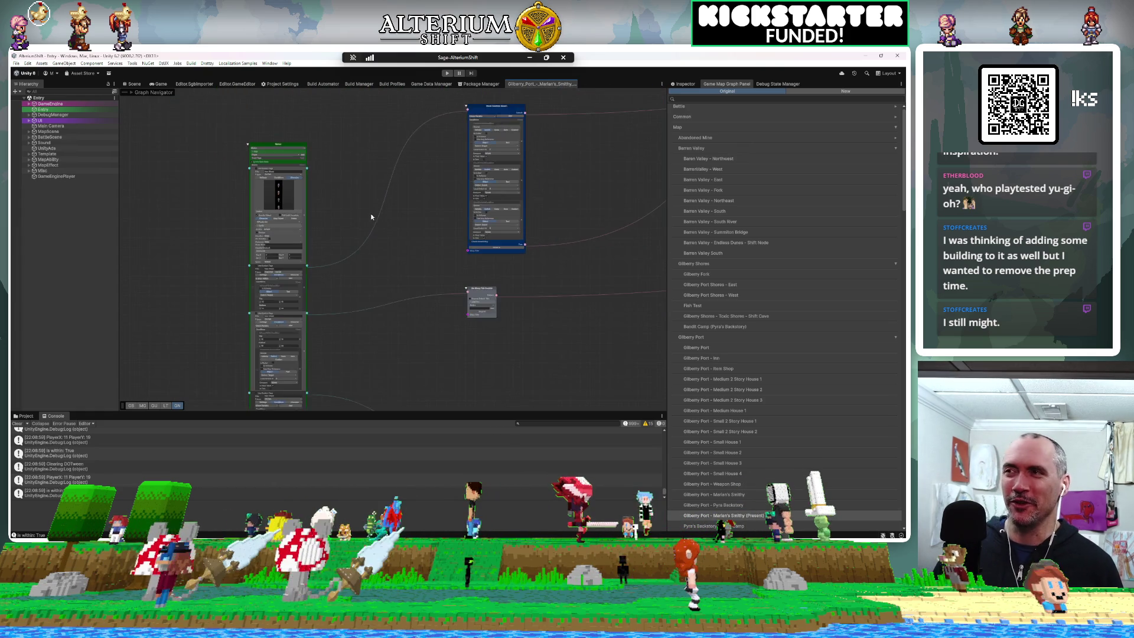
{"action": "scroll", "coordinate": [356, 201], "scroll_direction": "down", "scroll_amount": 2}
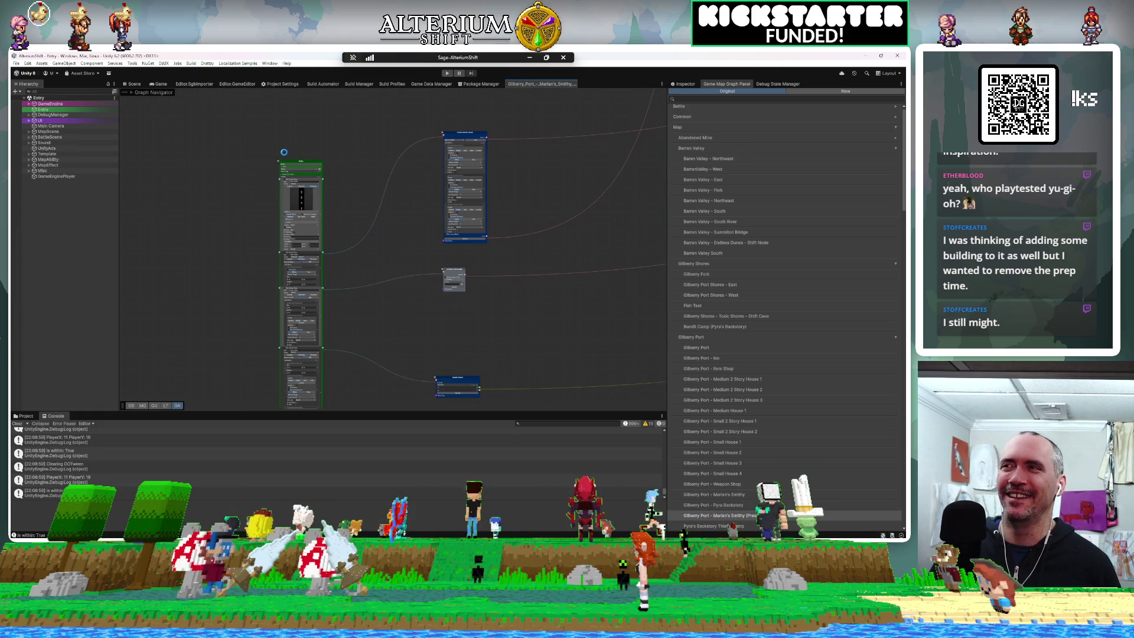
{"action": "mouse_move", "coordinate": [250, 202]}
{"action": "left_mouse_down"}
{"action": "mouse_move", "coordinate": [273, 169]}
{"action": "mouse_move", "coordinate": [238, 147]}
{"action": "left_mouse_up"}
{"action": "scroll", "coordinate": [335, 310], "scroll_direction": "up", "scroll_amount": 2}
{"action": "scroll", "coordinate": [334, 310], "scroll_direction": "up", "scroll_amount": 2}
{"action": "scroll", "coordinate": [334, 310], "scroll_direction": "down", "scroll_amount": 4}
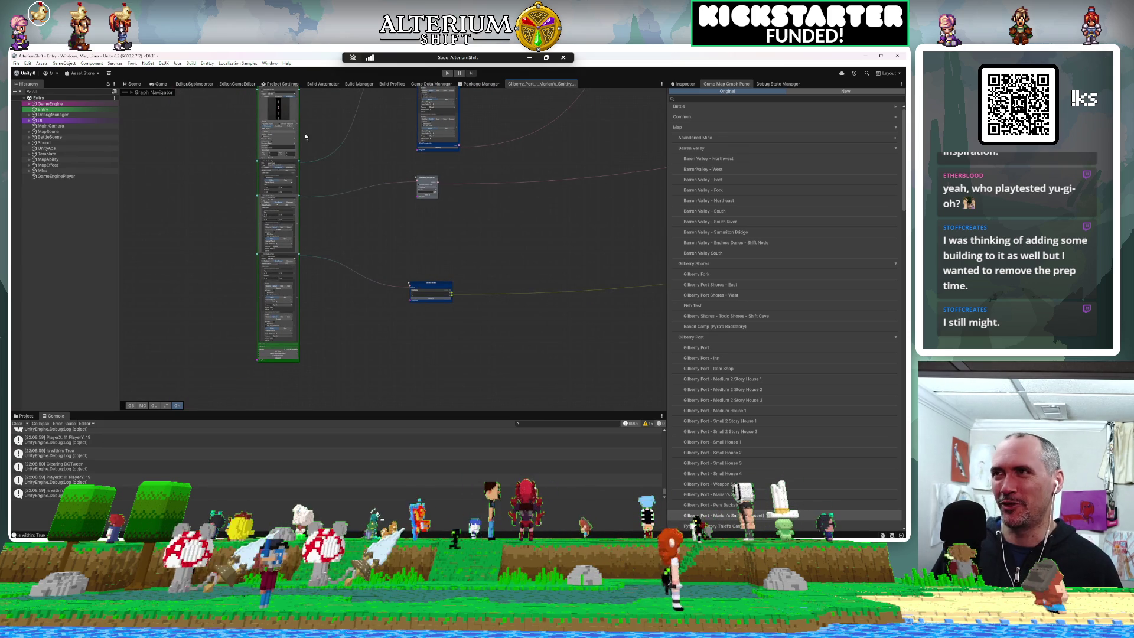
{"action": "left_click", "coordinate": [168, 84]}
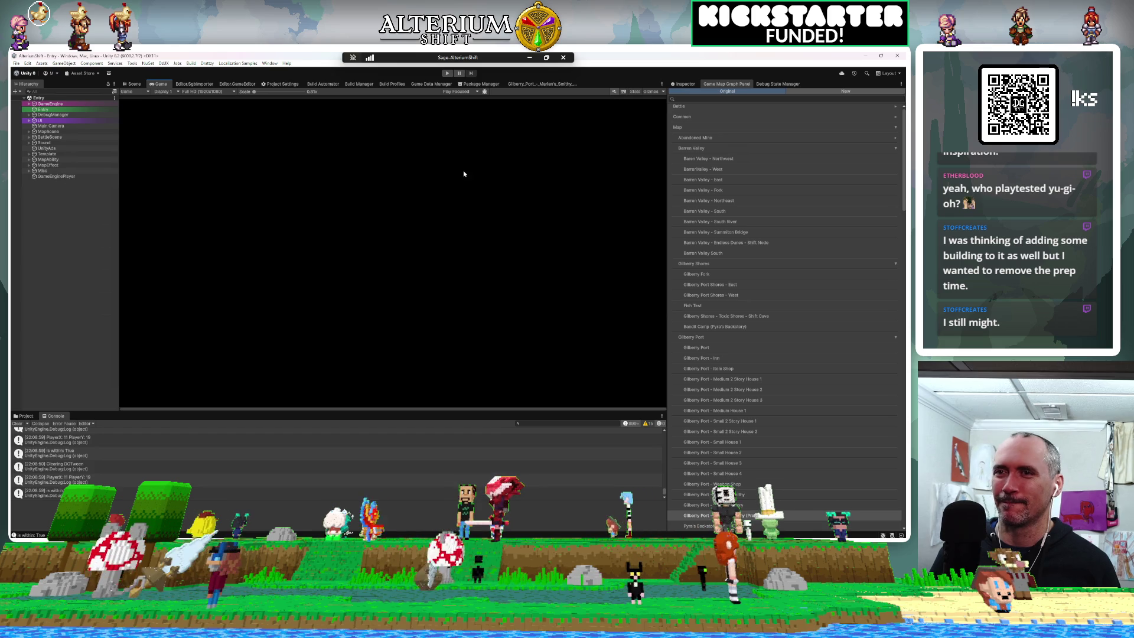
Step: Run the game and load the first Gilberry Port save
{"action": "left_click", "coordinate": [447, 73]}
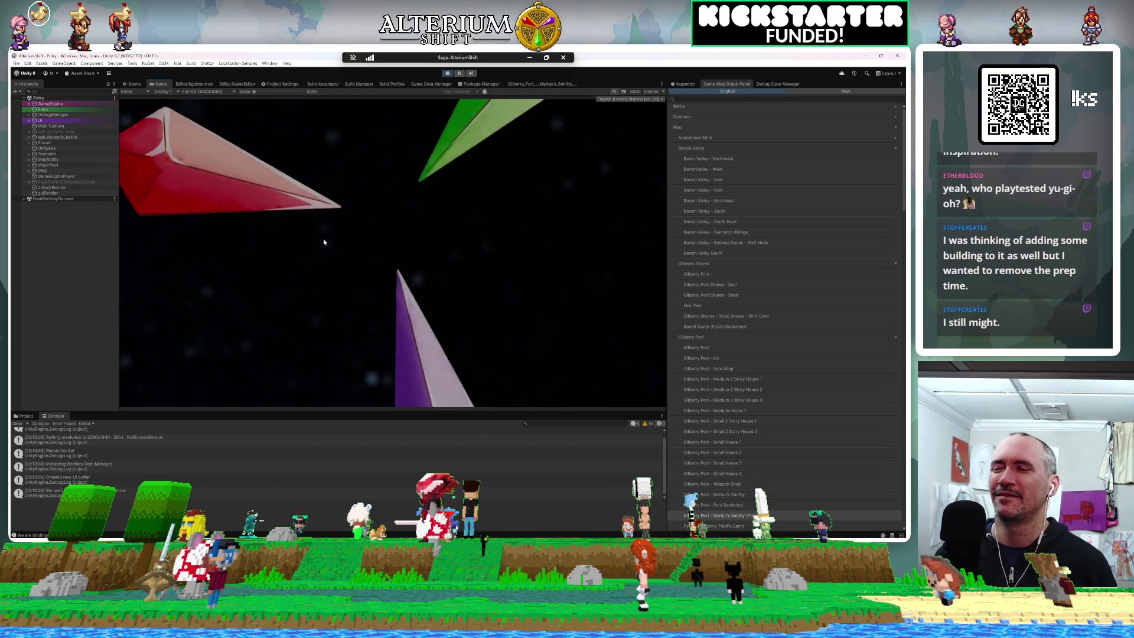
{"action": "key", "text": "Return"}
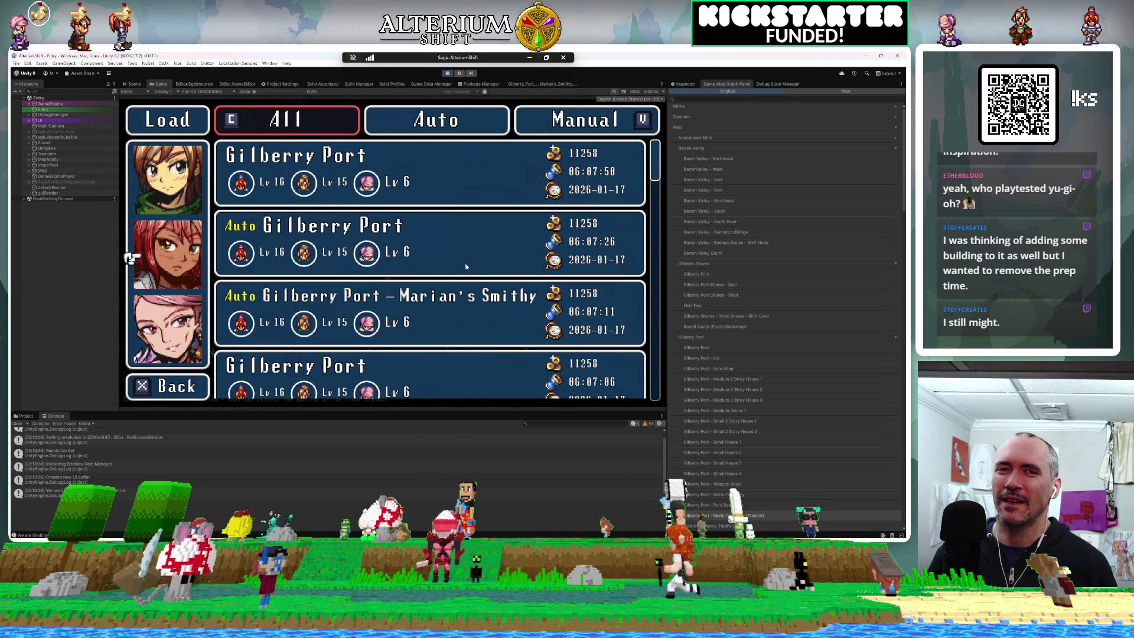
{"action": "key", "text": "Down"}
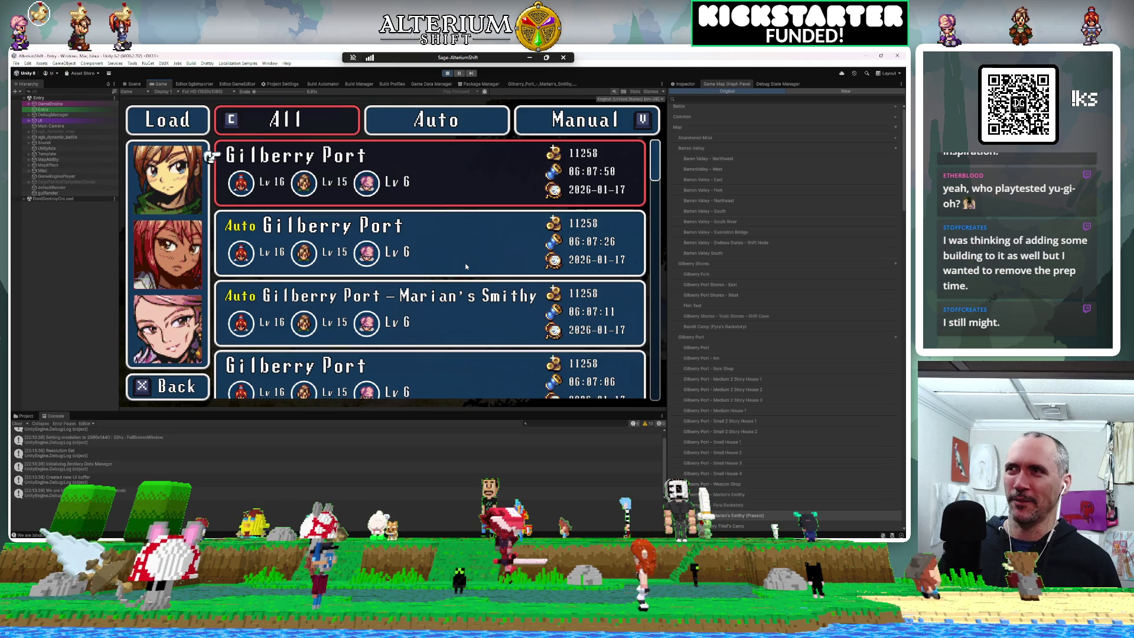
{"action": "key", "text": "z"}
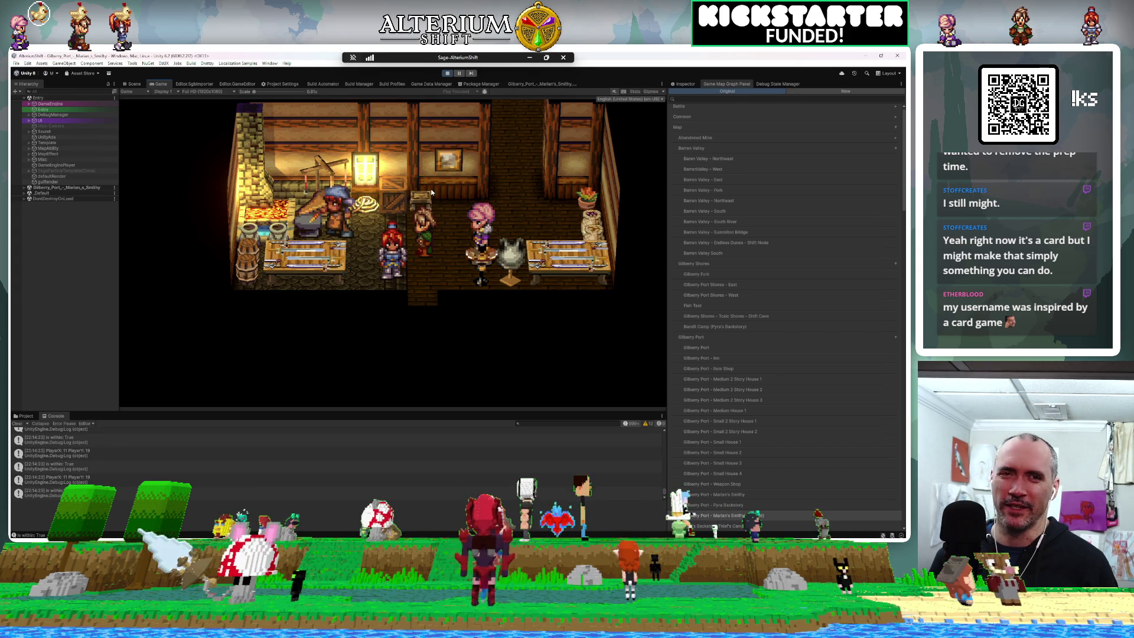
Step: Load the Marian's Smithy autosave from the in-game Load Game menu
{"action": "key", "text": "Escape"}
{"action": "key", "text": "Down"}
{"action": "key", "text": "Down"}
{"action": "key", "text": "Down"}
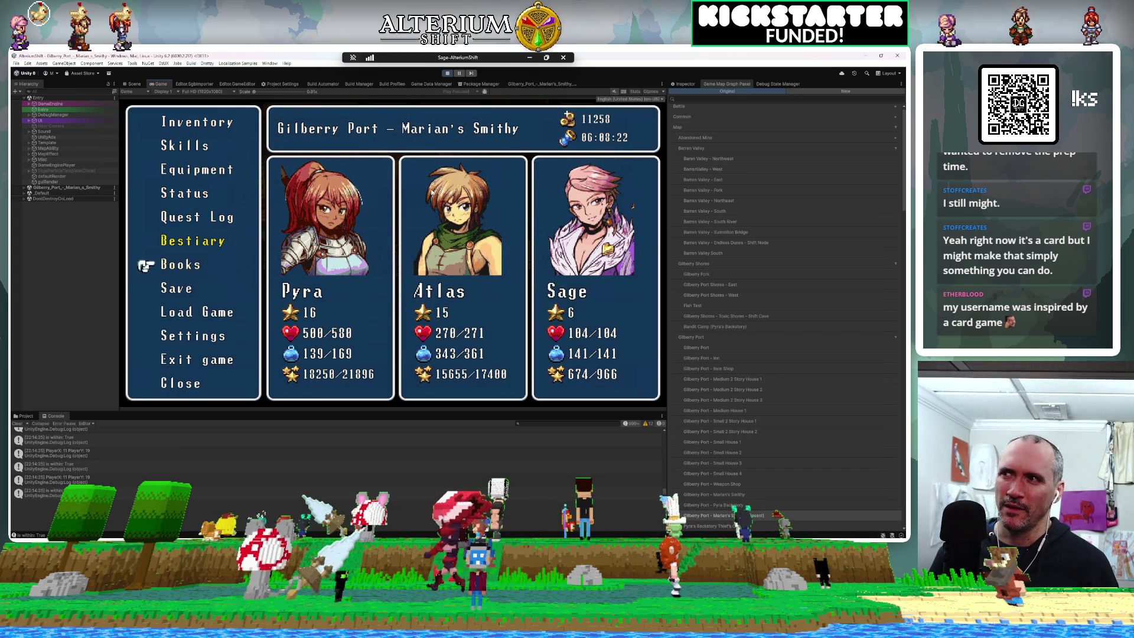
{"action": "key", "text": "Return"}
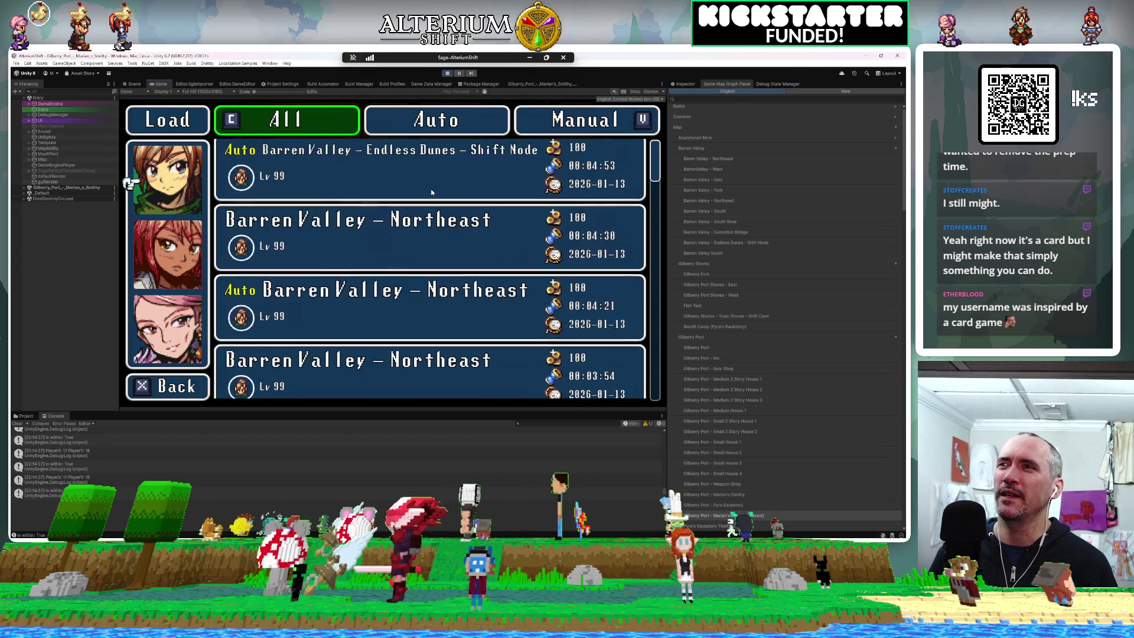
{"action": "key", "text": "Down"}
{"action": "key", "text": "Down"}
{"action": "key", "text": "Down"}
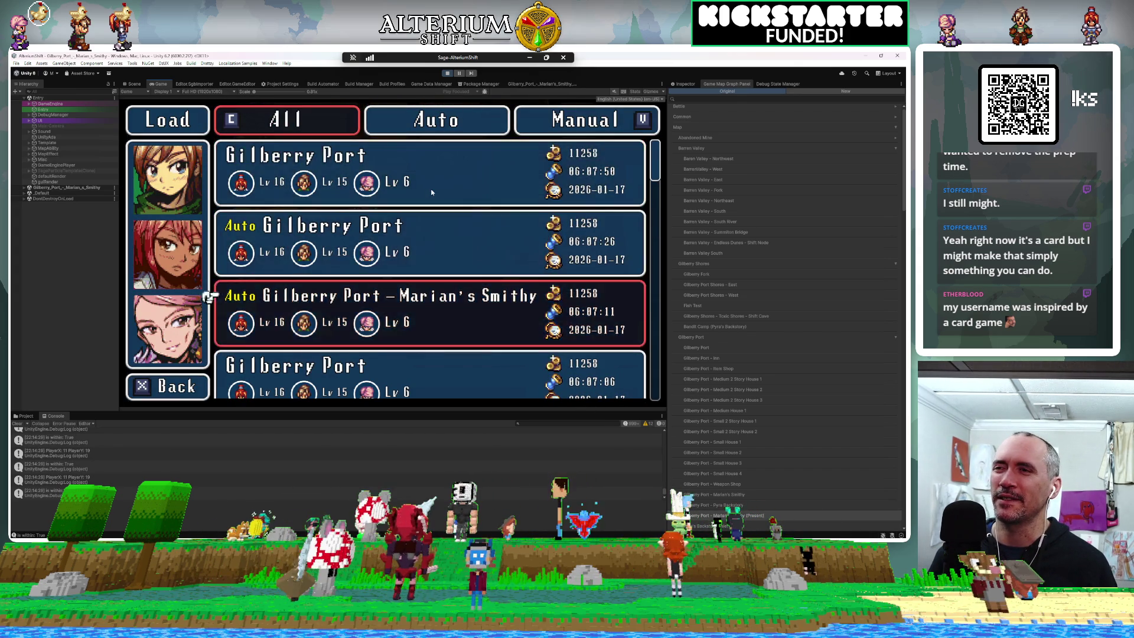
{"action": "key", "text": "Down"}
{"action": "key", "text": "Down"}
{"action": "key", "text": "Return"}
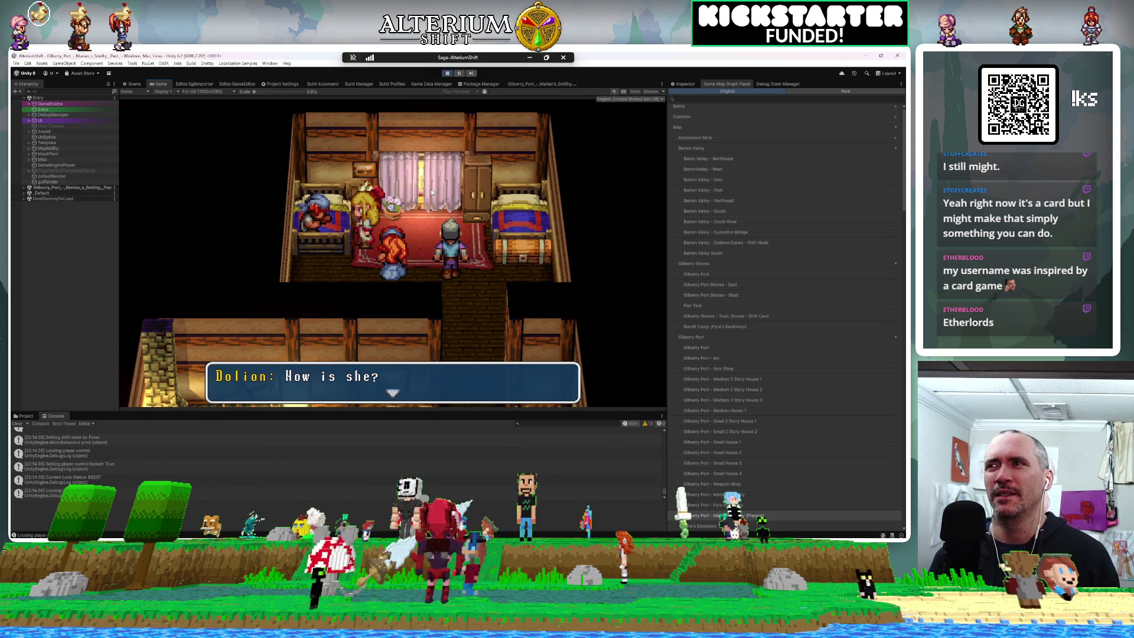
Step: Advance the smithy cutscene through the Healer's, Marian's and Dolion's lines
{"action": "key", "text": "Return"}
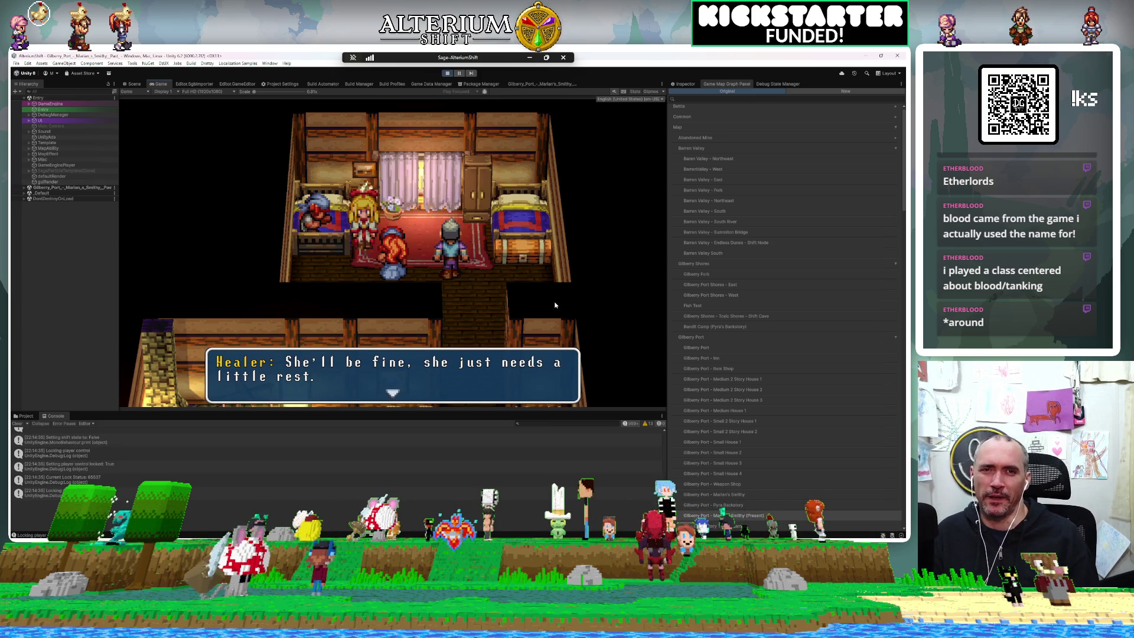
{"action": "key", "text": "Return"}
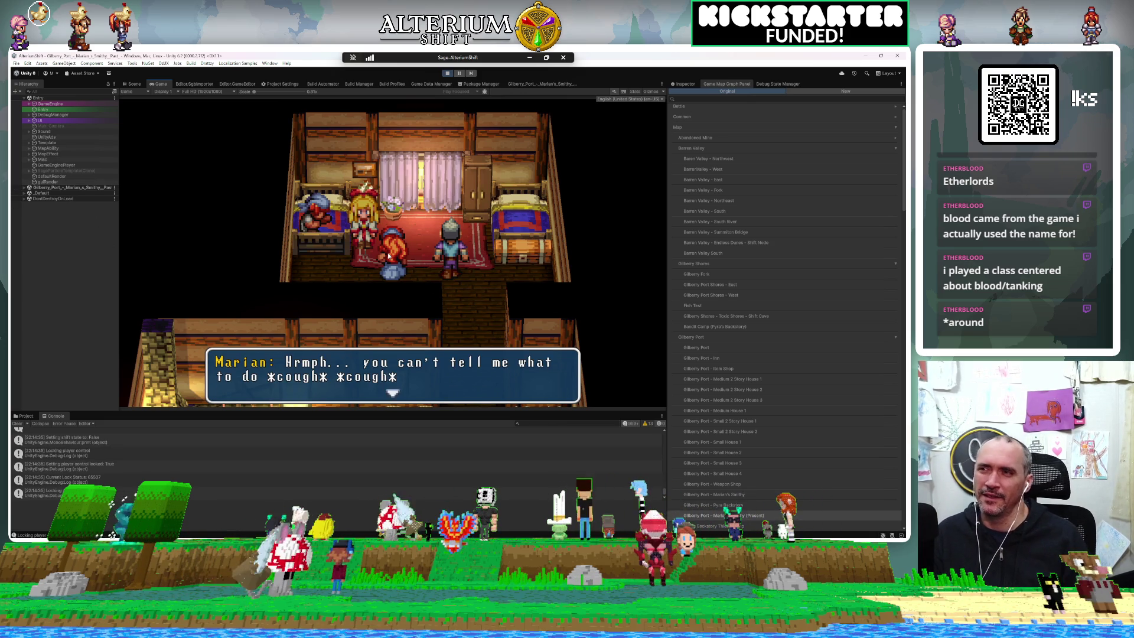
{"action": "key", "text": "Return"}
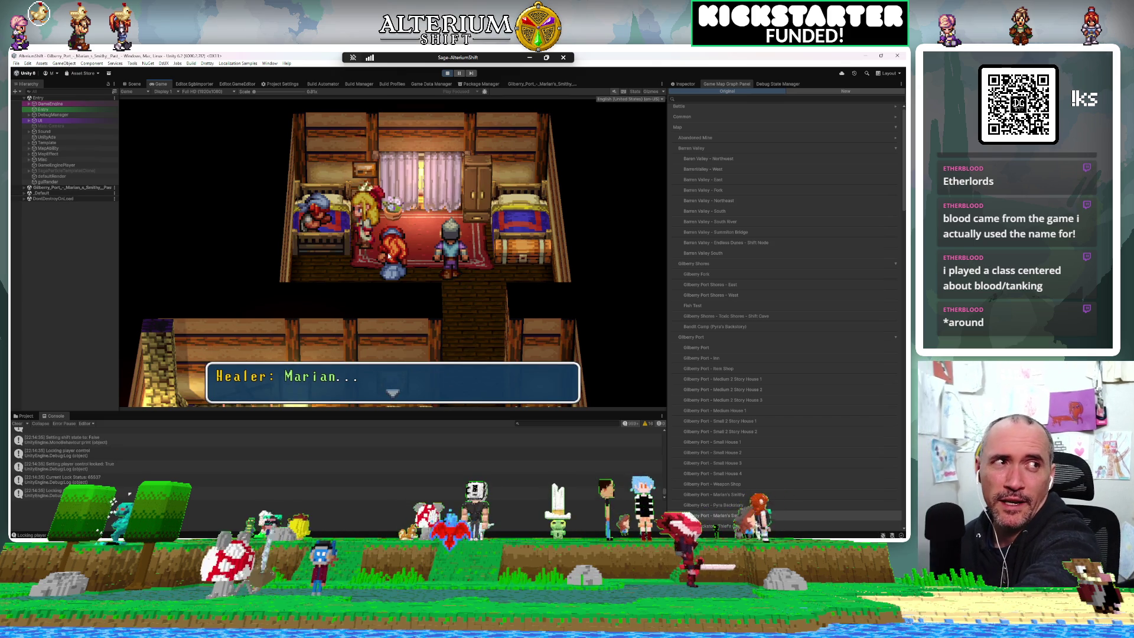
{"action": "key", "text": "Return"}
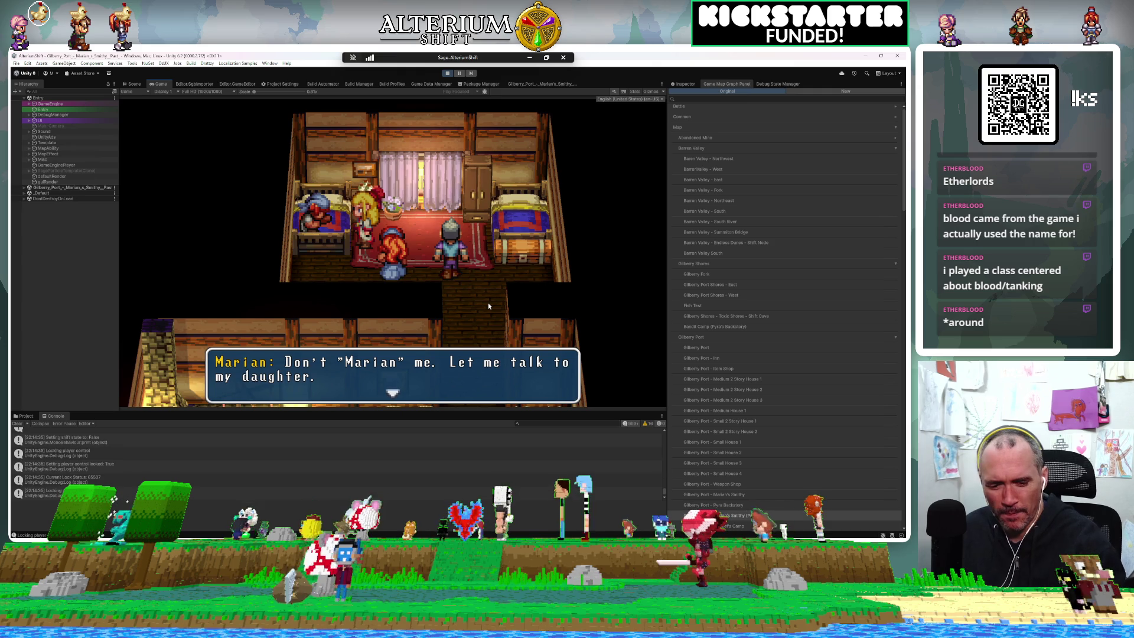
{"action": "key", "text": "Return"}
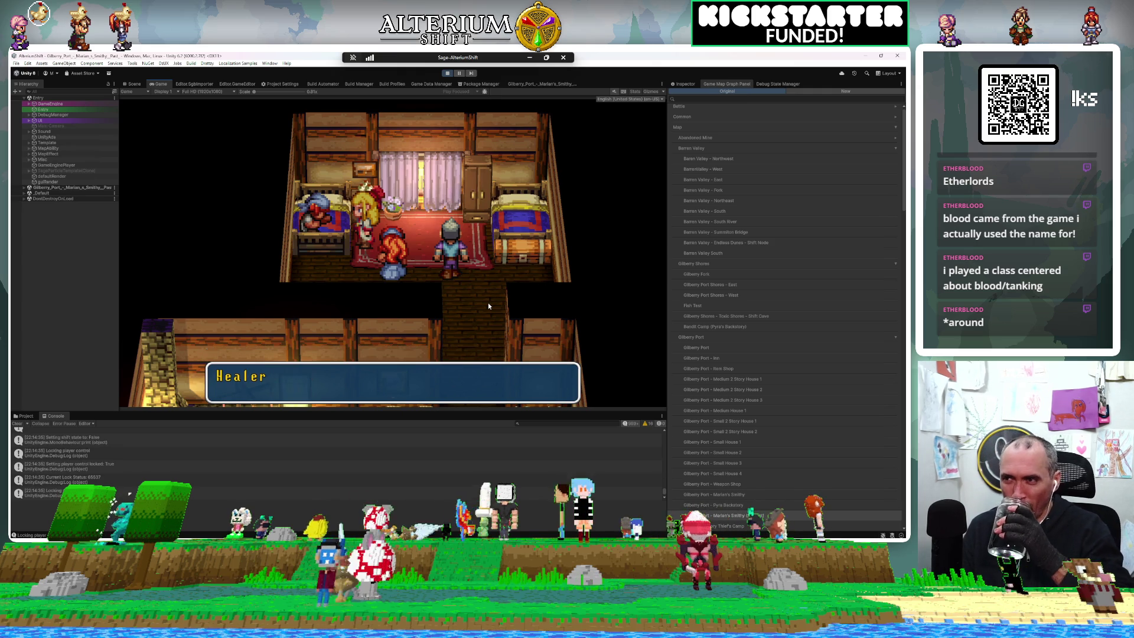
{"action": "key", "text": "Return"}
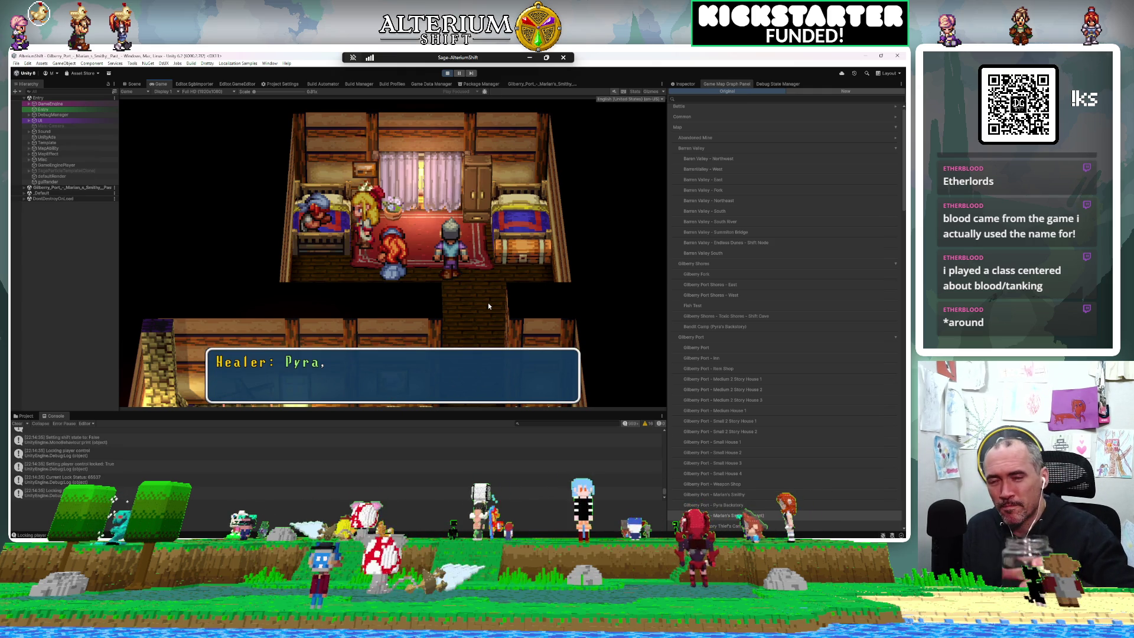
{"action": "key", "text": "Return"}
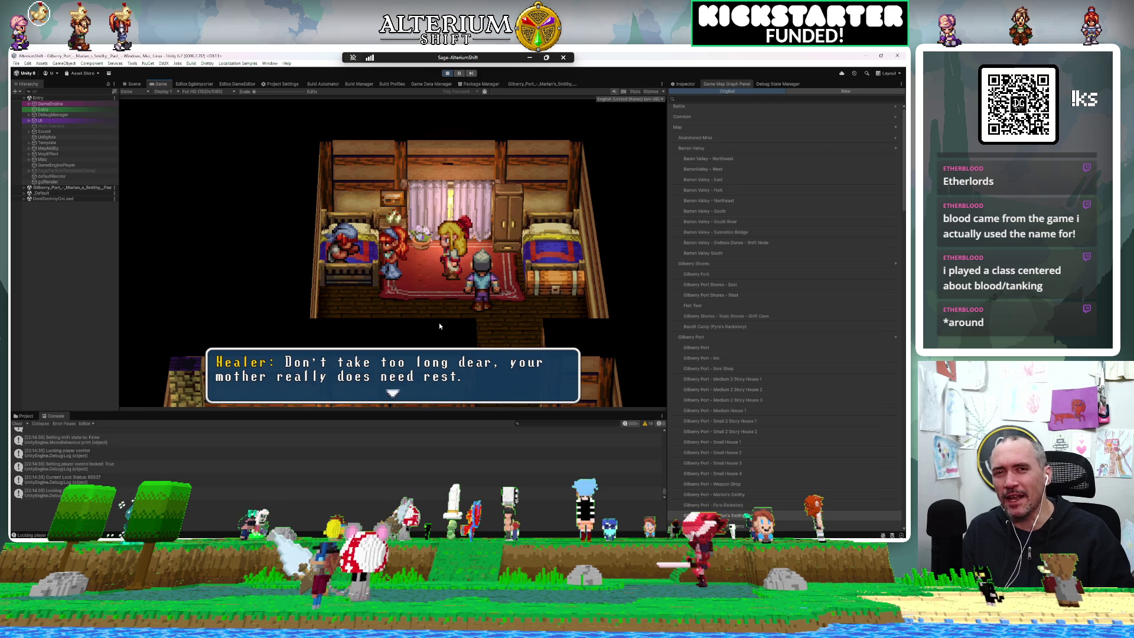
{"action": "key", "text": "Return"}
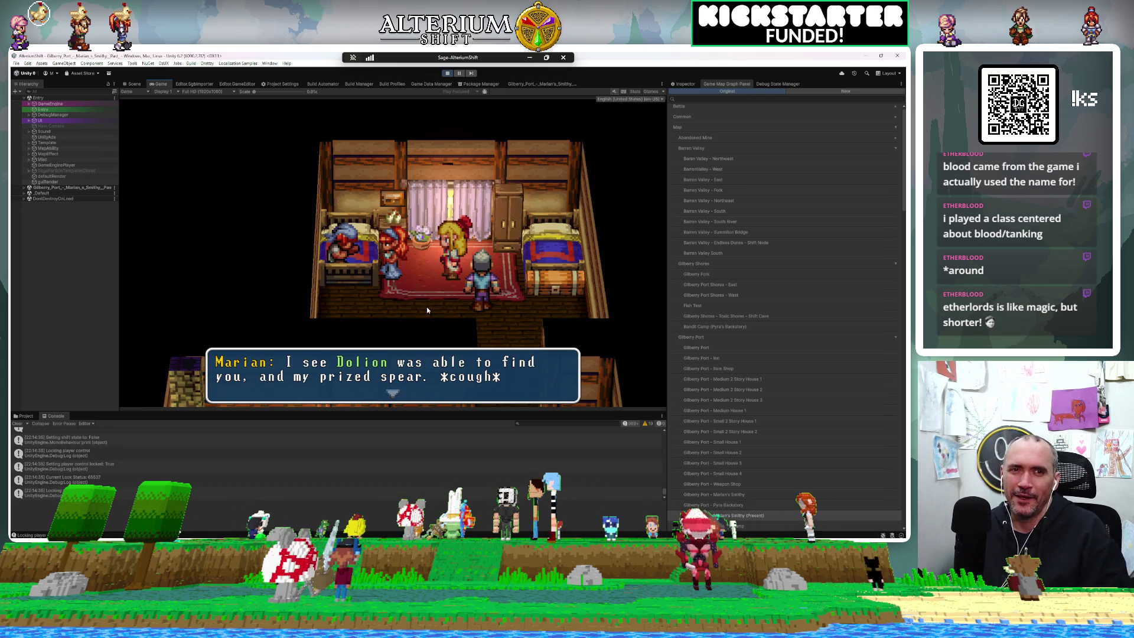
{"action": "key", "text": "Return"}
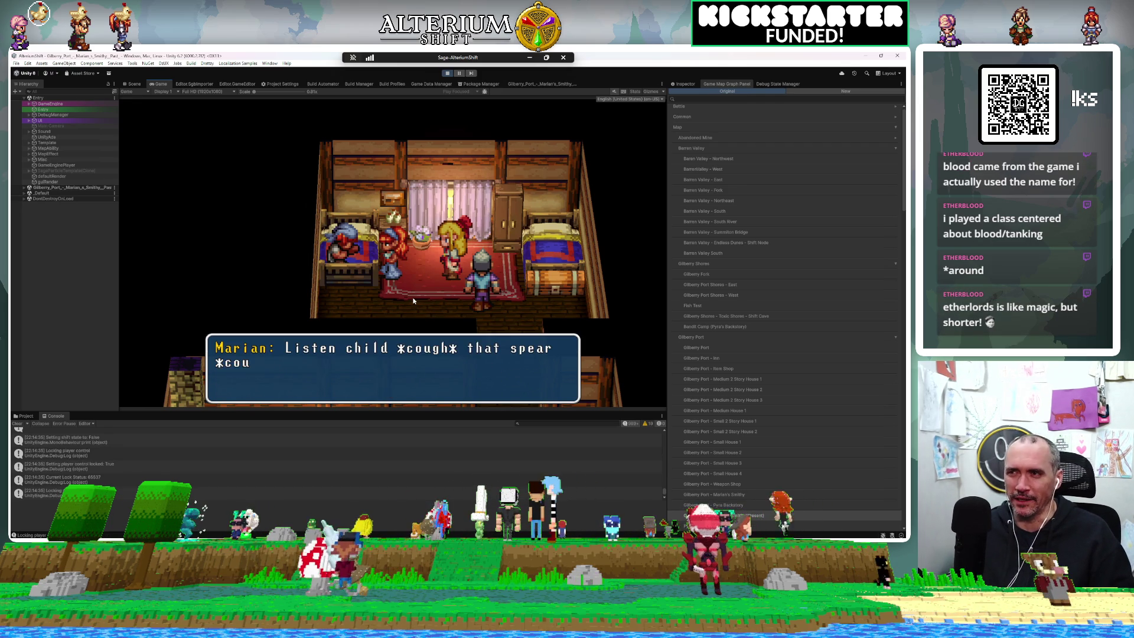
{"action": "key", "text": "Return"}
{"action": "key", "text": "Return"}
{"action": "key", "text": "Return"}
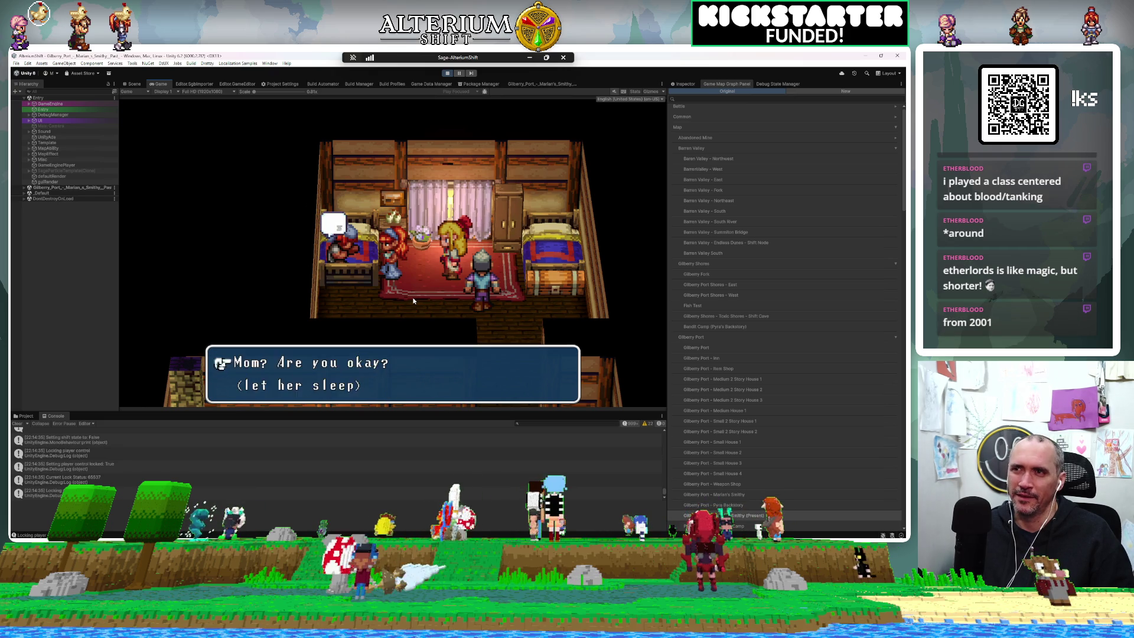
{"action": "key", "text": "Return"}
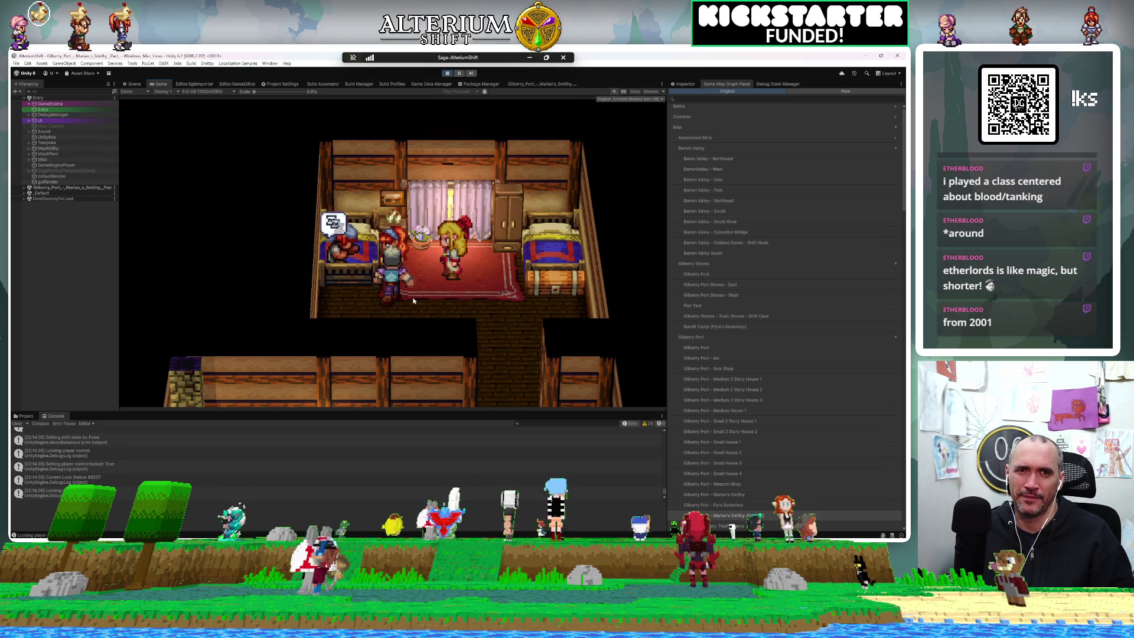
{"action": "key", "text": "Return"}
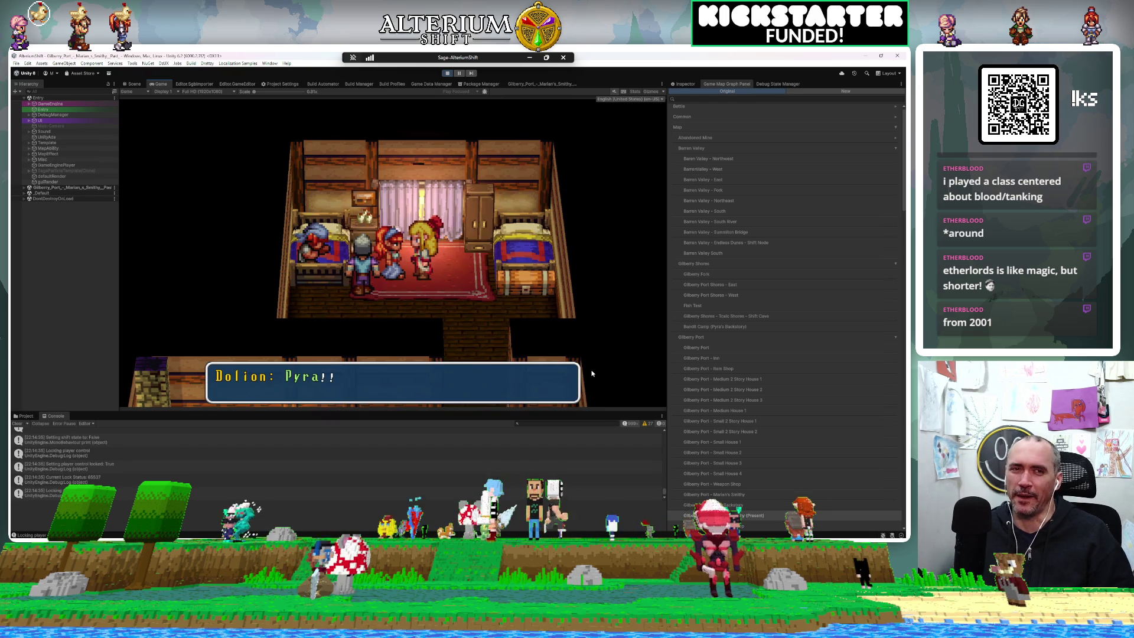
{"action": "key", "text": "Return"}
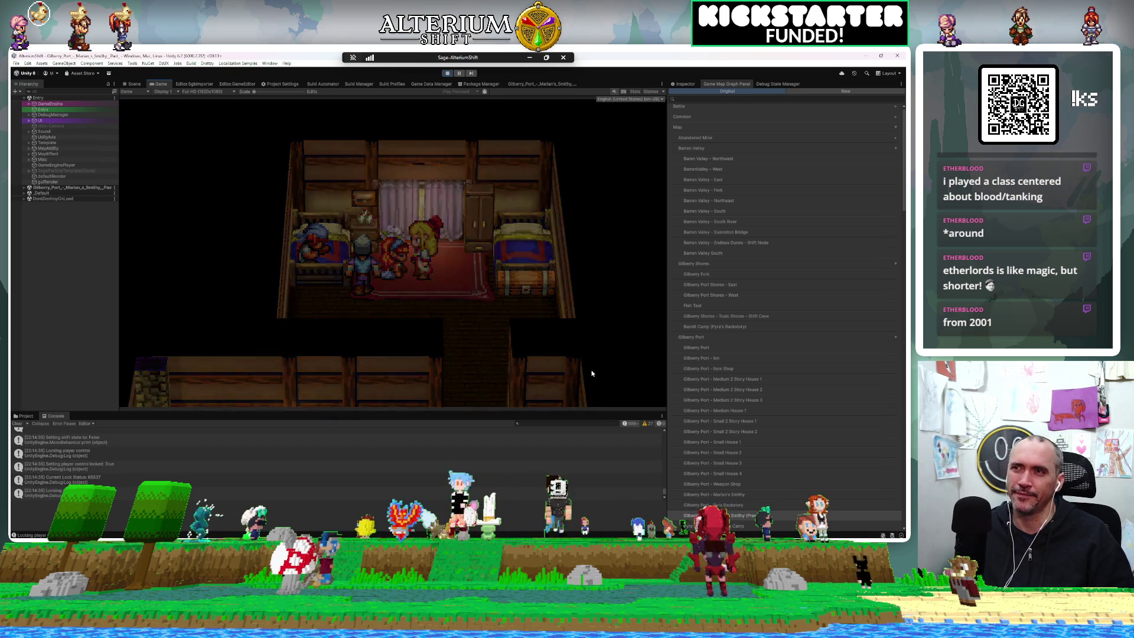
Step: In the bedroom scene, choose to get up and follow Dolion's explanation to his 'far greater things' line
{"action": "key", "text": "Return"}
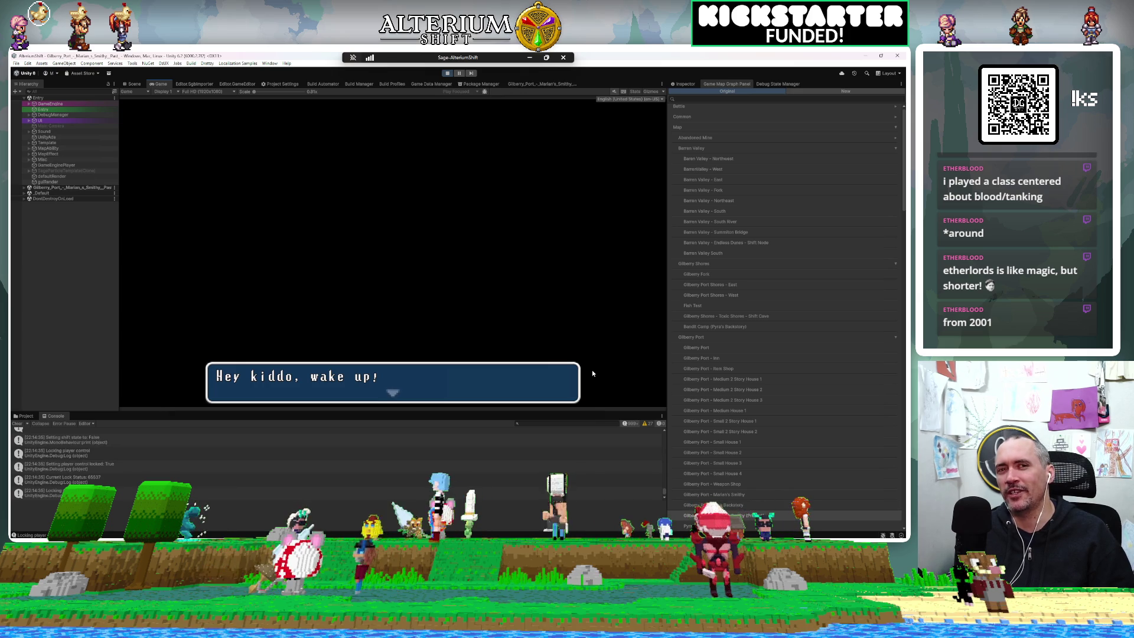
{"action": "key", "text": "Return"}
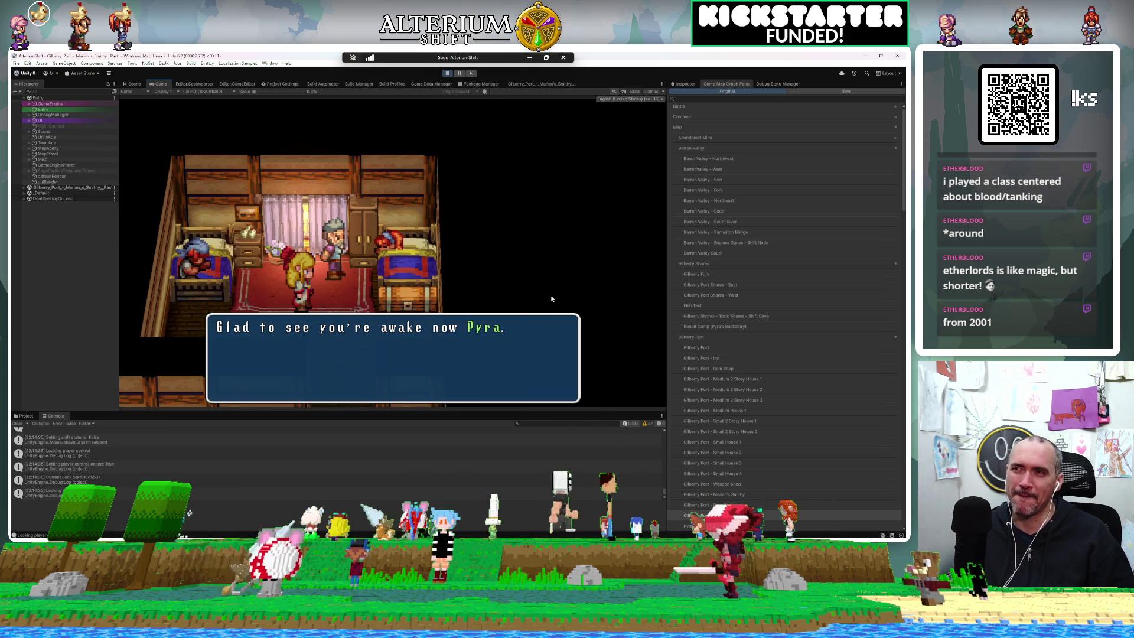
{"action": "key", "text": "Return"}
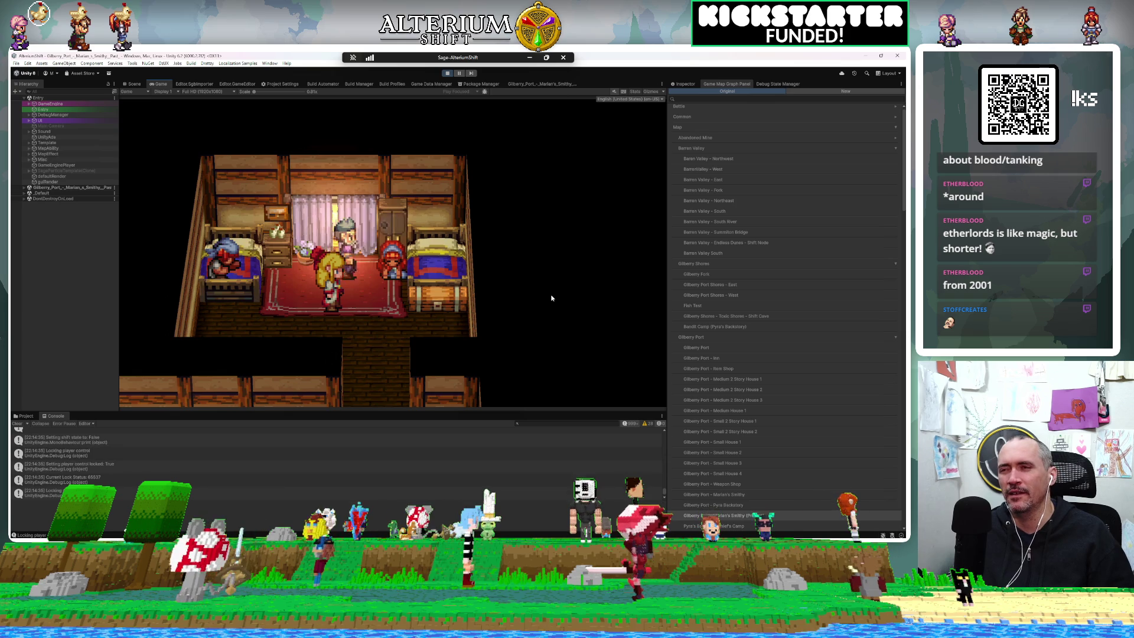
{"action": "key", "text": "Return"}
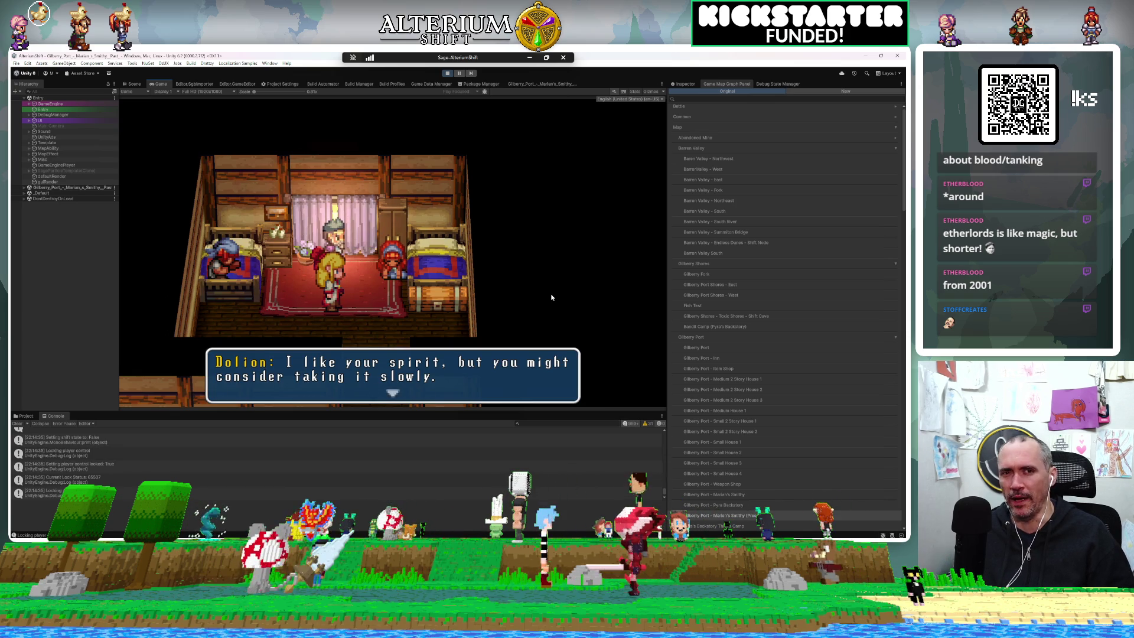
{"action": "key", "text": "Return"}
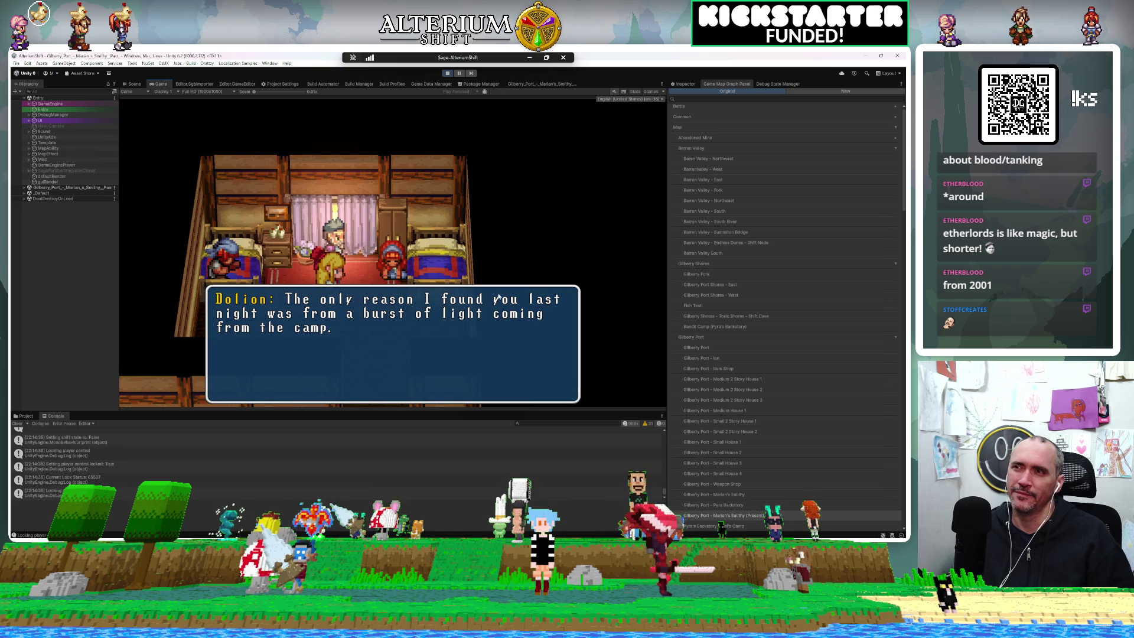
{"action": "key", "text": "Return"}
{"action": "key", "text": "Return"}
{"action": "key", "text": "Return"}
{"action": "key", "text": "Return"}
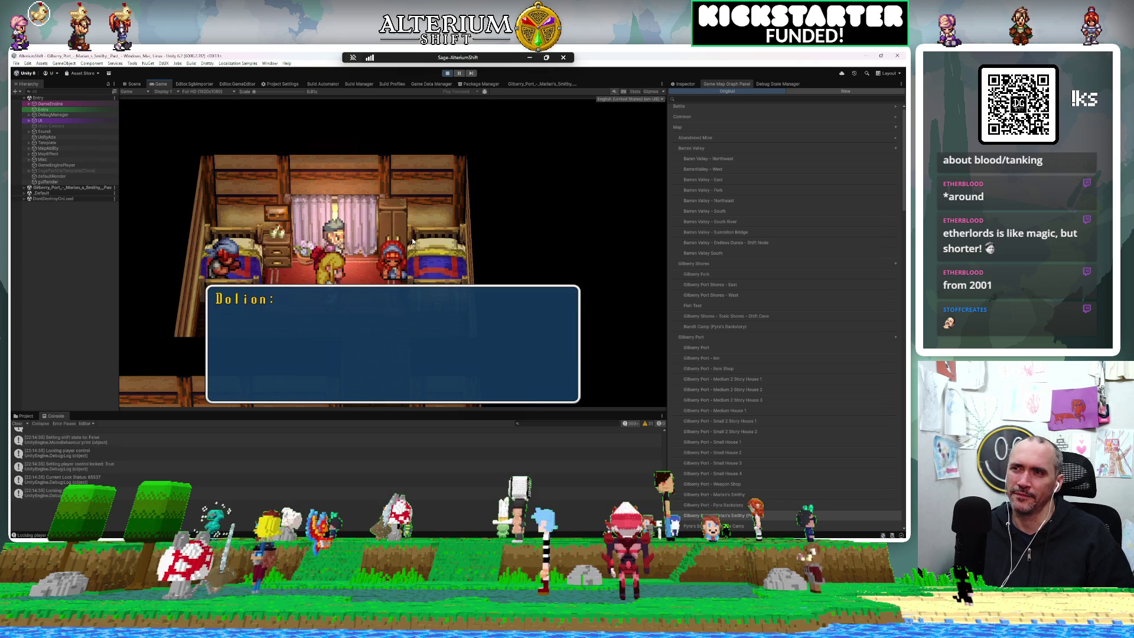
{"action": "key", "text": "Return"}
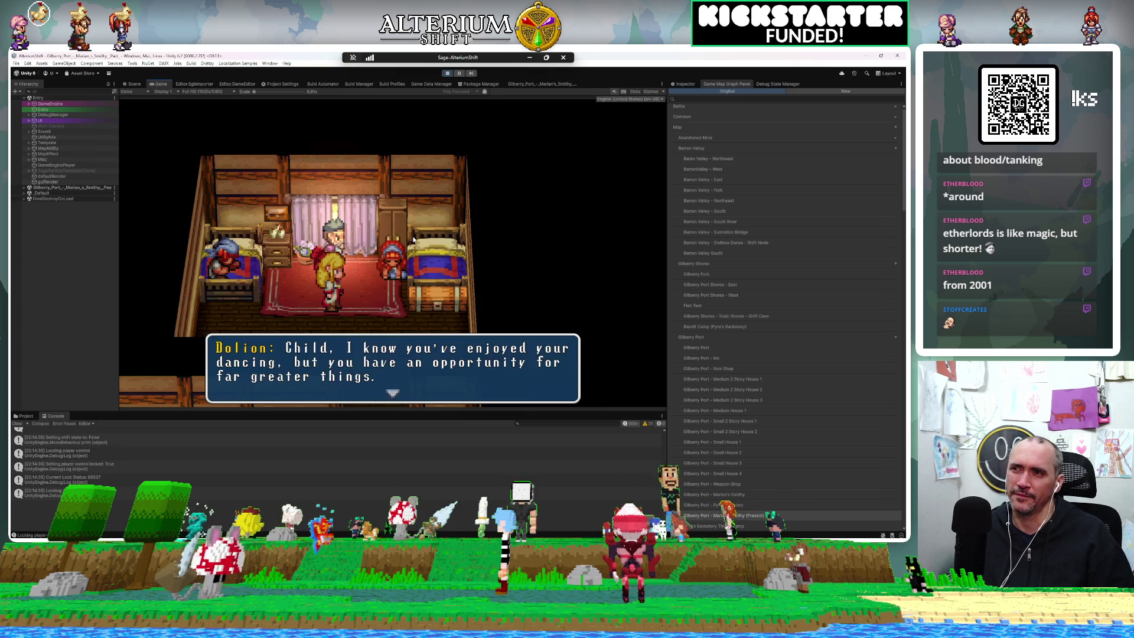
{"action": "key", "text": "Return"}
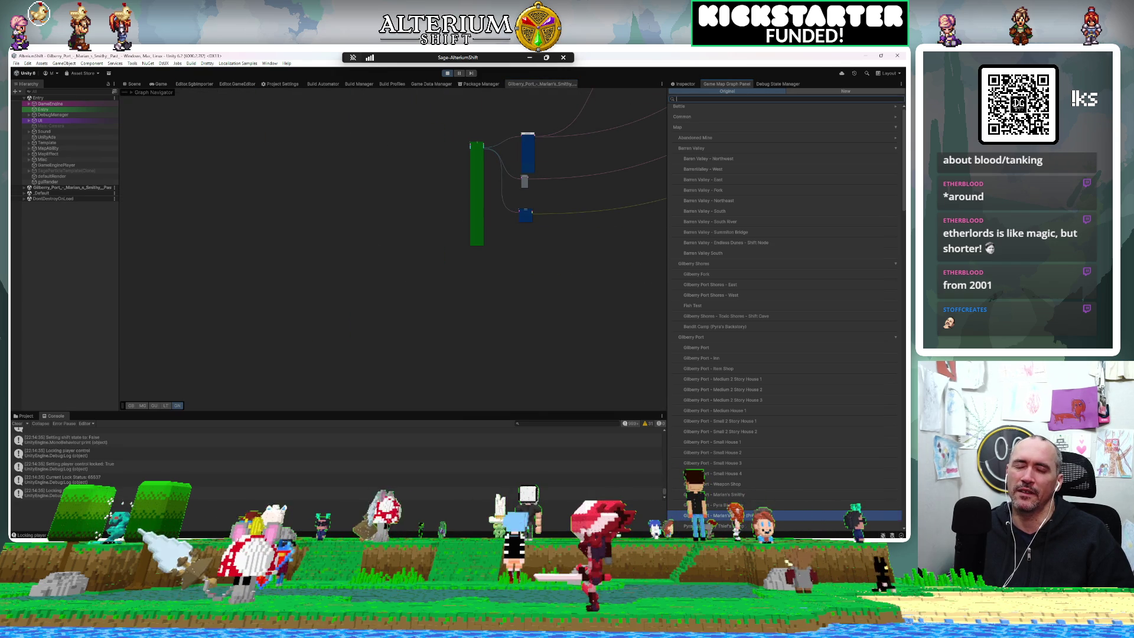
Step: Search 'mari' in the Game Map Graph panel and open the Marian's Smithy story graph
{"action": "type", "text": "mari"}
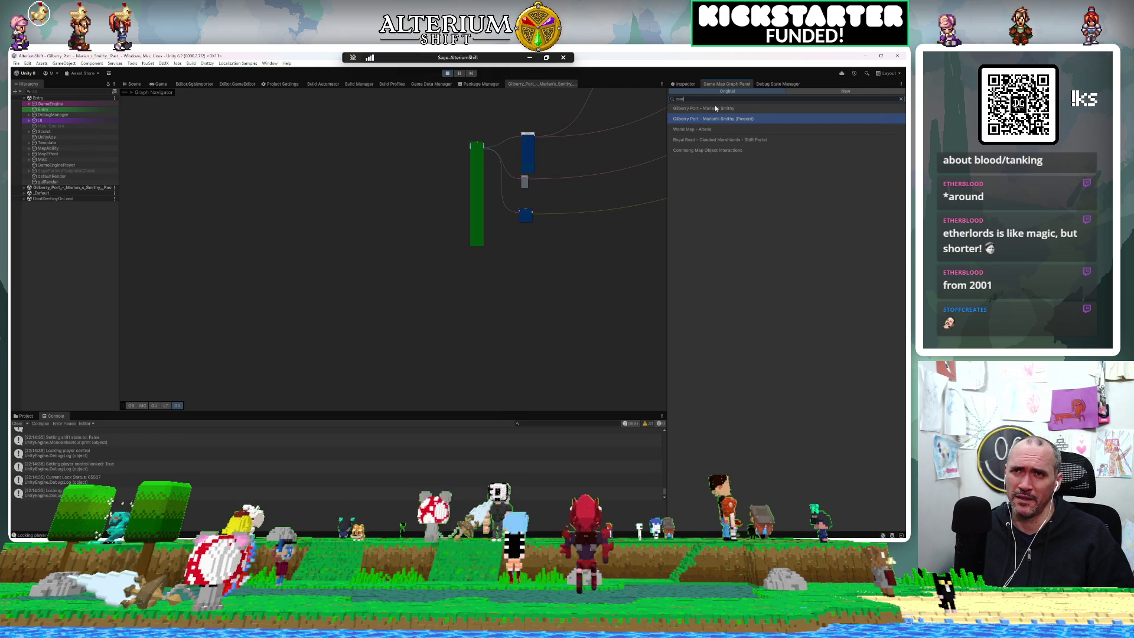
{"action": "left_click", "coordinate": [715, 108]}
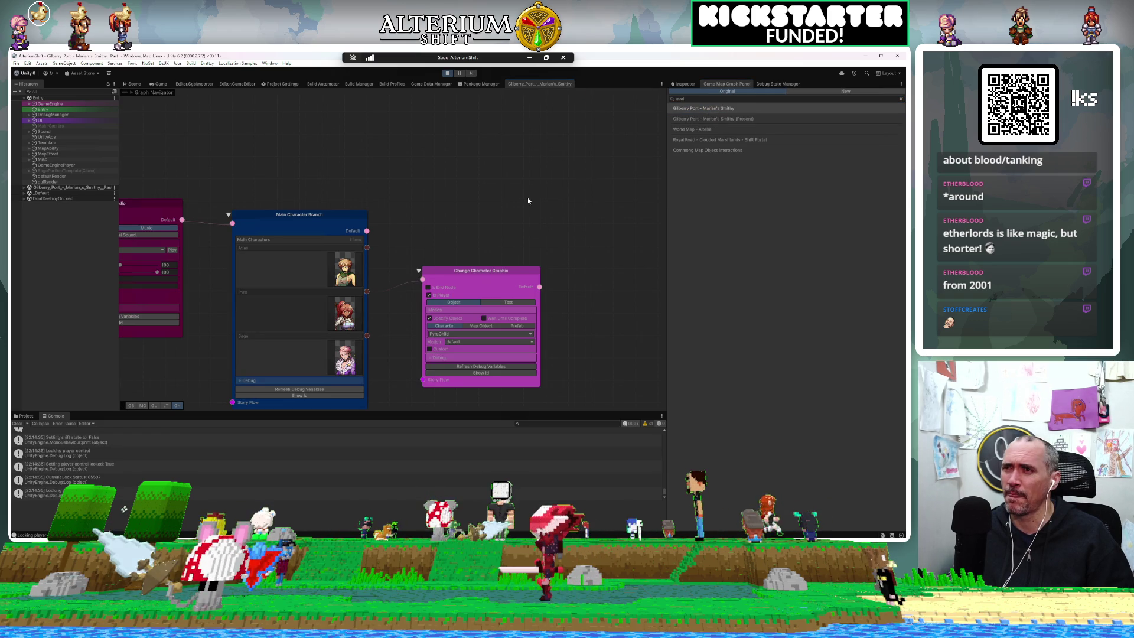
{"action": "scroll", "coordinate": [526, 200], "scroll_direction": "down", "scroll_amount": 3}
{"action": "scroll", "coordinate": [527, 202], "scroll_direction": "down", "scroll_amount": 6}
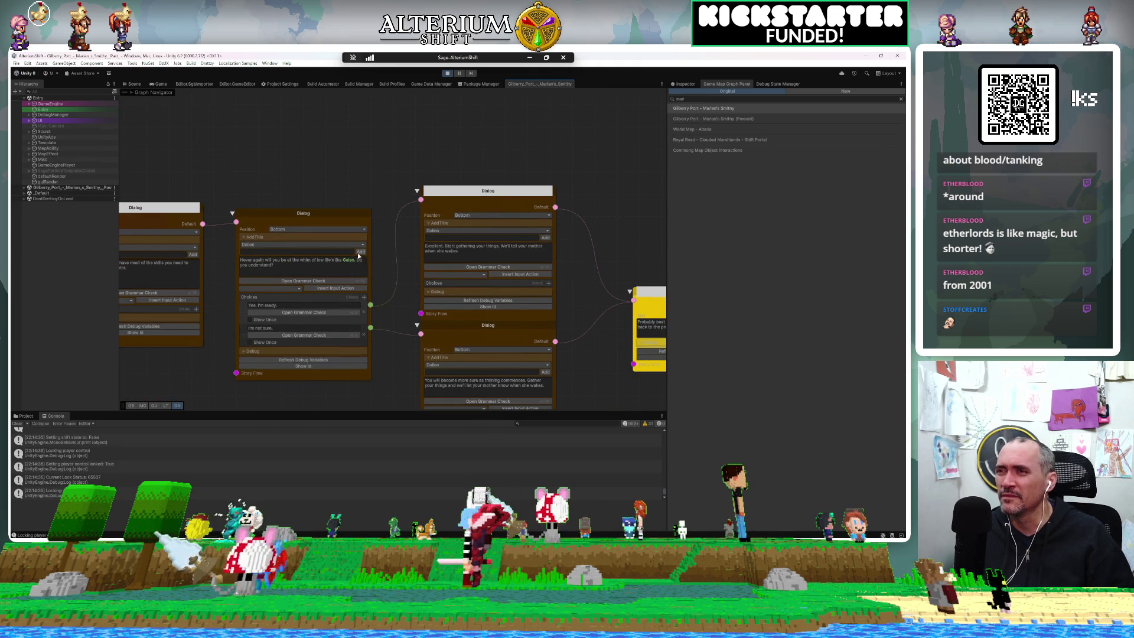
Step: Replace 'Galen' in the dialog line with the Thief tag, so it ends 'that Thief. Do you understand?'
{"action": "double_click", "coordinate": [349, 260]}
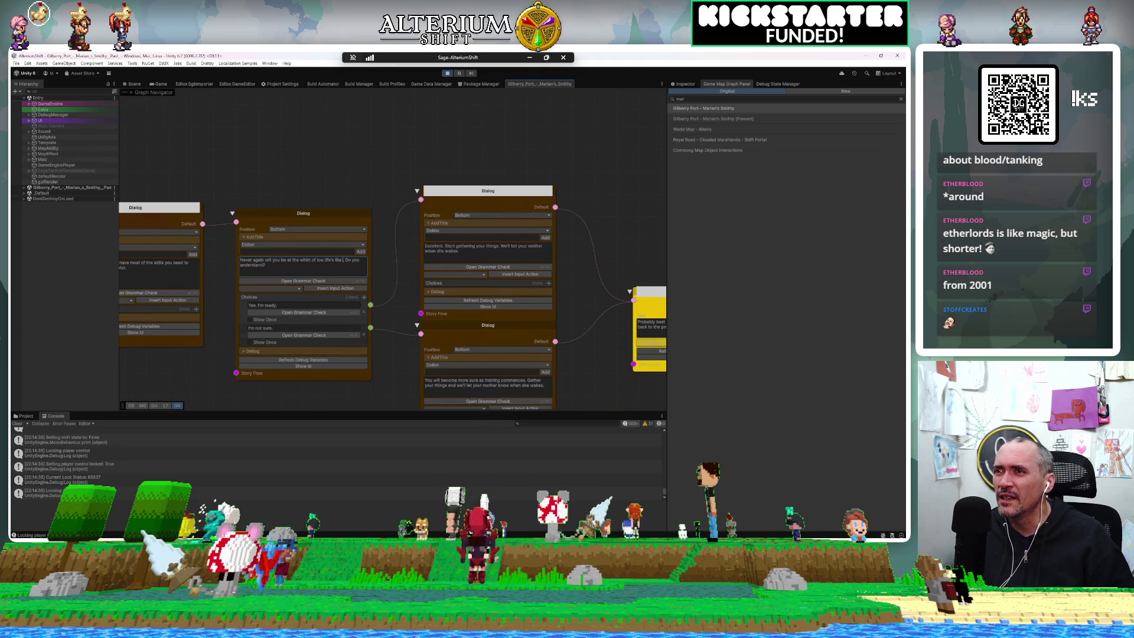
{"action": "key", "text": "BackSpace"}
{"action": "type", "text": "at "}
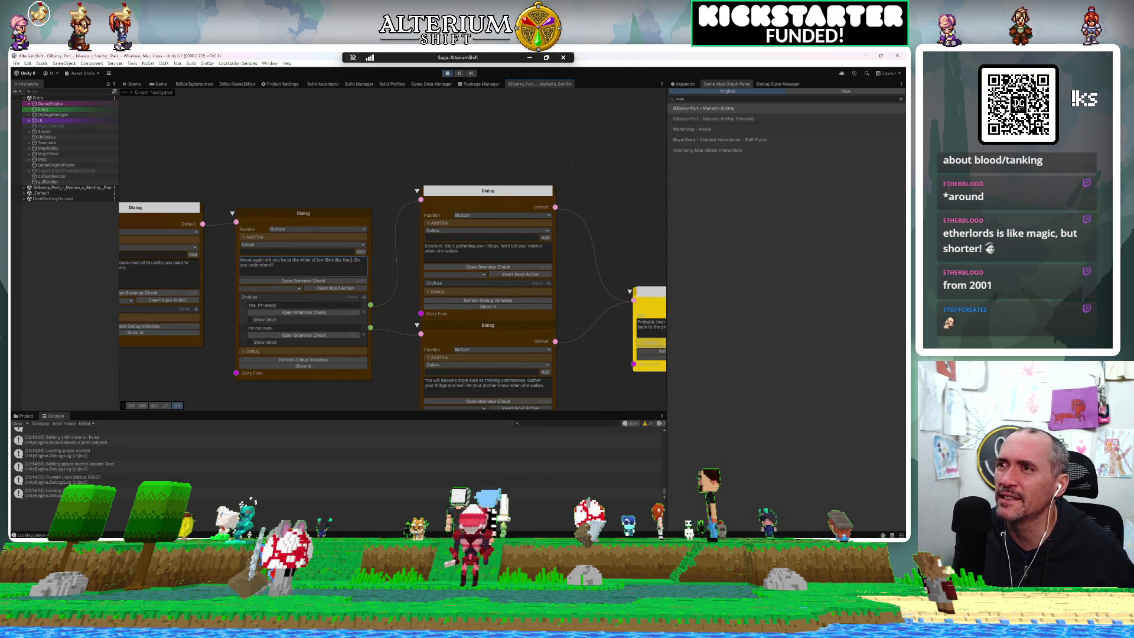
{"action": "type", "text": "th"}
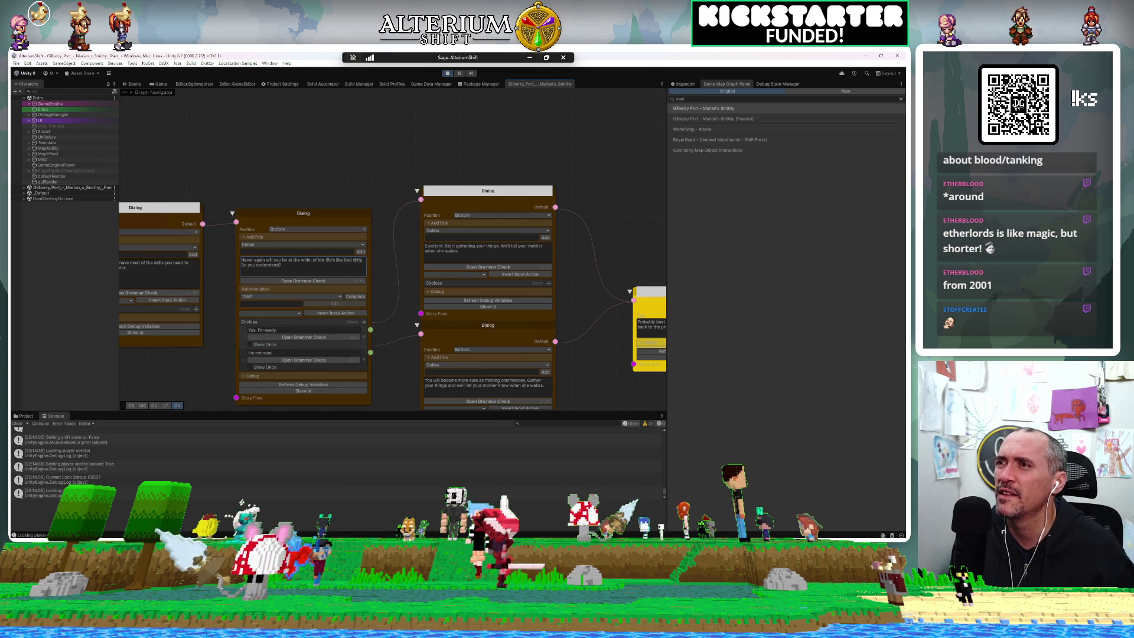
{"action": "left_click", "coordinate": [354, 297]}
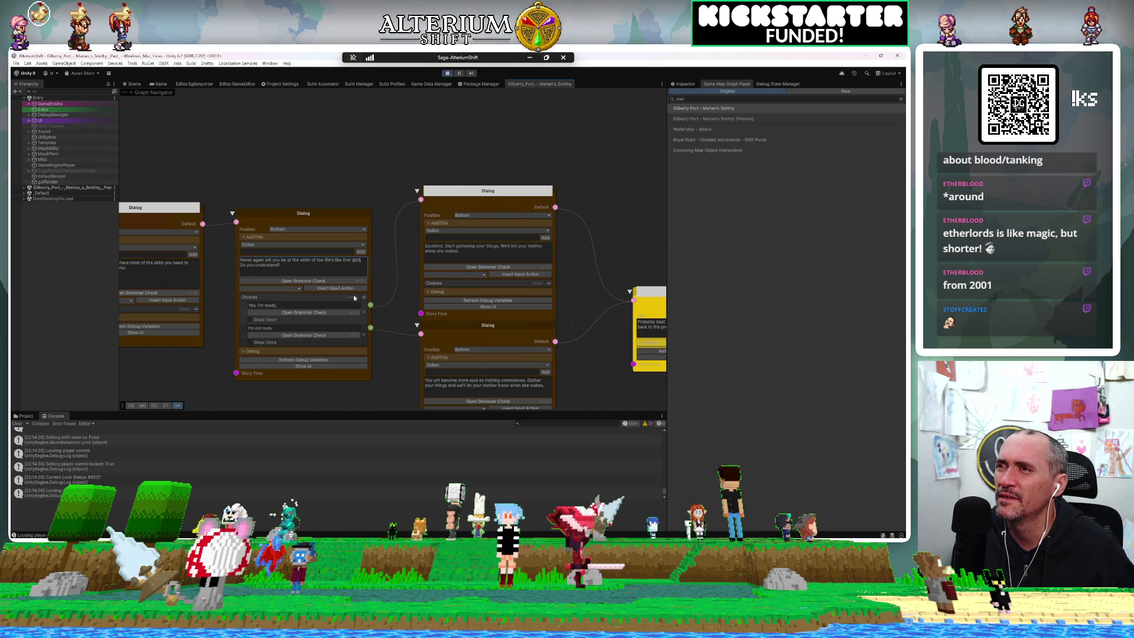
{"action": "left_click", "coordinate": [379, 262]}
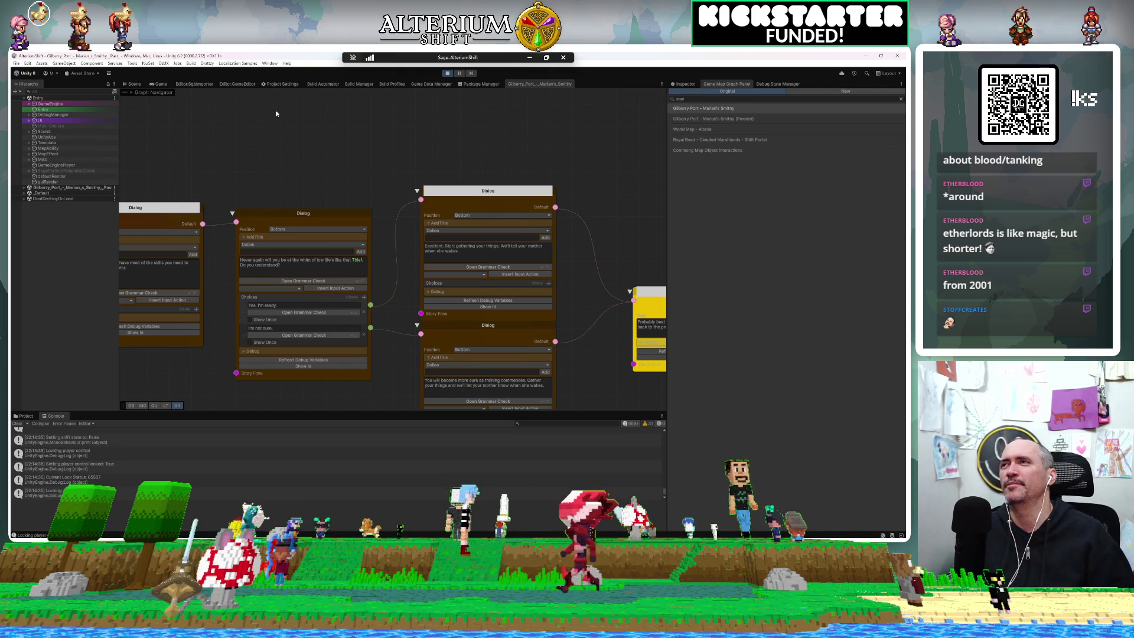
{"action": "left_click", "coordinate": [163, 84]}
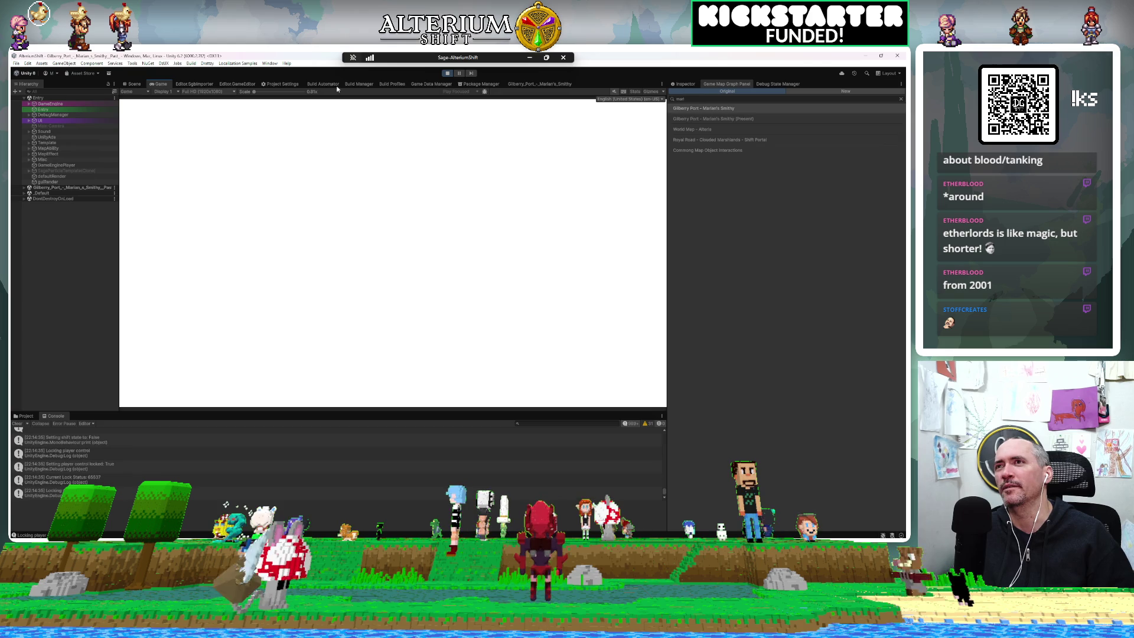
Step: Restart Play mode and load the Marian's Smithy (Past) save from the Continue list
{"action": "left_click", "coordinate": [447, 74]}
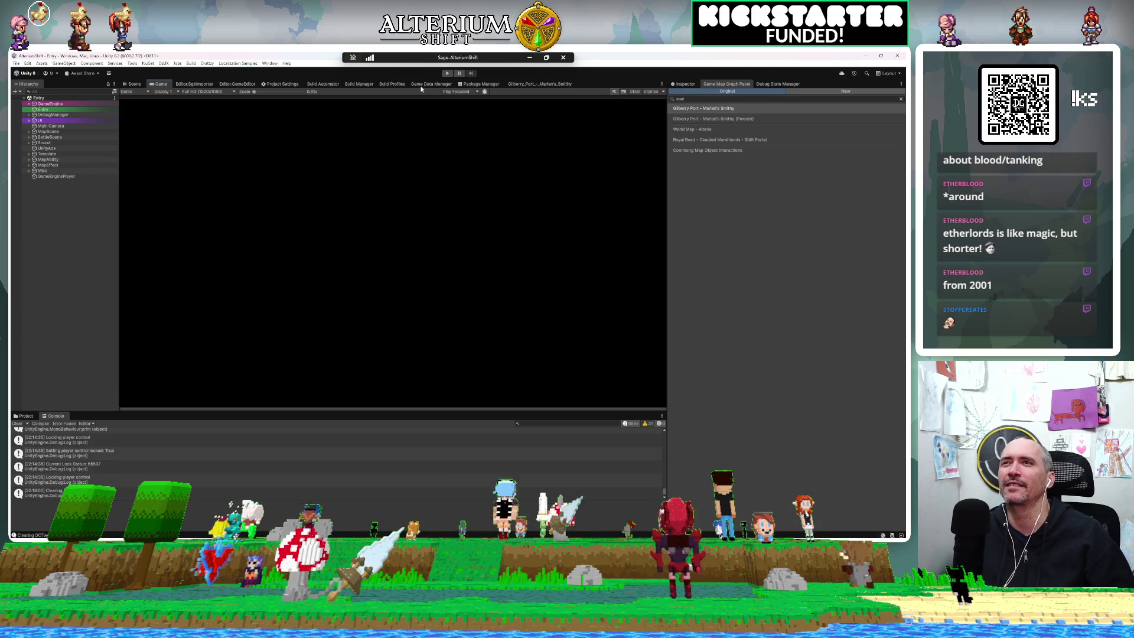
{"action": "left_click", "coordinate": [447, 74]}
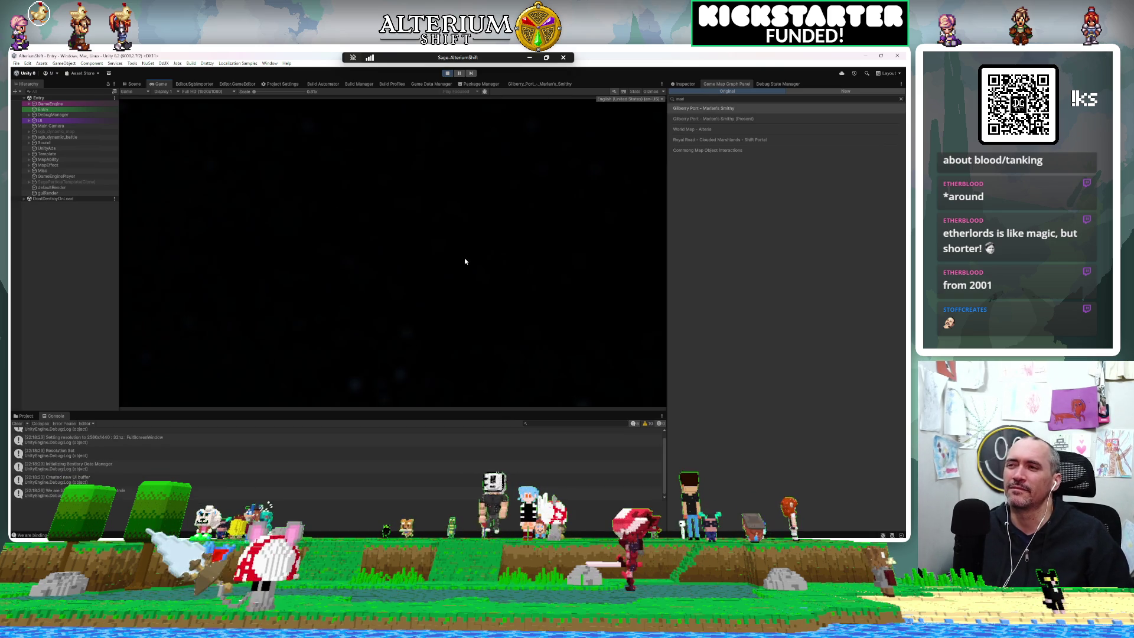
{"action": "key", "text": "Return"}
{"action": "key", "text": "Down"}
{"action": "key", "text": "Down"}
{"action": "key", "text": "Down"}
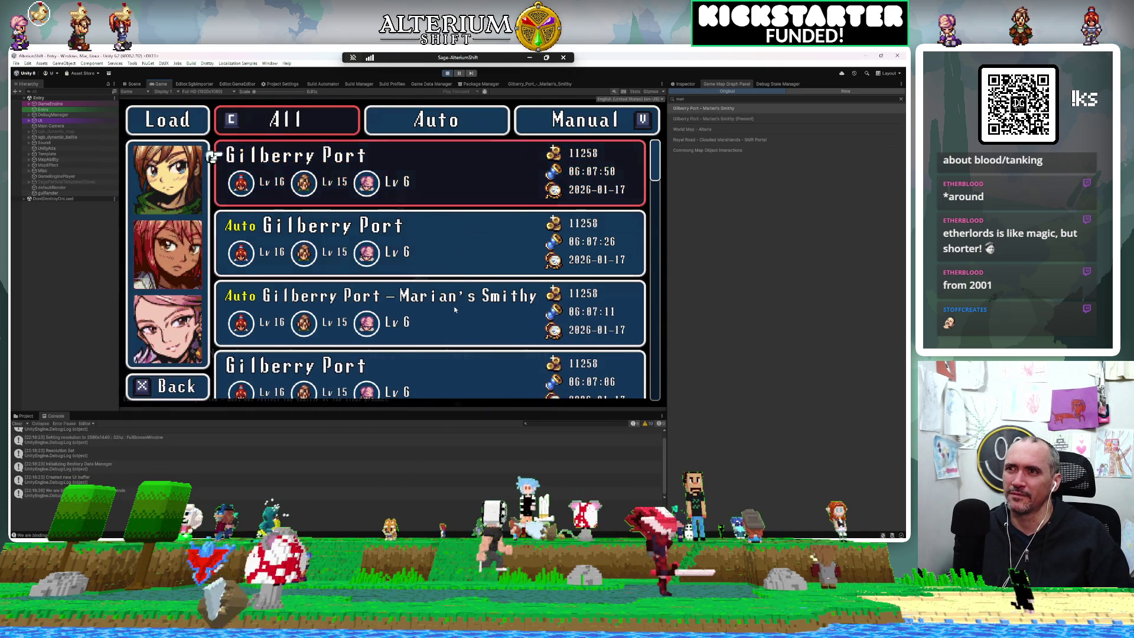
{"action": "key", "text": "Down"}
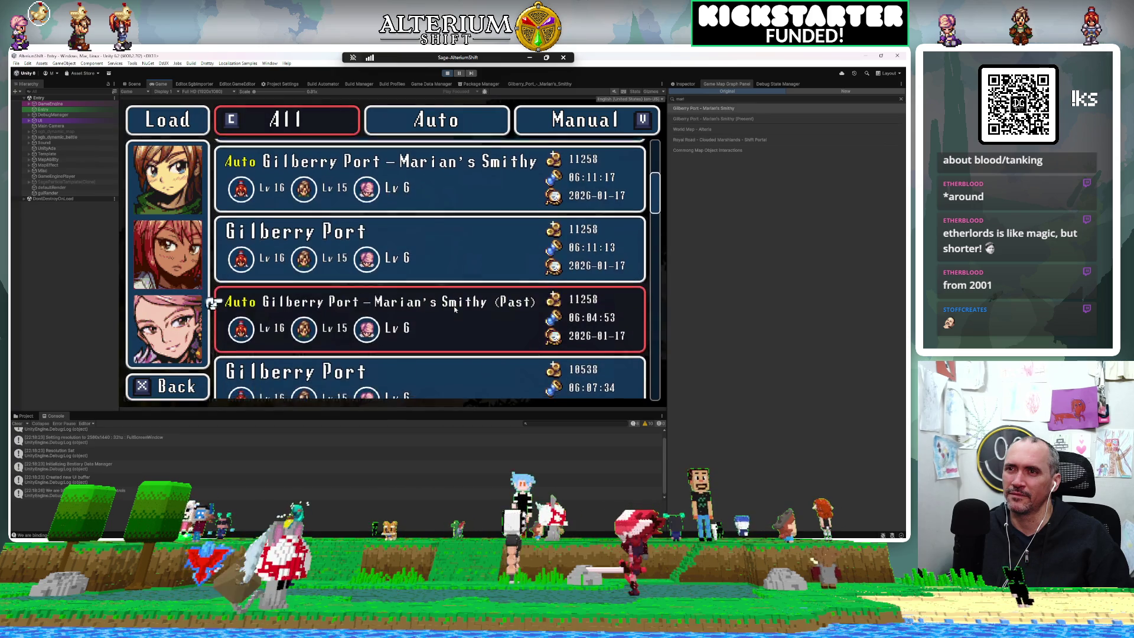
{"action": "key", "text": "Return"}
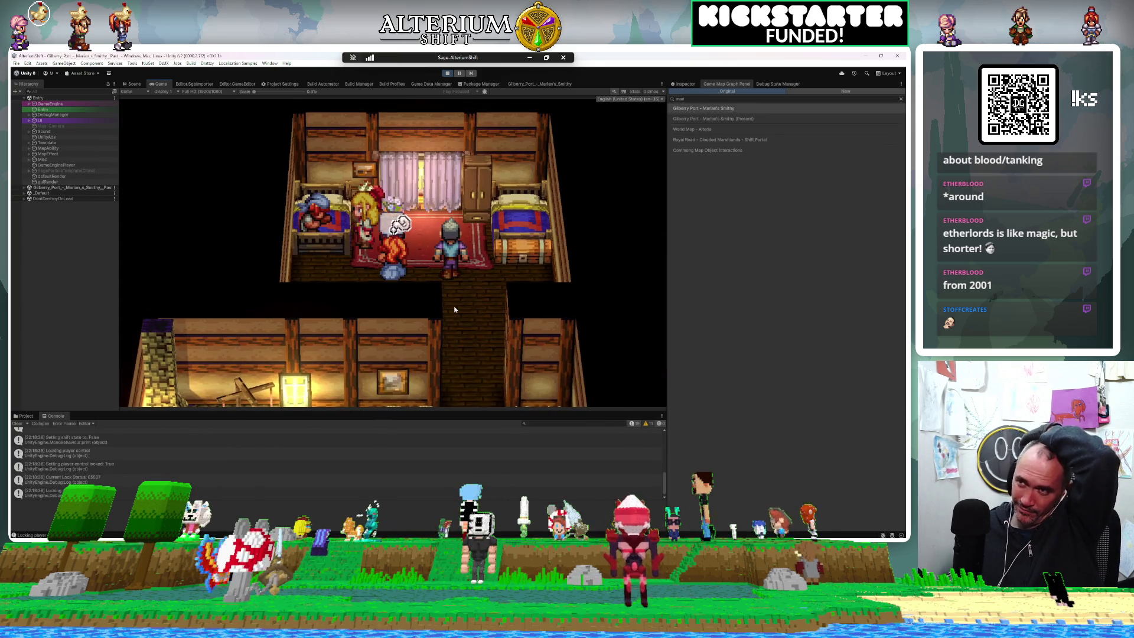
Step: Advance the opening cutscene through the Healer, Marian and Dolion's greetings to Pyra
{"action": "key", "text": "Return"}
{"action": "key", "text": "space"}
{"action": "key", "text": "space"}
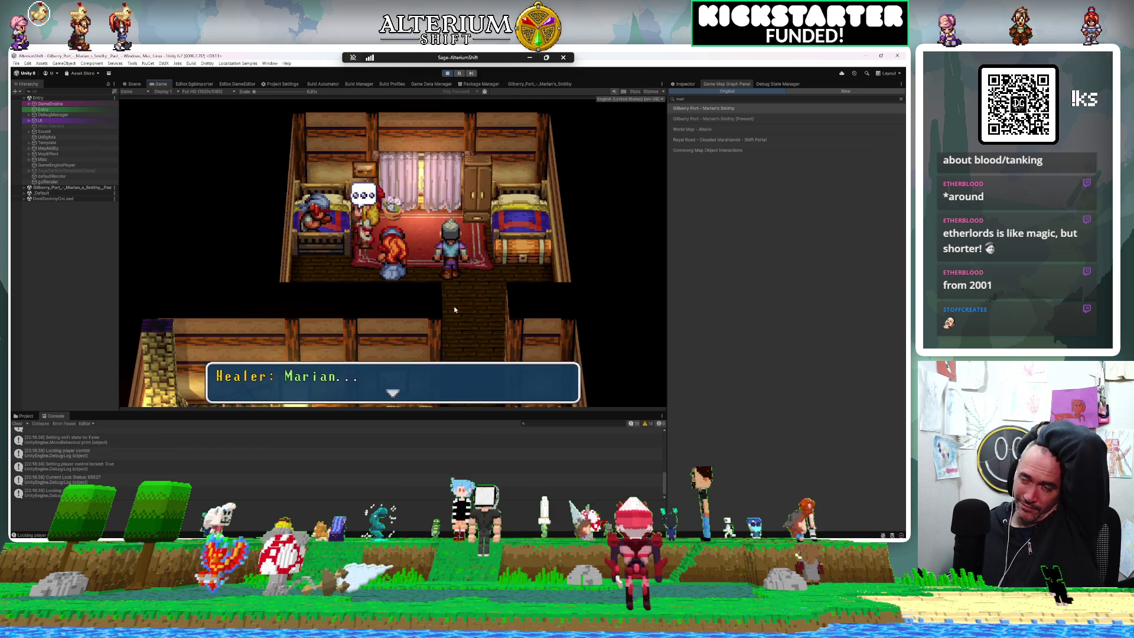
{"action": "key", "text": "space"}
{"action": "key", "text": "space"}
{"action": "key", "text": "space"}
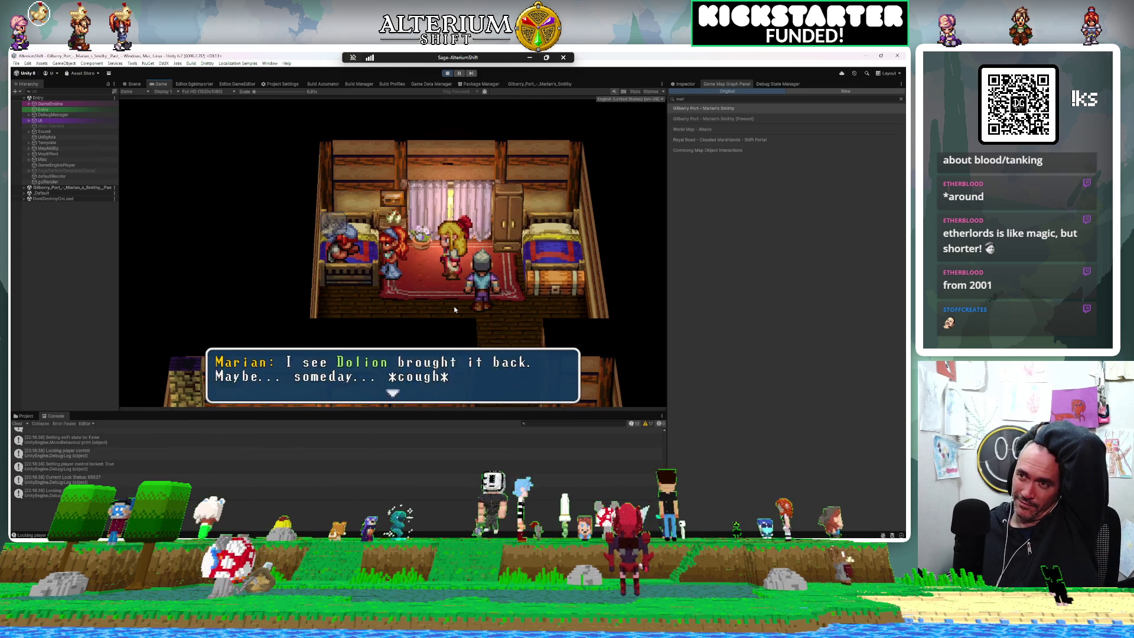
{"action": "key", "text": "space"}
{"action": "key", "text": "space"}
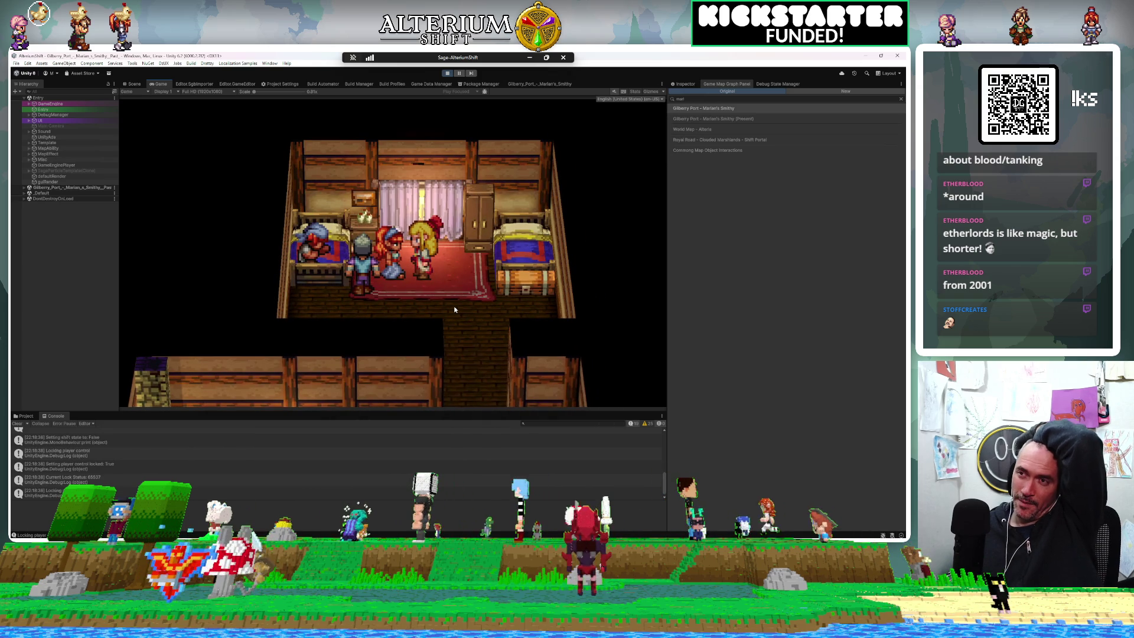
{"action": "key", "text": "space"}
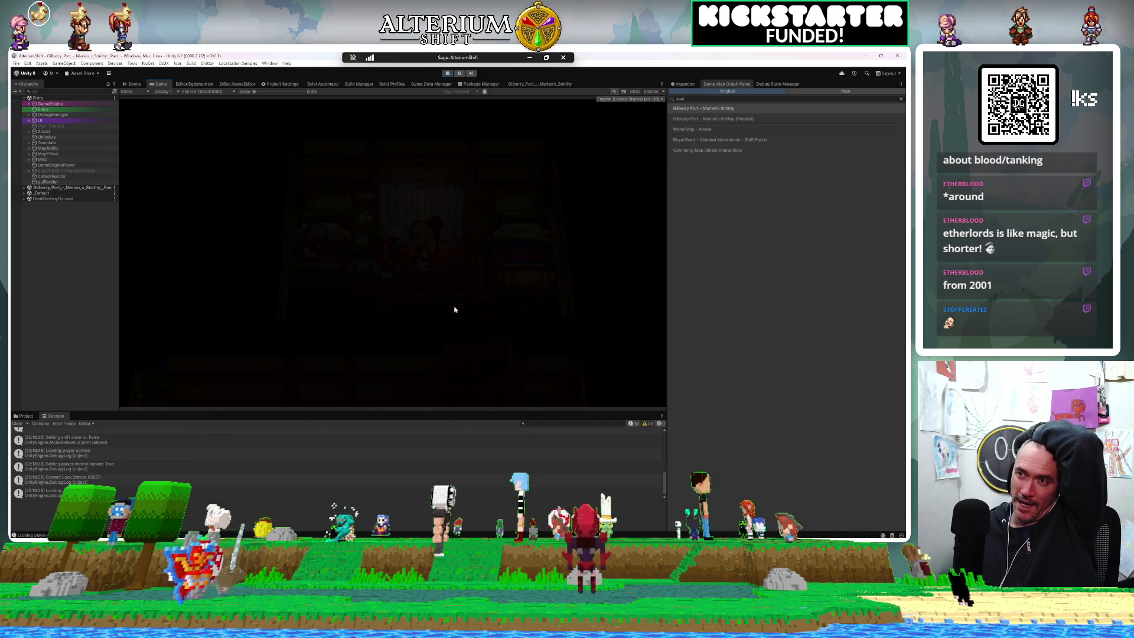
{"action": "key", "text": "space"}
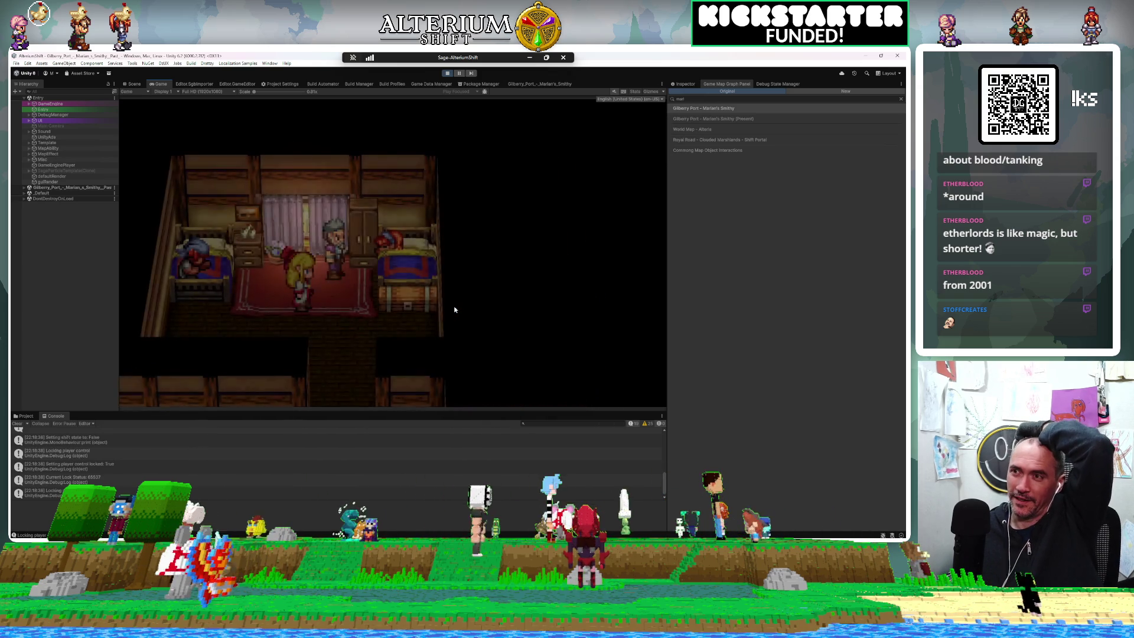
{"action": "key", "text": "space"}
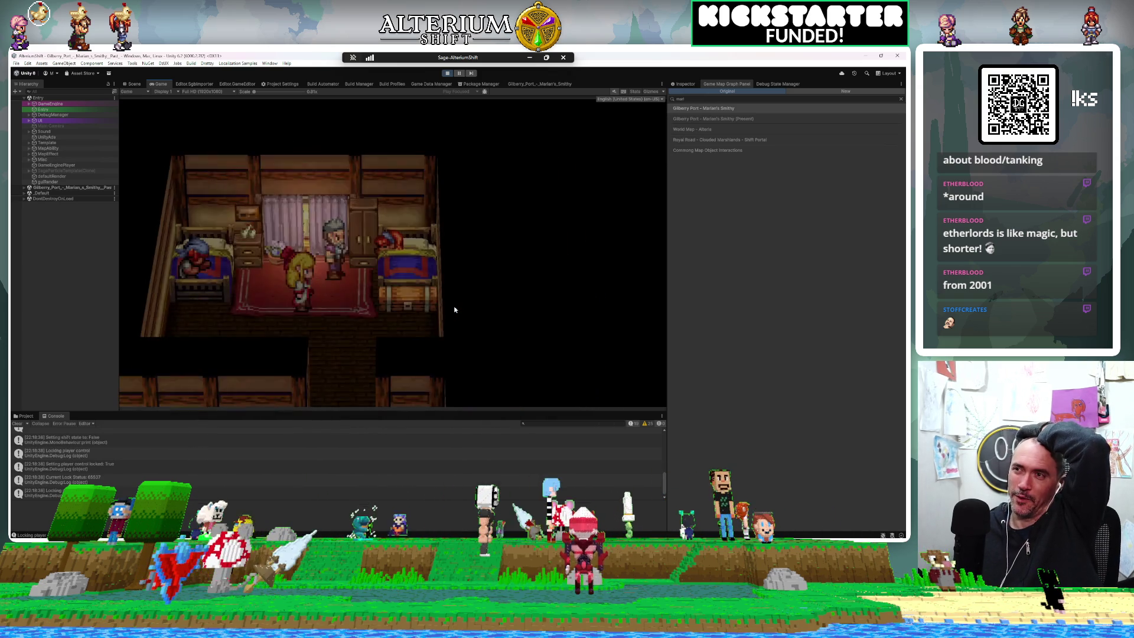
{"action": "key", "text": "space"}
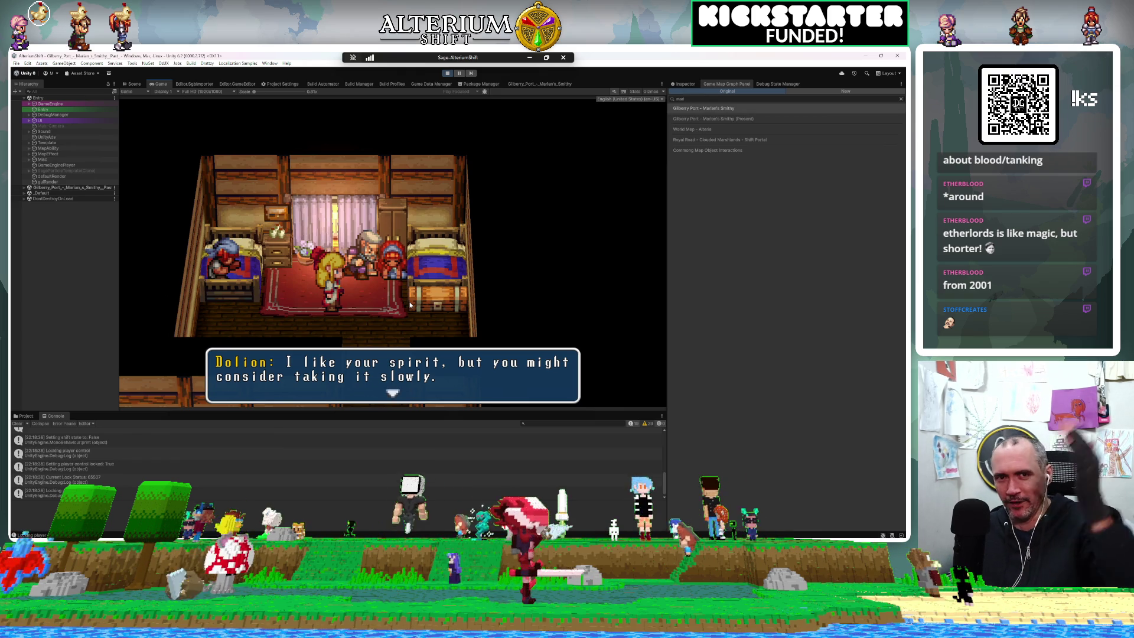
Step: Go through Dolion's training talk, asking about R.A.D. and answering 'Yes. I'm ready.'
{"action": "key", "text": "Return"}
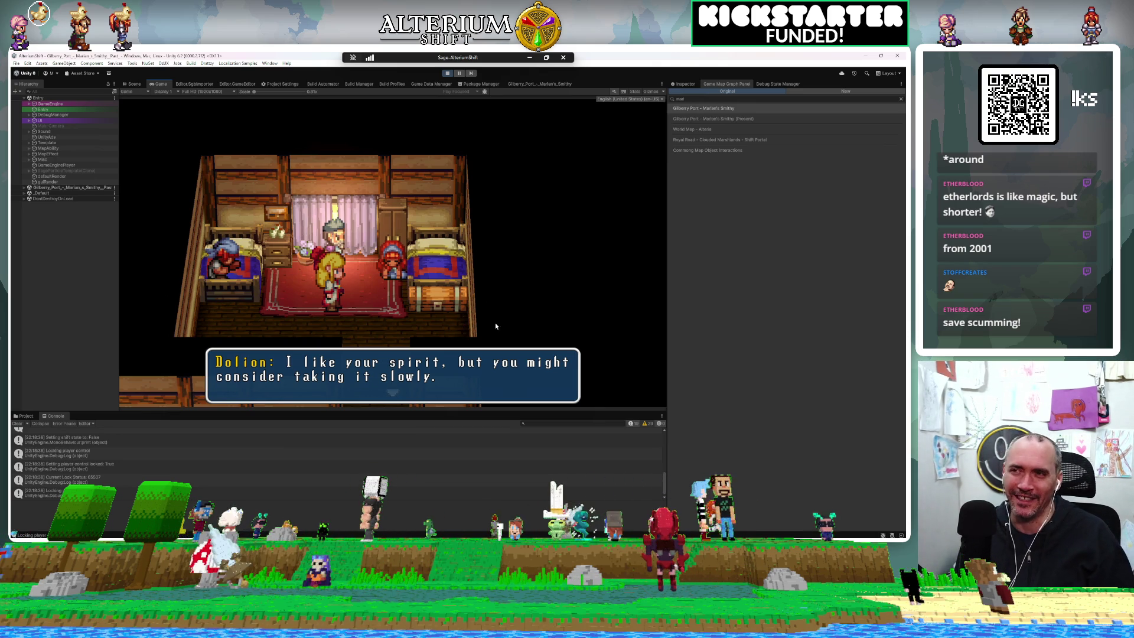
{"action": "key", "text": "Return"}
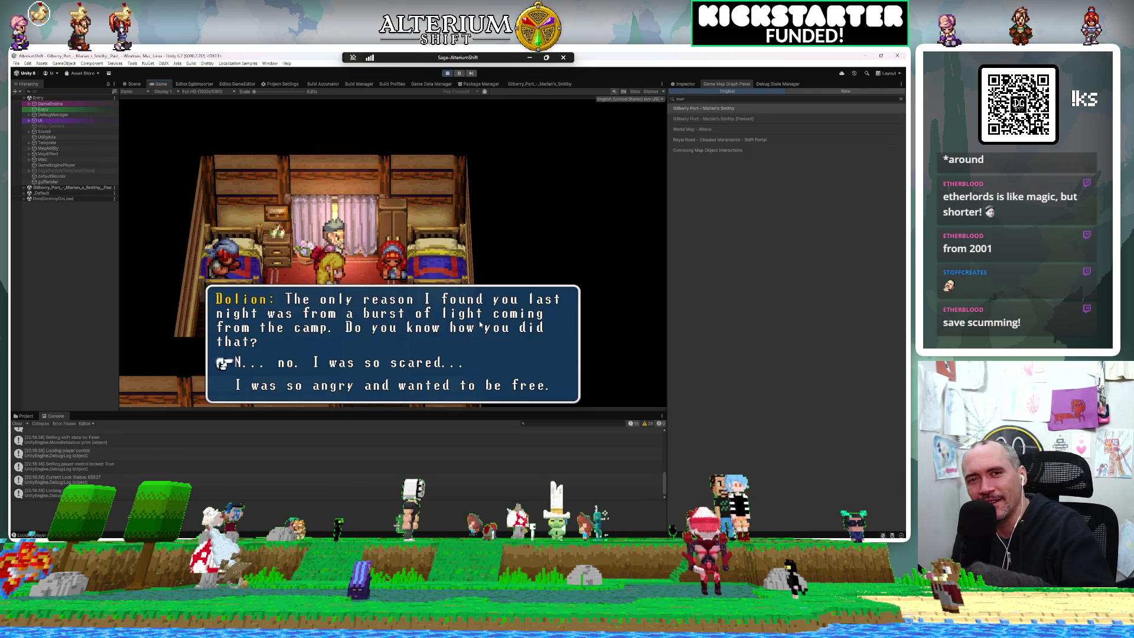
{"action": "key", "text": "Return"}
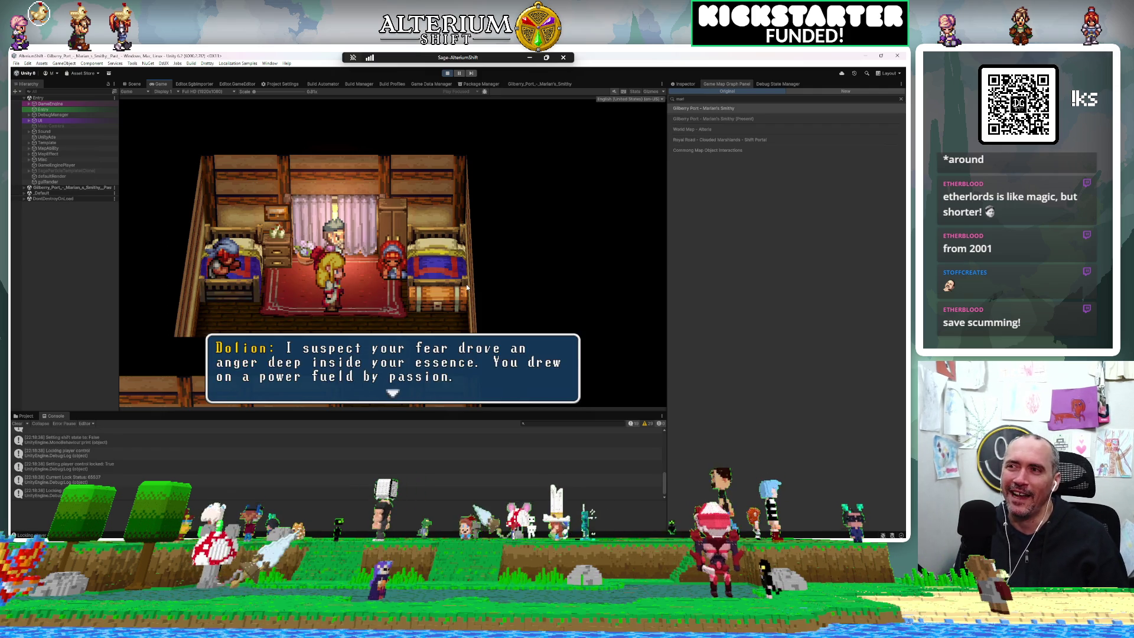
{"action": "key", "text": "Return"}
{"action": "key", "text": "Return"}
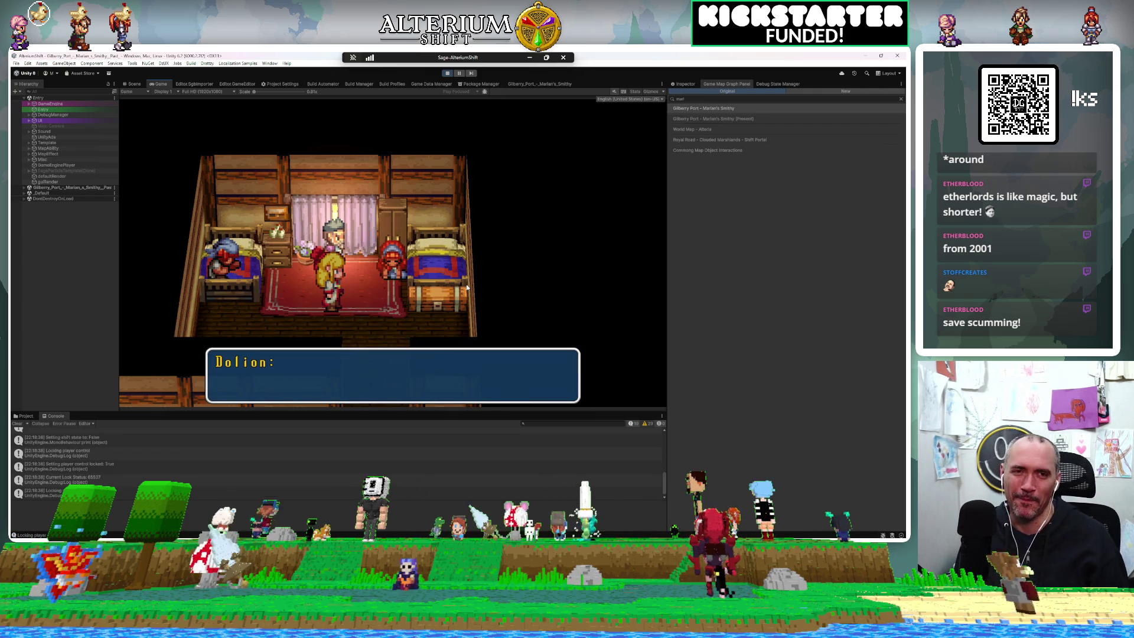
{"action": "key", "text": "Return"}
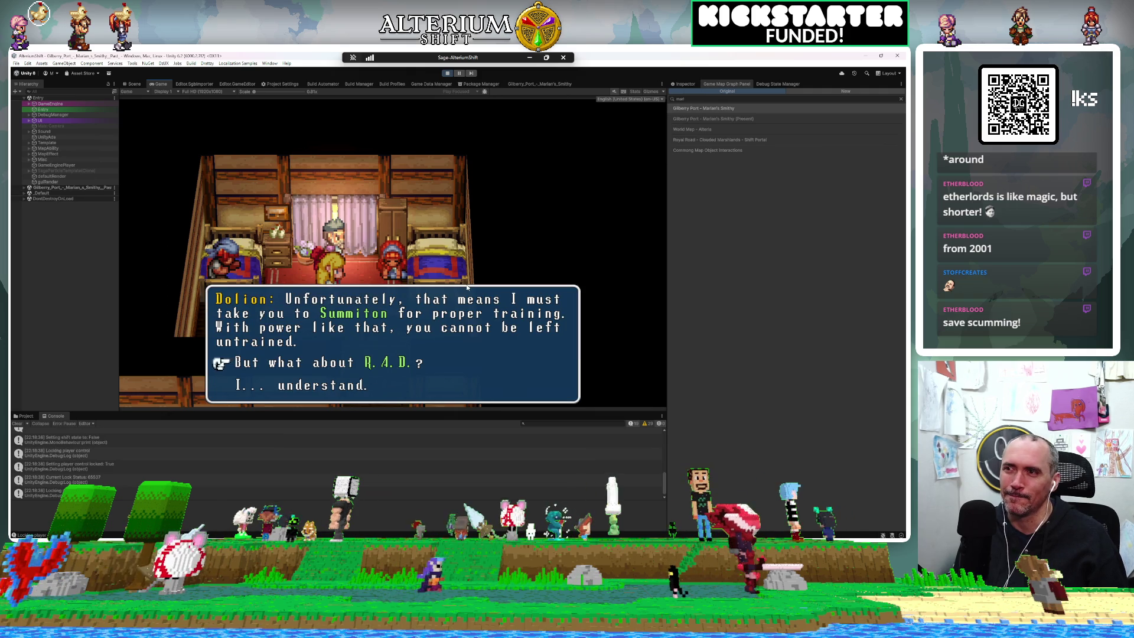
{"action": "key", "text": "Return"}
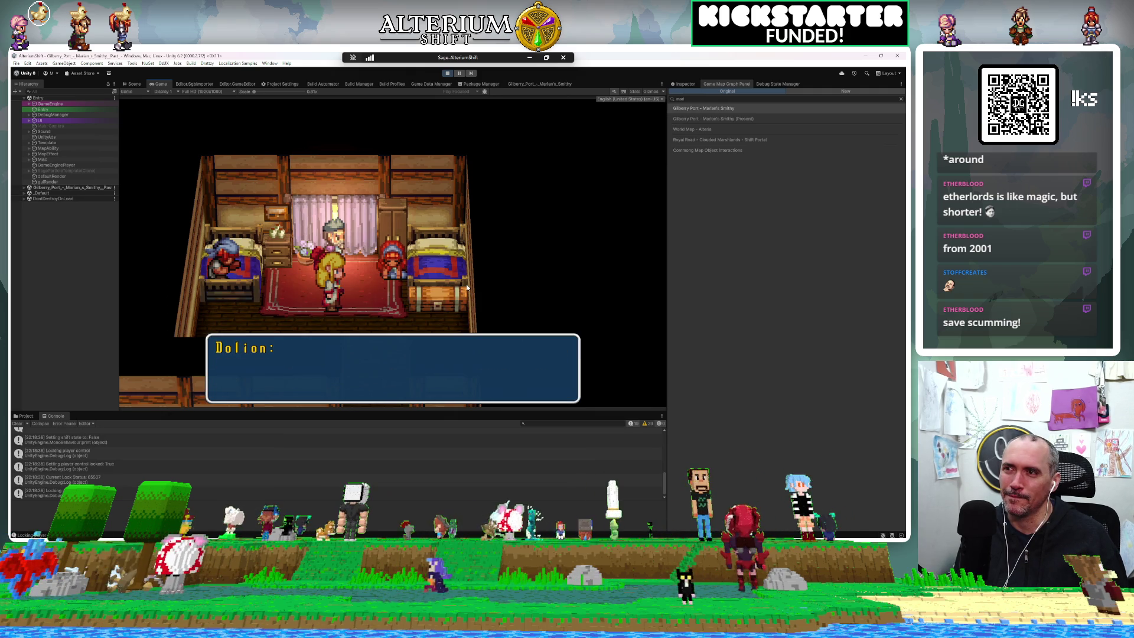
{"action": "key", "text": "Return"}
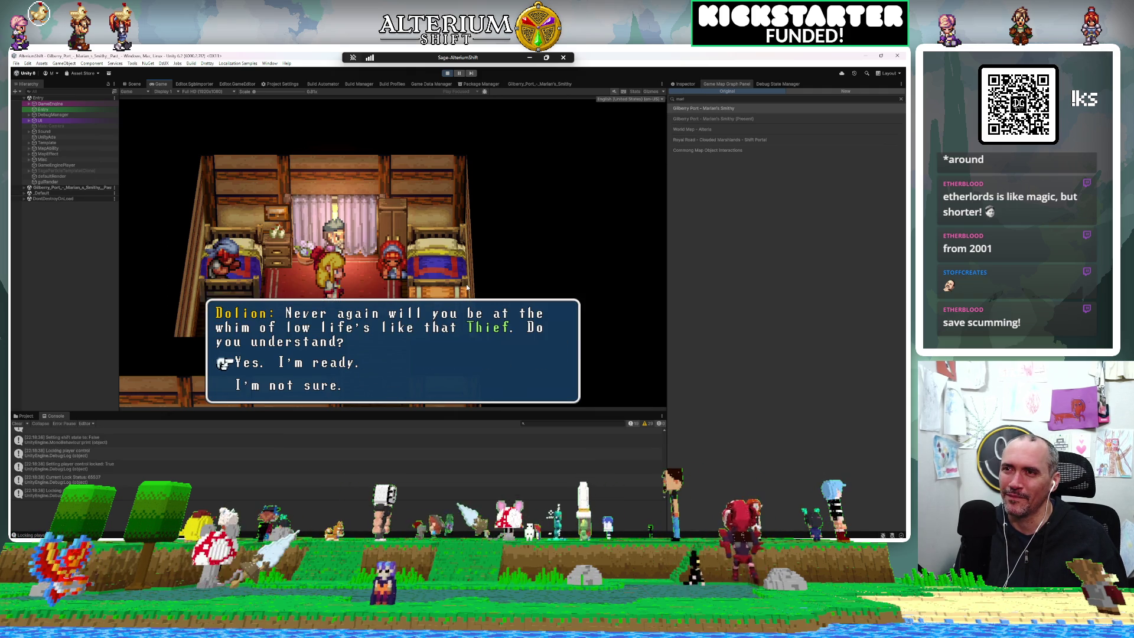
{"action": "key", "text": "Return"}
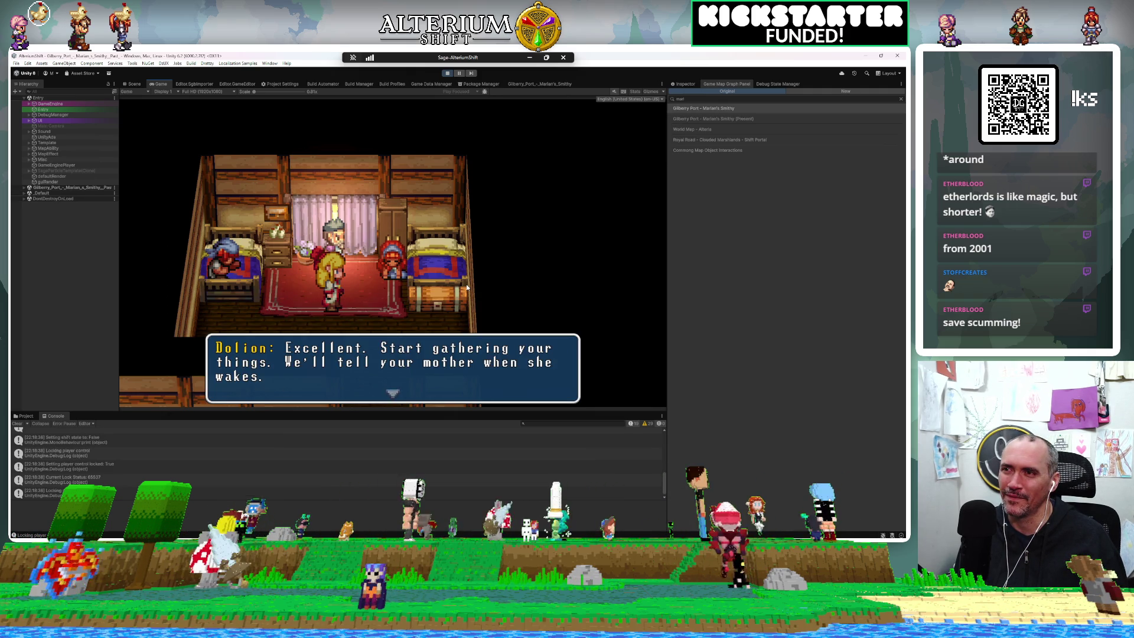
{"action": "key", "text": "Return"}
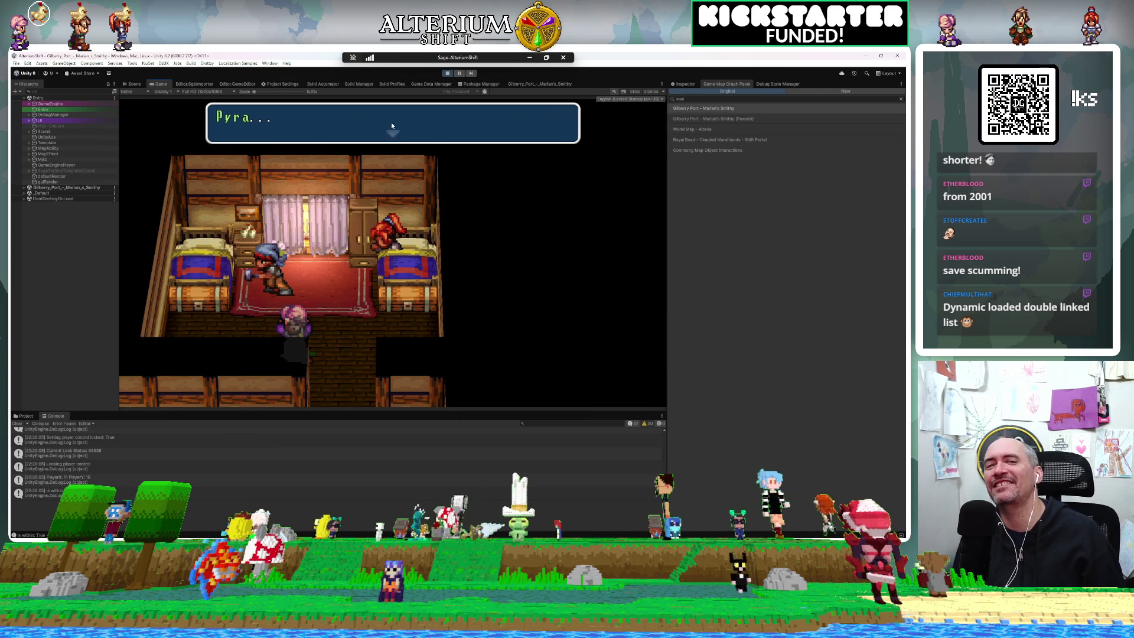
Step: Switch to the Marian's Smithy graph and pan to the green node's Is Event Within area condition
{"action": "left_click", "coordinate": [520, 84]}
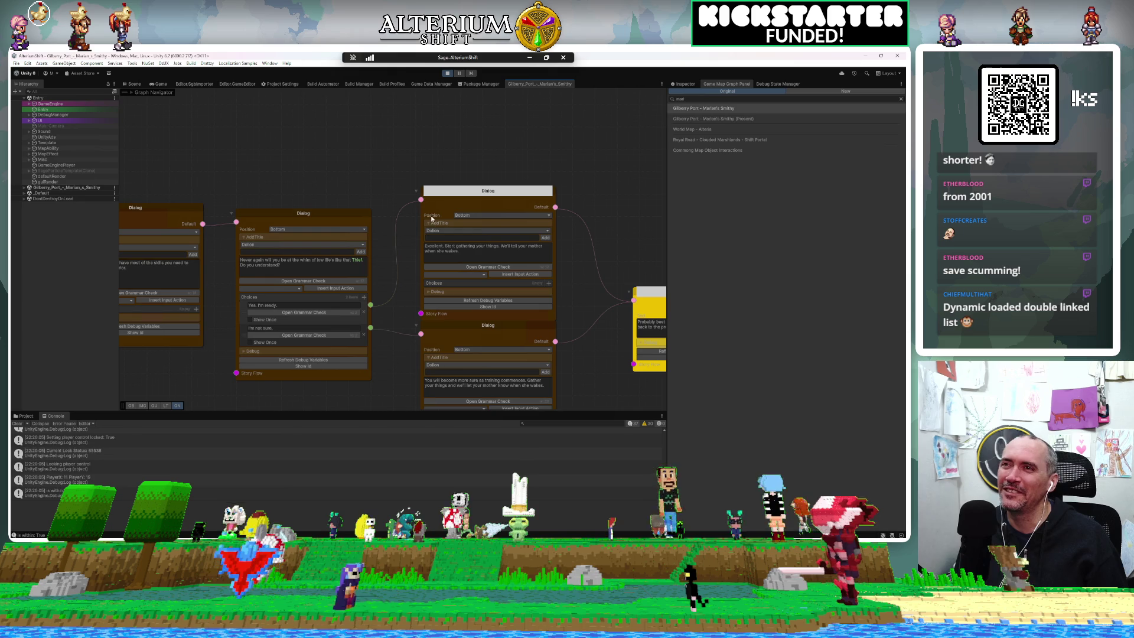
{"action": "scroll", "coordinate": [421, 363], "scroll_direction": "down", "scroll_amount": 5}
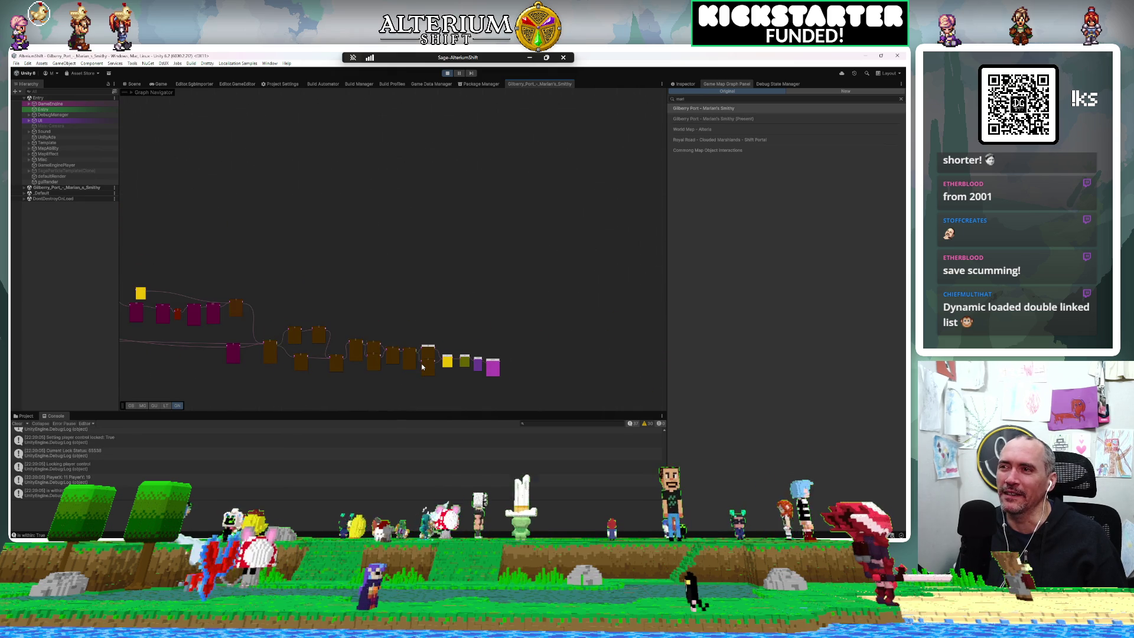
{"action": "mouse_move", "coordinate": [396, 281]}
{"action": "left_mouse_down"}
{"action": "mouse_move", "coordinate": [483, 215]}
{"action": "mouse_move", "coordinate": [283, 308]}
{"action": "mouse_move", "coordinate": [549, 278]}
{"action": "mouse_move", "coordinate": [420, 313]}
{"action": "mouse_move", "coordinate": [353, 273]}
{"action": "mouse_move", "coordinate": [413, 348]}
{"action": "mouse_move", "coordinate": [420, 275]}
{"action": "mouse_move", "coordinate": [455, 271]}
{"action": "mouse_move", "coordinate": [353, 288]}
{"action": "left_mouse_up"}
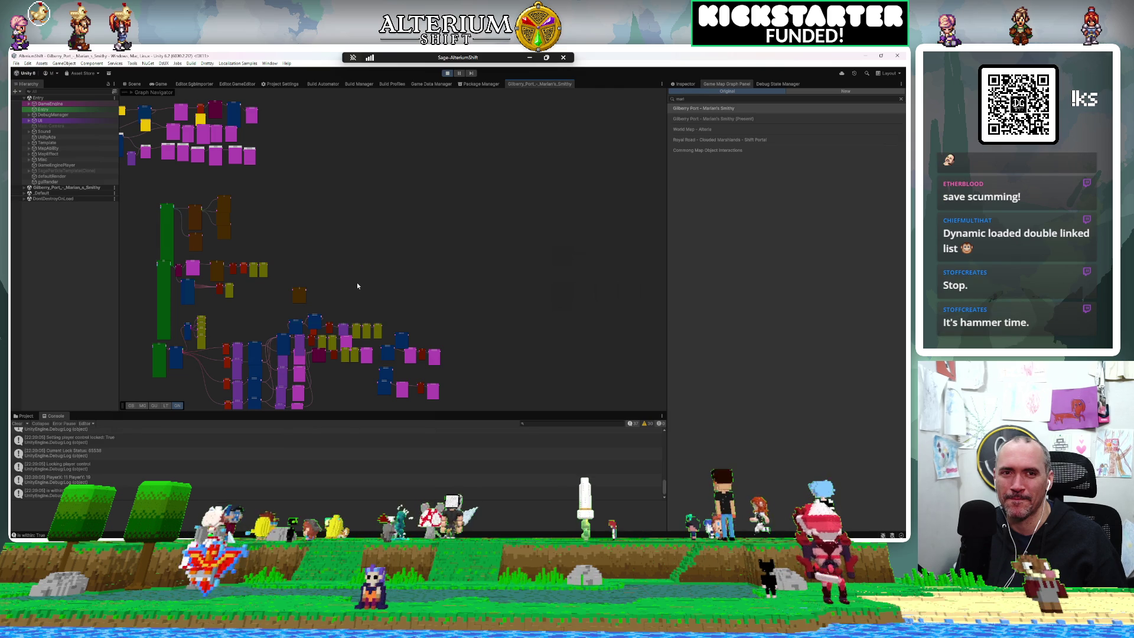
{"action": "mouse_move", "coordinate": [271, 326]}
{"action": "left_mouse_down"}
{"action": "mouse_move", "coordinate": [459, 273]}
{"action": "mouse_move", "coordinate": [516, 366]}
{"action": "mouse_move", "coordinate": [422, 307]}
{"action": "left_mouse_up"}
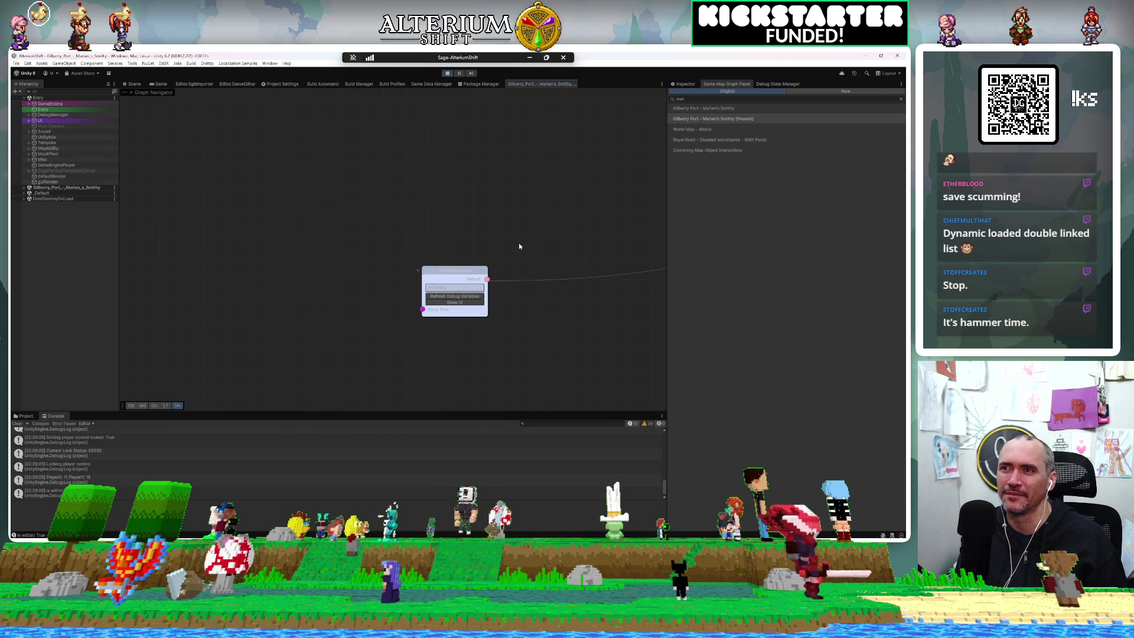
{"action": "scroll", "coordinate": [494, 248], "scroll_direction": "down", "scroll_amount": 10}
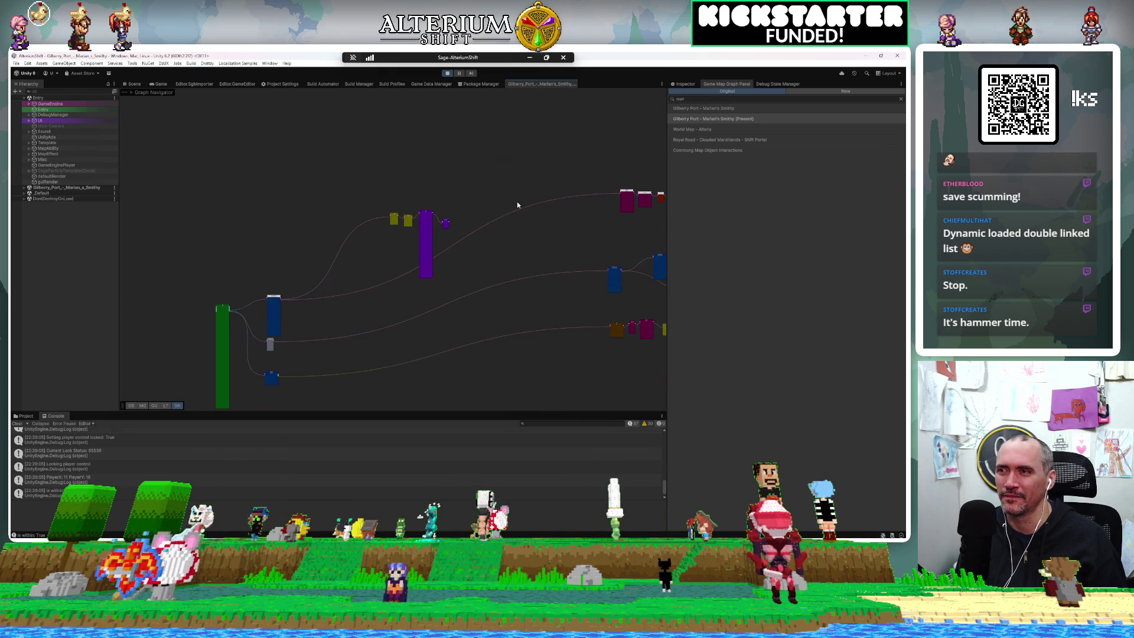
{"action": "mouse_move", "coordinate": [483, 313]}
{"action": "left_mouse_down"}
{"action": "mouse_move", "coordinate": [468, 253]}
{"action": "mouse_move", "coordinate": [435, 219]}
{"action": "mouse_move", "coordinate": [362, 231]}
{"action": "left_mouse_up"}
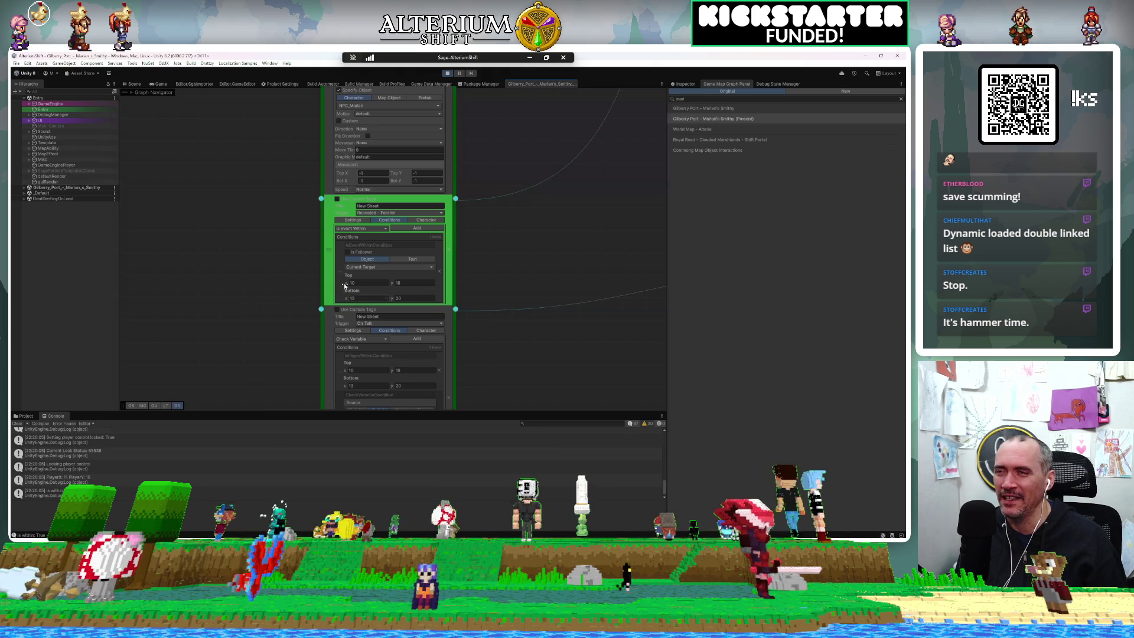
Step: Centre the graph on the green node, then go back to the Game view and stop Play mode
{"action": "scroll", "coordinate": [485, 268], "scroll_direction": "down", "scroll_amount": 10}
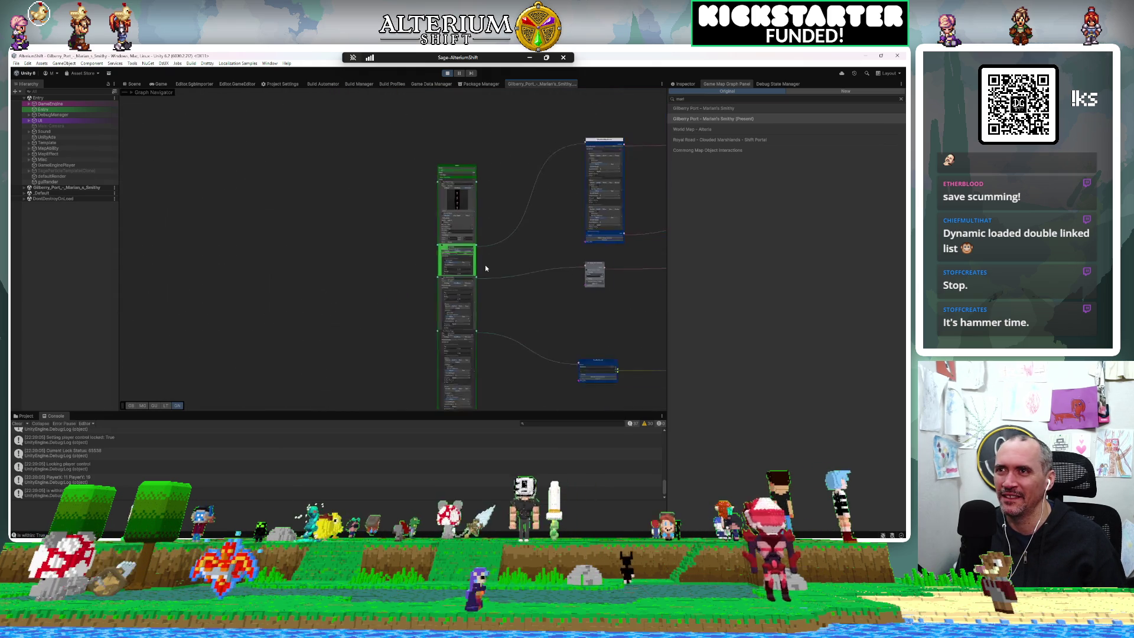
{"action": "scroll", "coordinate": [485, 268], "scroll_direction": "up", "scroll_amount": 10}
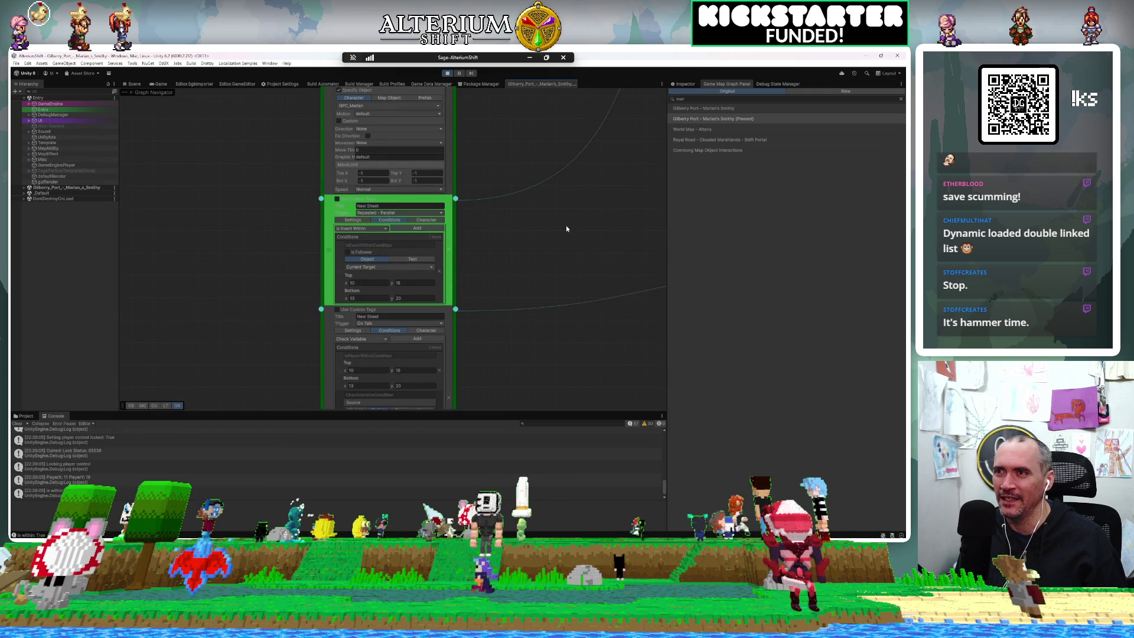
{"action": "mouse_move", "coordinate": [565, 232]}
{"action": "left_mouse_down"}
{"action": "mouse_move", "coordinate": [362, 286]}
{"action": "mouse_move", "coordinate": [652, 228]}
{"action": "left_mouse_up"}
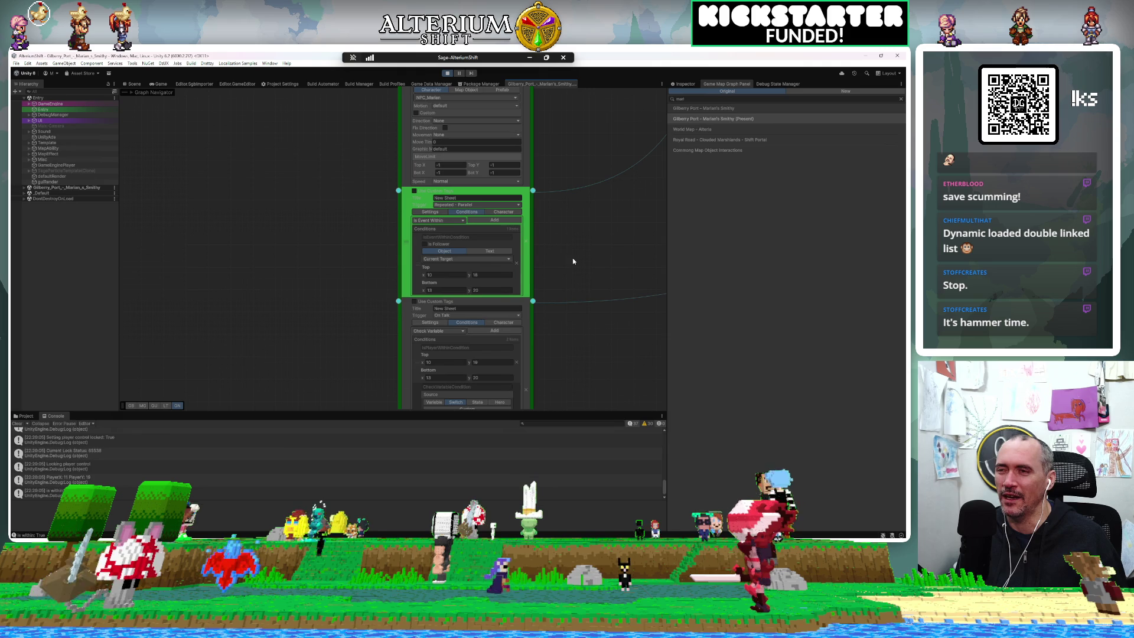
{"action": "mouse_move", "coordinate": [576, 196]}
{"action": "left_mouse_down"}
{"action": "mouse_move", "coordinate": [524, 248]}
{"action": "mouse_move", "coordinate": [527, 235]}
{"action": "left_mouse_up"}
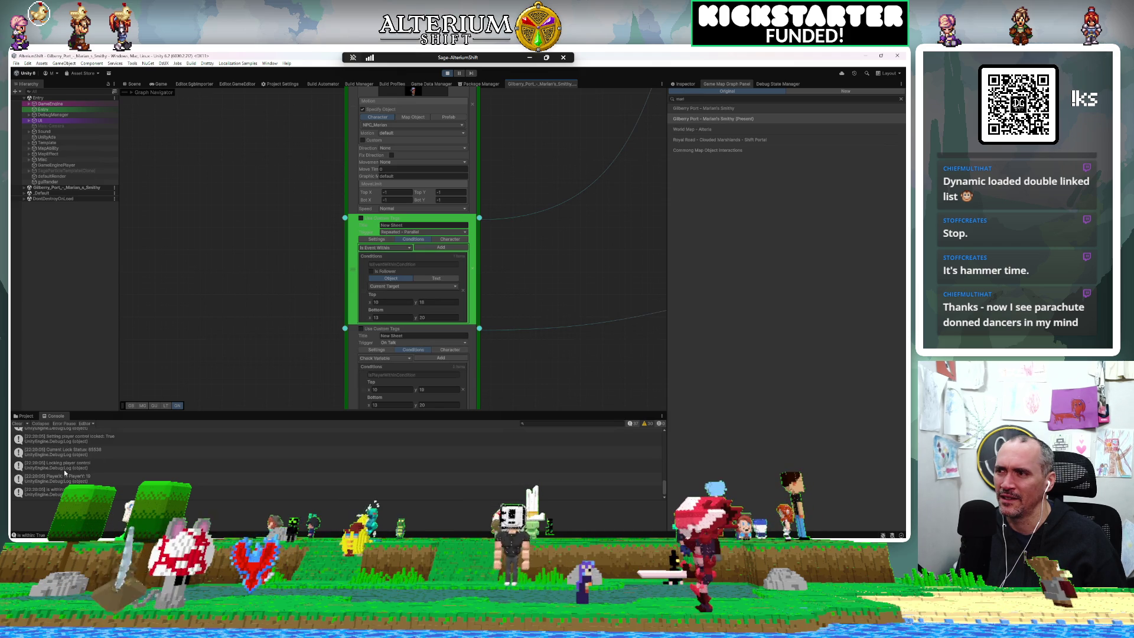
{"action": "left_click", "coordinate": [159, 84]}
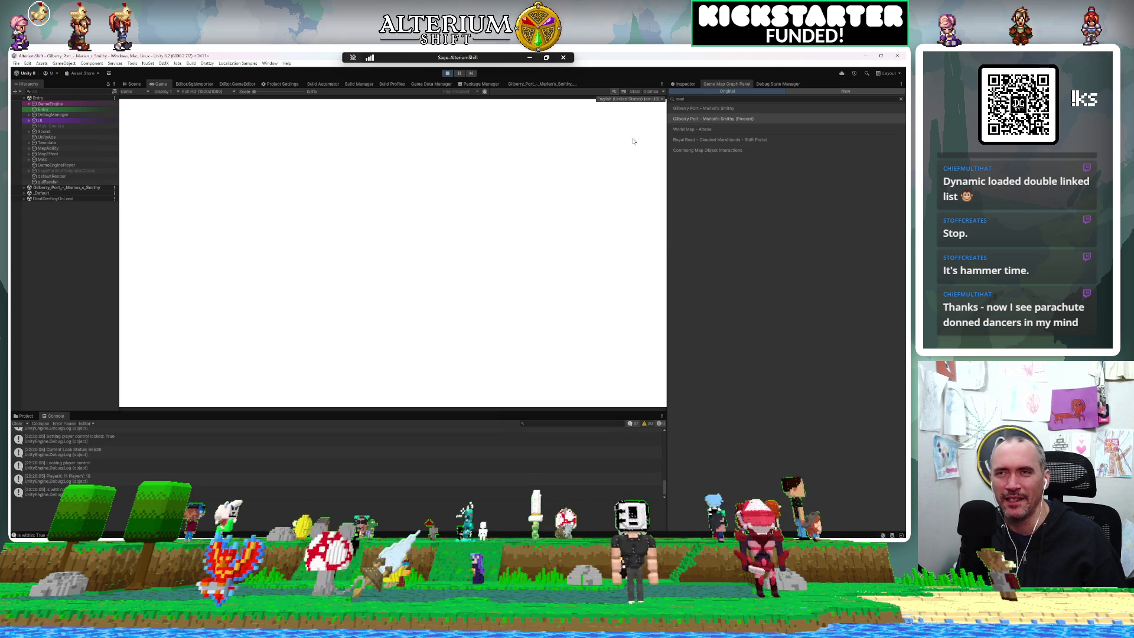
{"action": "left_click", "coordinate": [447, 73]}
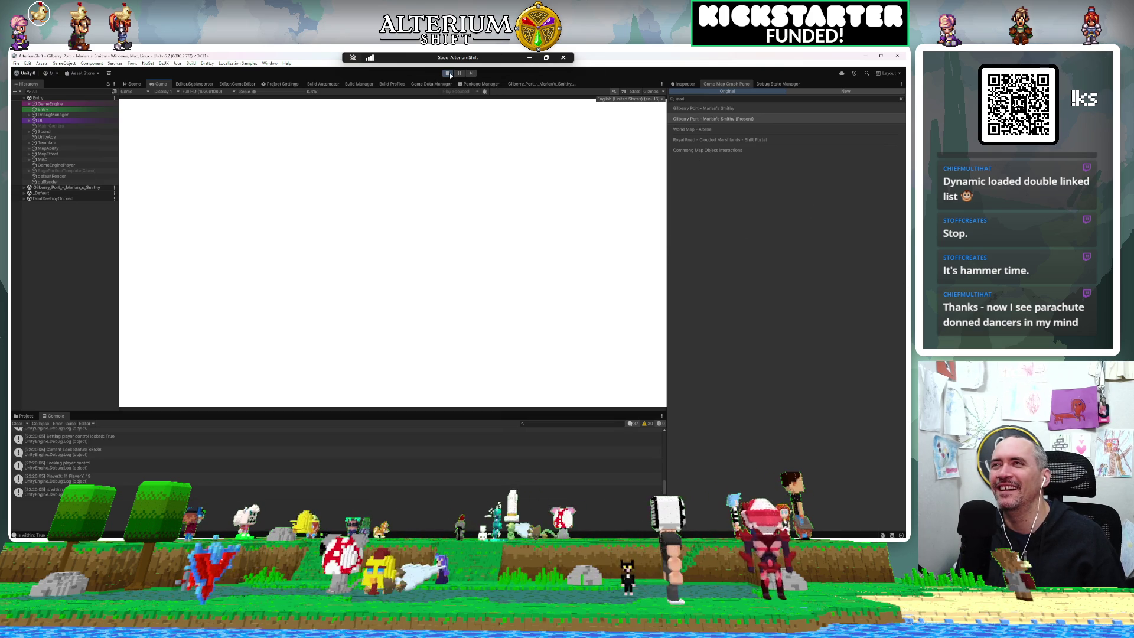
Step: Add a Check Condition Branch node and route Marian's story flow into it
{"action": "left_click", "coordinate": [534, 83]}
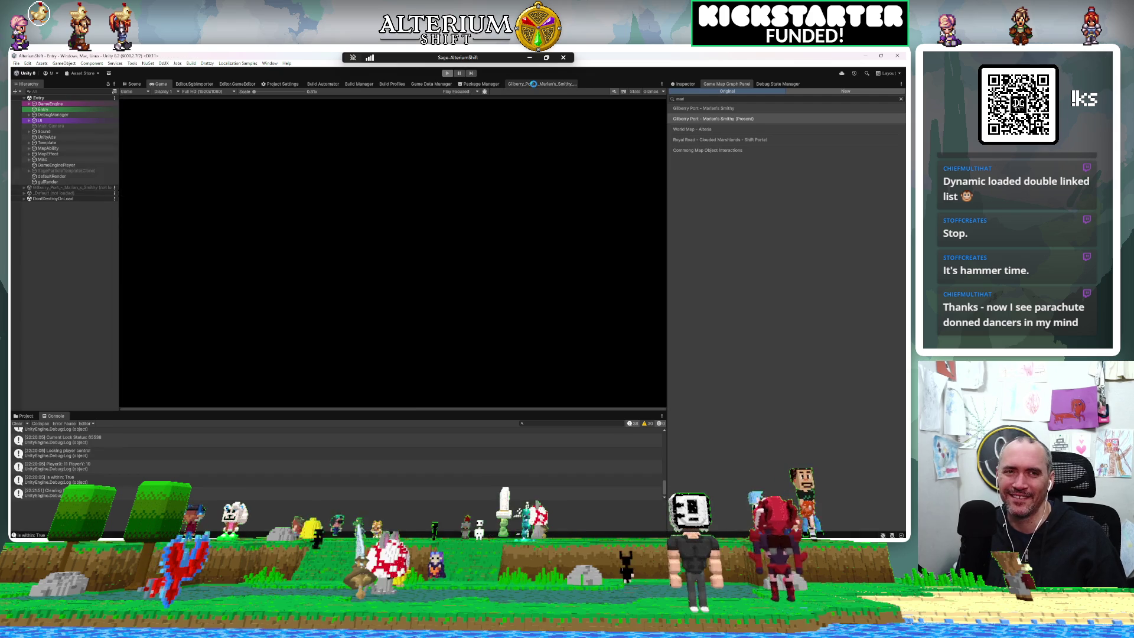
{"action": "left_click_drag", "start_coordinate": [369, 270], "coordinate": [186, 270]}
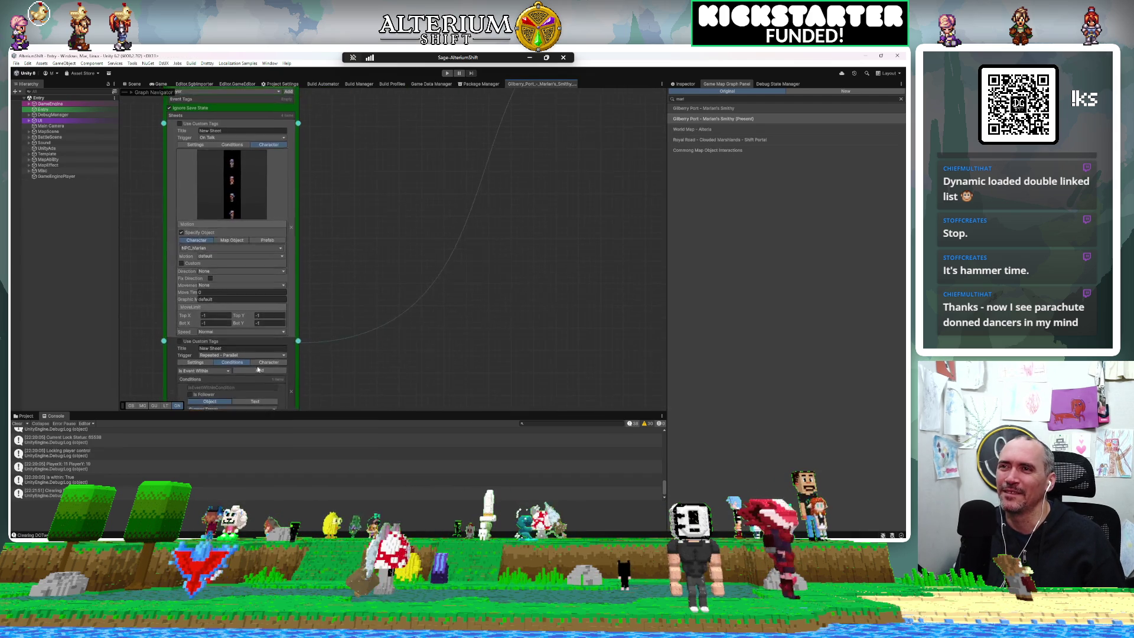
{"action": "mouse_move", "coordinate": [458, 252]}
{"action": "left_mouse_down"}
{"action": "mouse_move", "coordinate": [287, 286]}
{"action": "mouse_move", "coordinate": [313, 366]}
{"action": "mouse_move", "coordinate": [333, 343]}
{"action": "mouse_move", "coordinate": [386, 322]}
{"action": "left_mouse_up"}
{"action": "right_click", "coordinate": [363, 256]}
{"action": "left_click", "coordinate": [402, 253]}
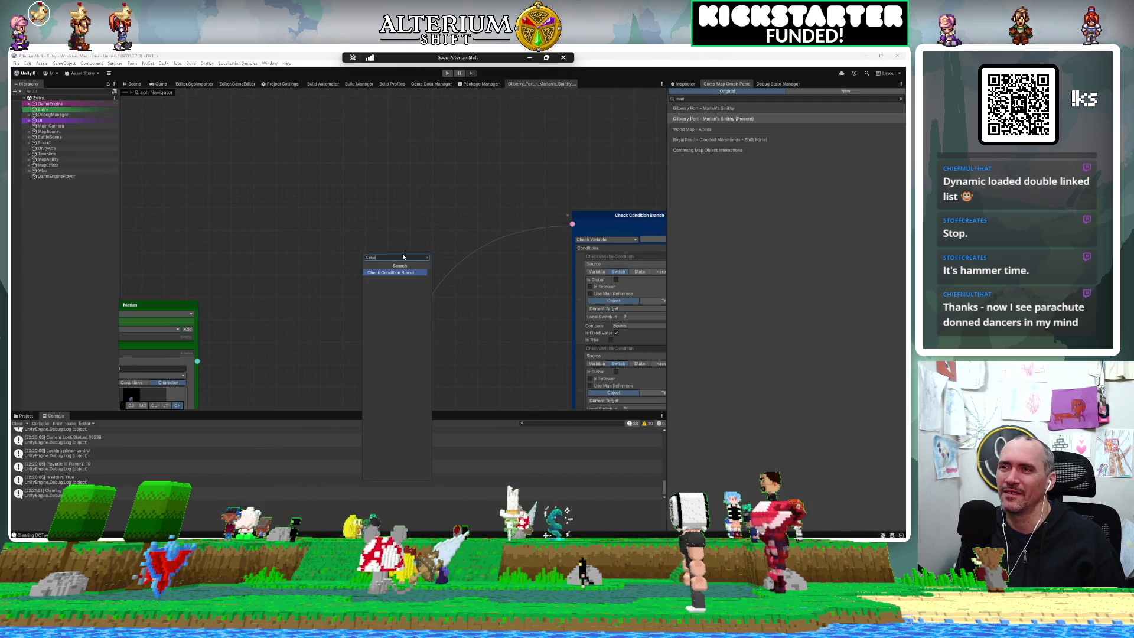
{"action": "left_click", "coordinate": [402, 253]}
{"action": "left_click_drag", "start_coordinate": [572, 226], "coordinate": [365, 267]}
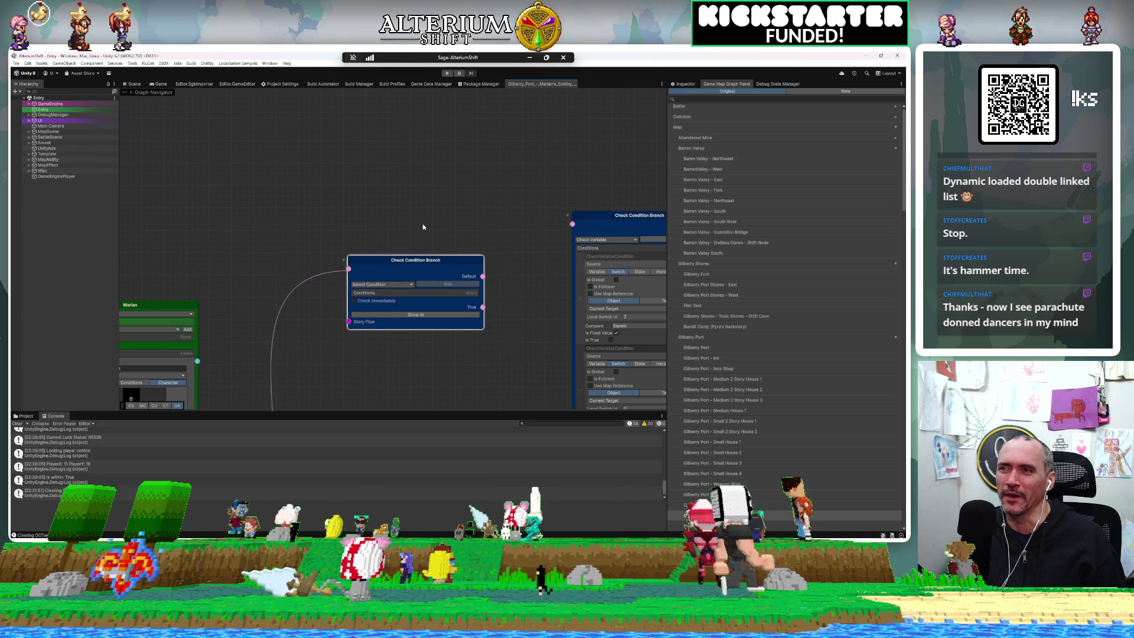
Step: Copy the Is Event Within area condition from Marian's sheet into the new branch node
{"action": "left_click_drag", "start_coordinate": [423, 223], "coordinate": [497, 150]}
{"action": "left_click_drag", "start_coordinate": [461, 272], "coordinate": [528, 123]}
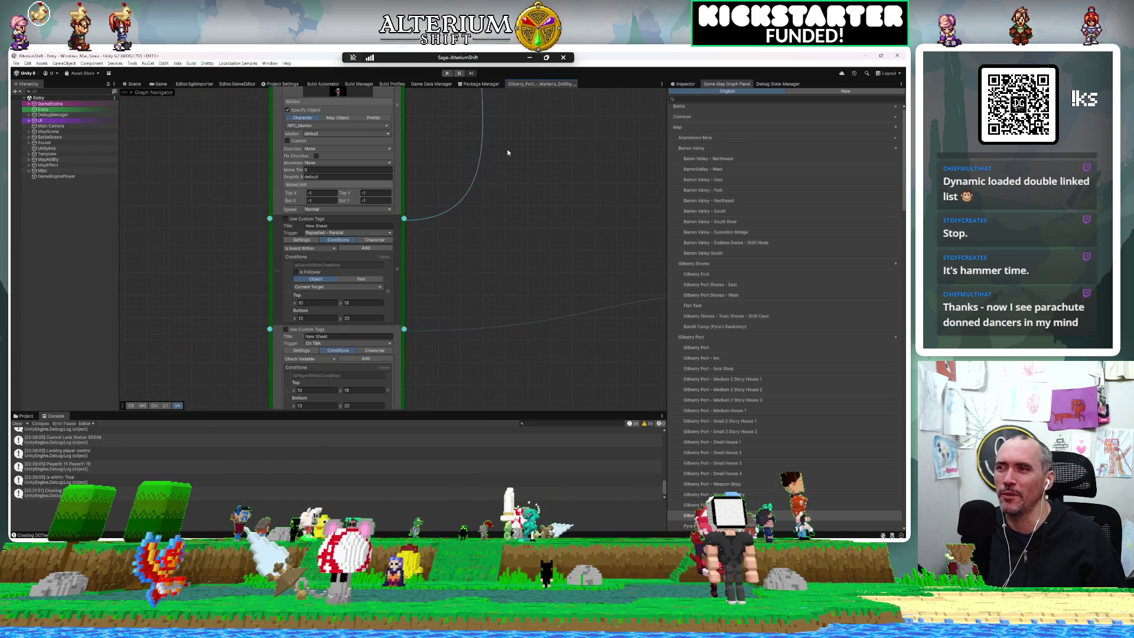
{"action": "right_click", "coordinate": [359, 259]}
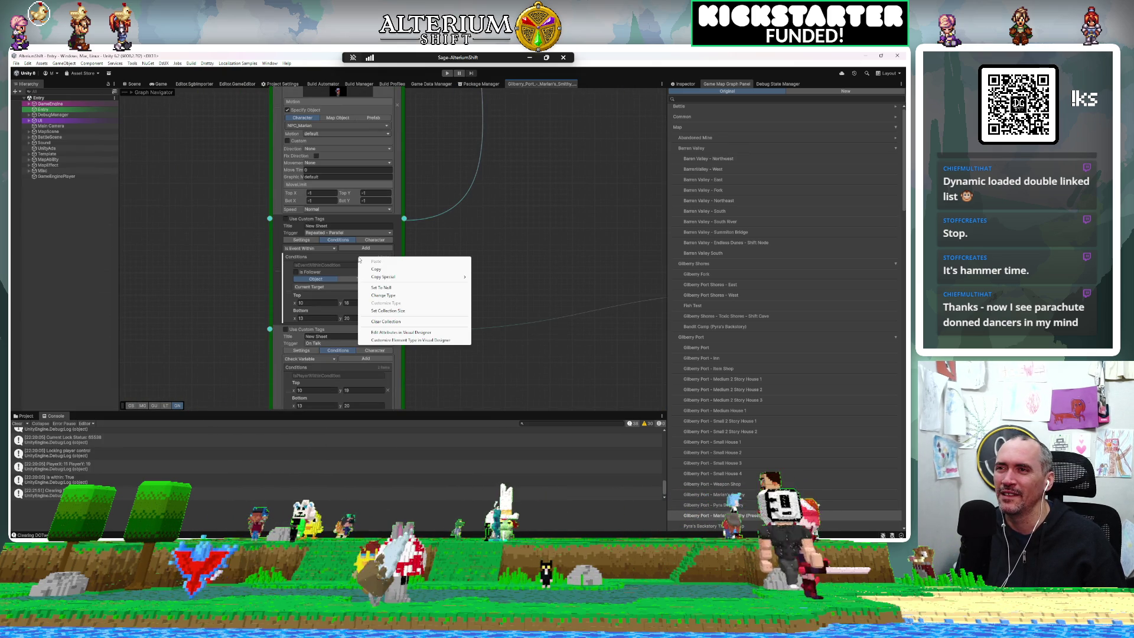
{"action": "left_click", "coordinate": [377, 270]}
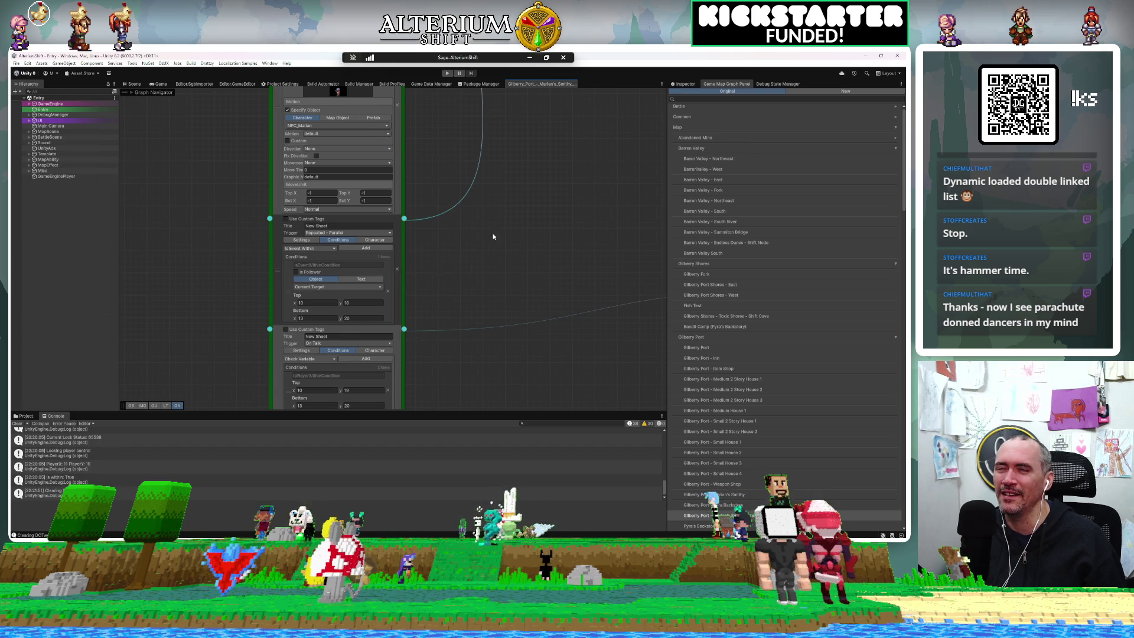
{"action": "right_click", "coordinate": [424, 239]}
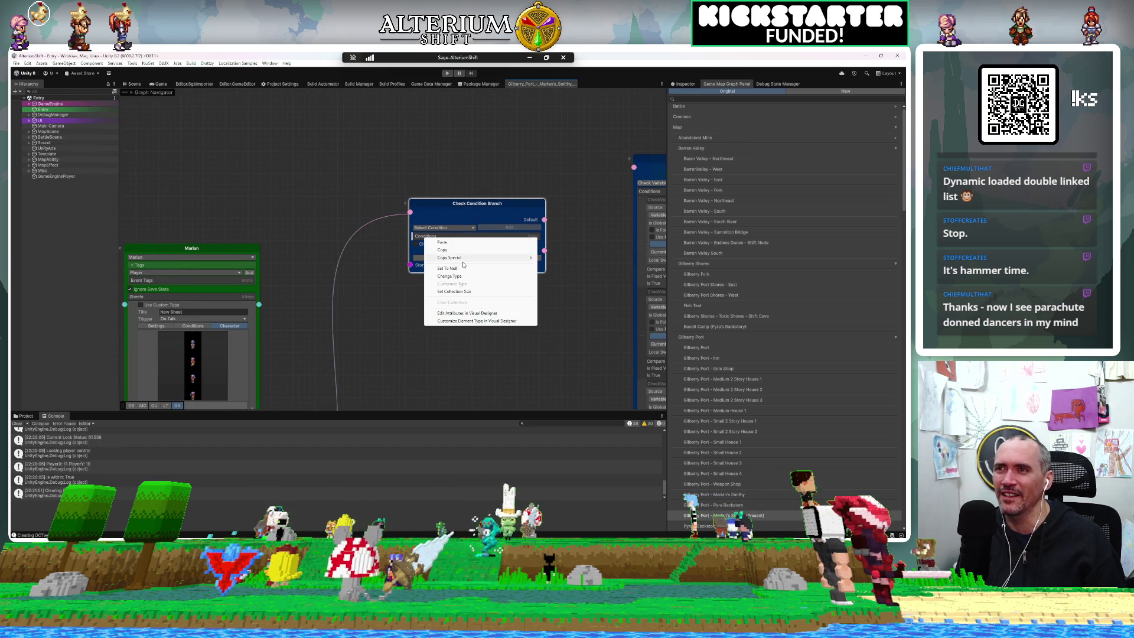
{"action": "left_click", "coordinate": [466, 258]}
Step: Wire the new node's True output to the Check Variable branch and add an Iteration Branch node
{"action": "mouse_move", "coordinate": [476, 205]}
{"action": "left_mouse_down"}
{"action": "mouse_move", "coordinate": [467, 154]}
{"action": "mouse_move", "coordinate": [421, 184]}
{"action": "mouse_move", "coordinate": [378, 107]}
{"action": "left_mouse_up"}
{"action": "mouse_move", "coordinate": [421, 193]}
{"action": "left_mouse_down"}
{"action": "mouse_move", "coordinate": [428, 236]}
{"action": "mouse_move", "coordinate": [400, 288]}
{"action": "left_mouse_up"}
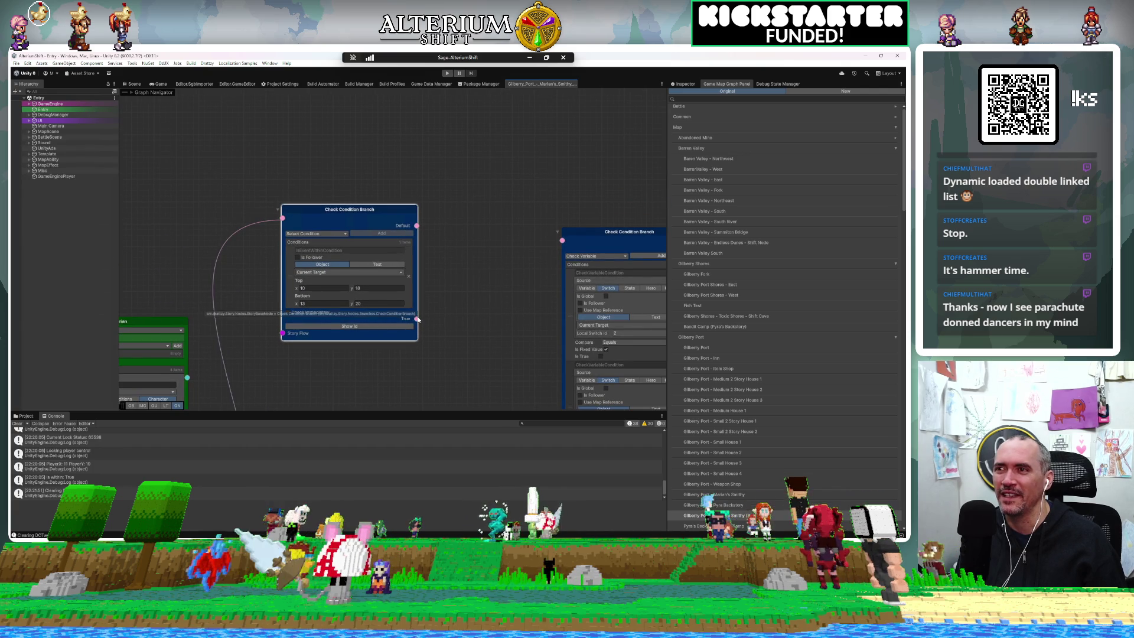
{"action": "mouse_move", "coordinate": [559, 242]}
{"action": "left_mouse_down"}
{"action": "mouse_move", "coordinate": [515, 229]}
{"action": "mouse_move", "coordinate": [479, 254]}
{"action": "mouse_move", "coordinate": [481, 285]}
{"action": "mouse_move", "coordinate": [463, 293]}
{"action": "left_mouse_up"}
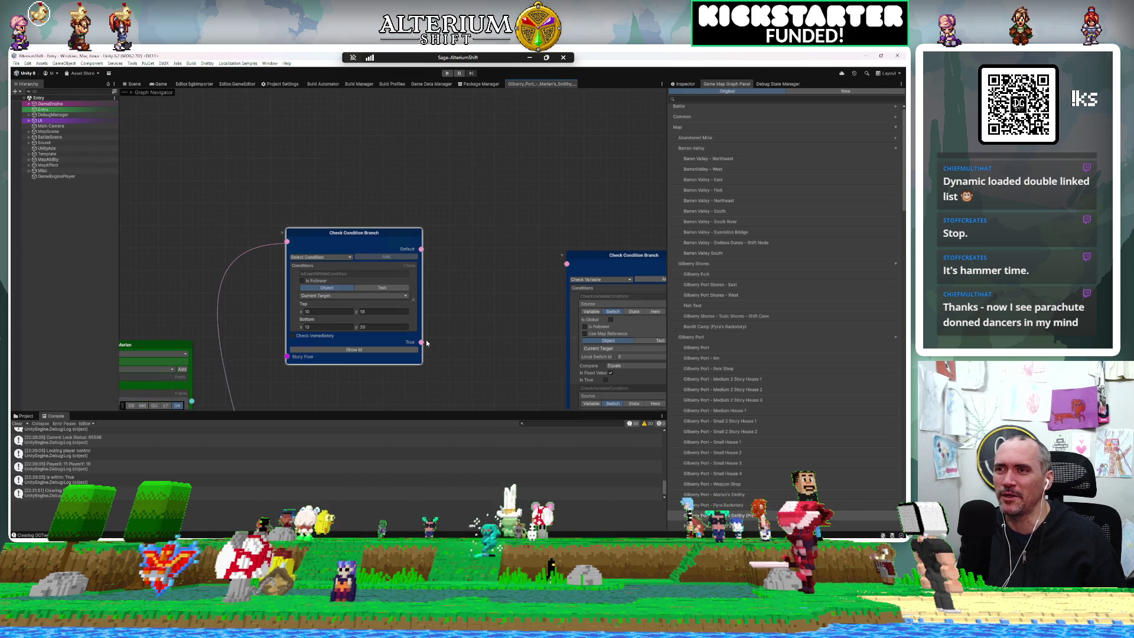
{"action": "left_click_drag", "start_coordinate": [422, 342], "coordinate": [518, 288]}
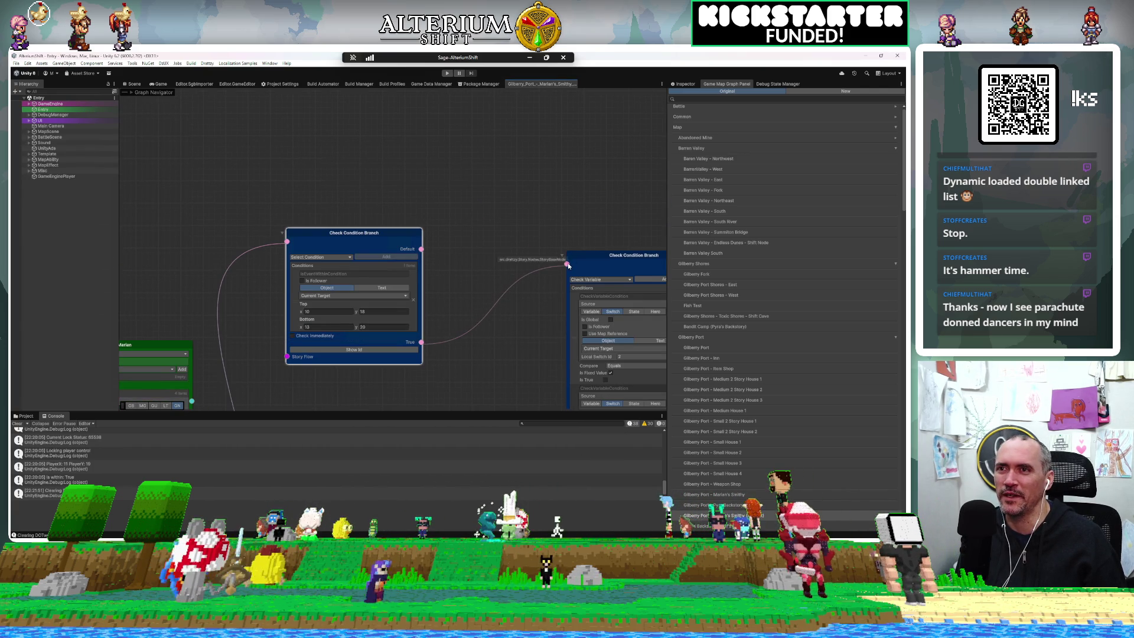
{"action": "mouse_move", "coordinate": [498, 202]}
{"action": "left_mouse_down"}
{"action": "mouse_move", "coordinate": [466, 261]}
{"action": "mouse_move", "coordinate": [406, 271]}
{"action": "left_mouse_up"}
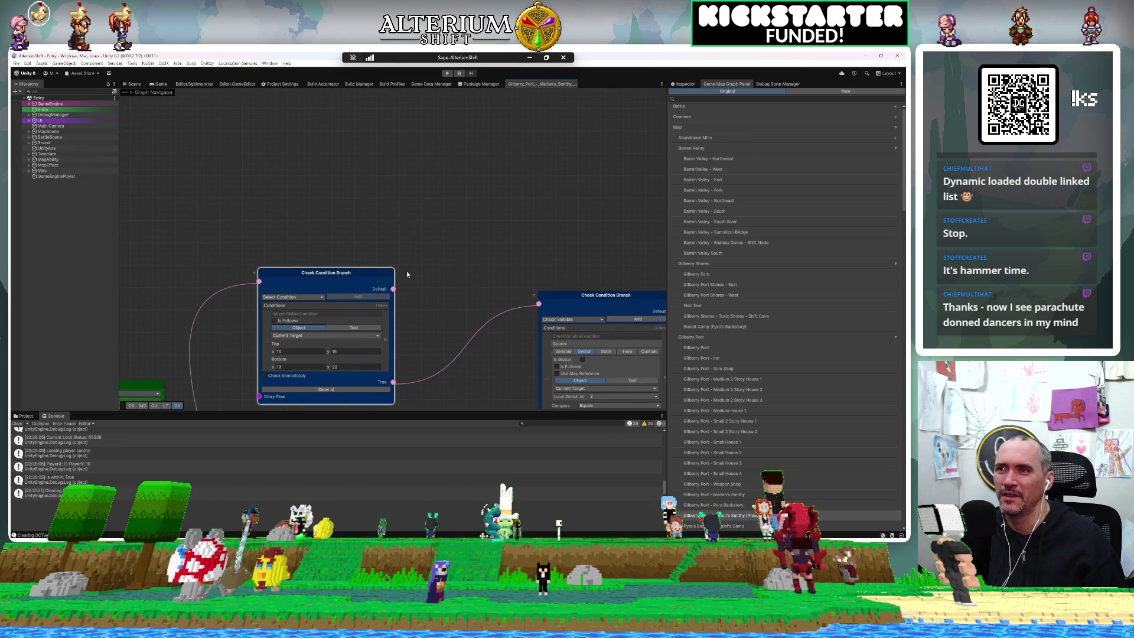
{"action": "key", "text": "space"}
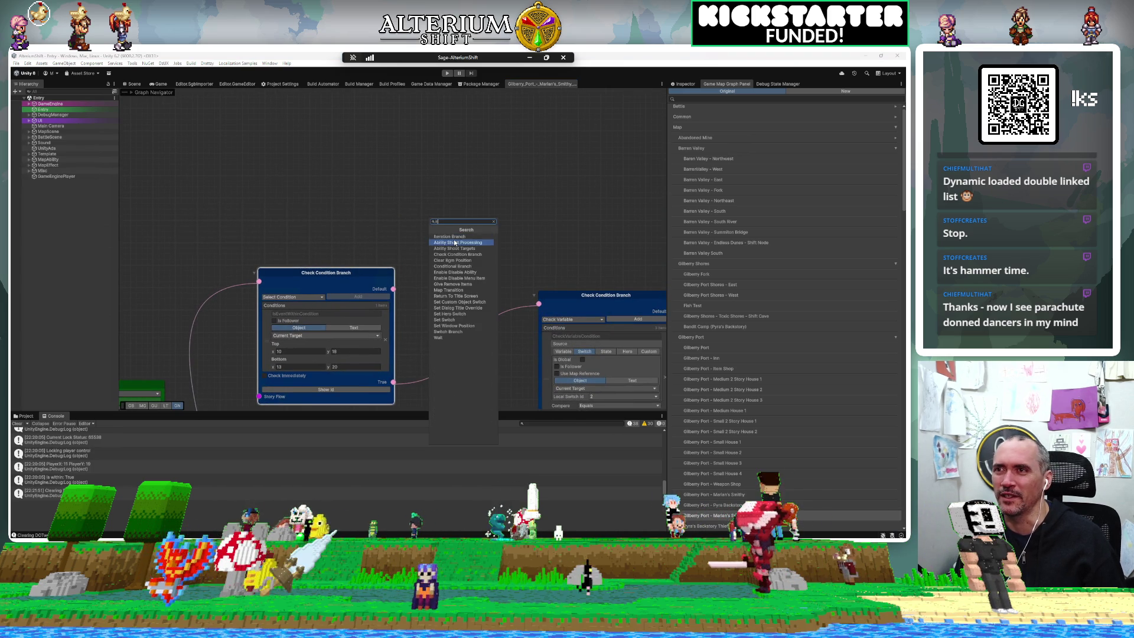
{"action": "left_click", "coordinate": [452, 236]}
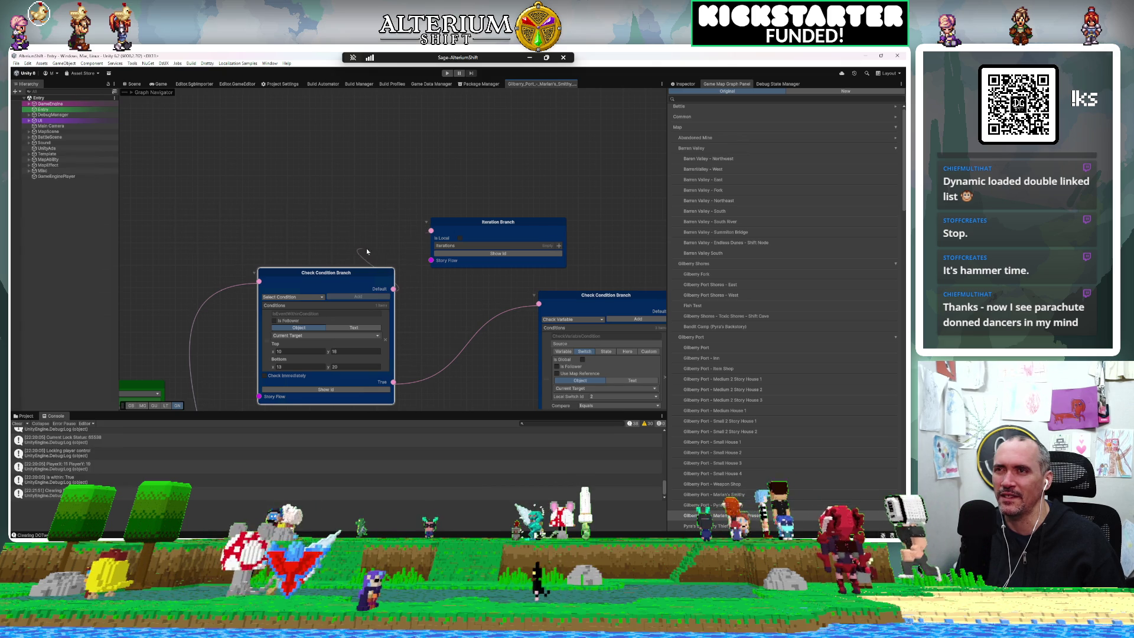
Step: Pan to Marian's node and show its first sheet's Conditions, then return to the Check Condition Branch nodes
{"action": "left_click_drag", "start_coordinate": [367, 250], "coordinate": [417, 212]}
{"action": "key", "text": "Escape"}
{"action": "mouse_move", "coordinate": [470, 305]}
{"action": "left_mouse_down"}
{"action": "mouse_move", "coordinate": [519, 227]}
{"action": "mouse_move", "coordinate": [632, 124]}
{"action": "left_mouse_up"}
{"action": "left_click_drag", "start_coordinate": [550, 278], "coordinate": [581, 214]}
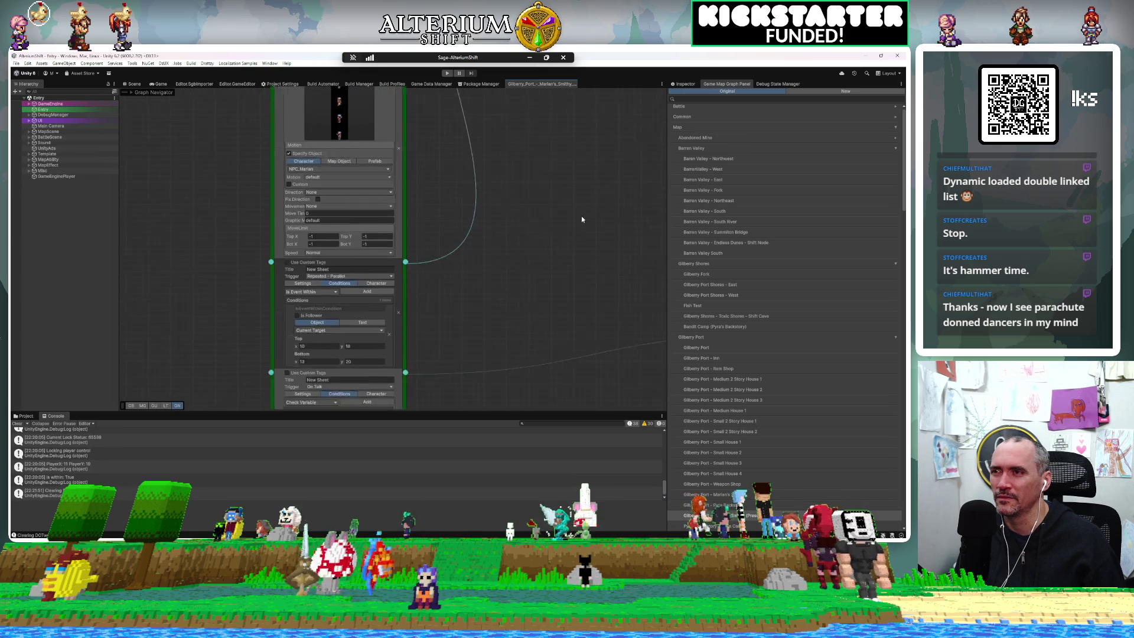
{"action": "scroll", "coordinate": [602, 190], "scroll_direction": "up", "scroll_amount": 3}
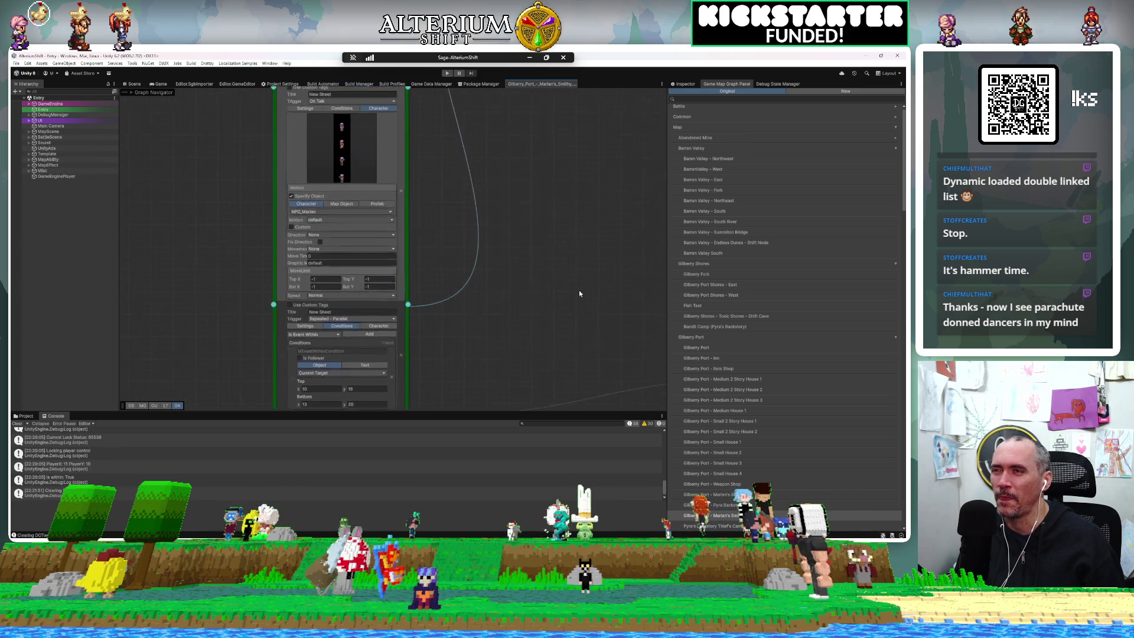
{"action": "scroll", "coordinate": [578, 295], "scroll_direction": "up", "scroll_amount": 3}
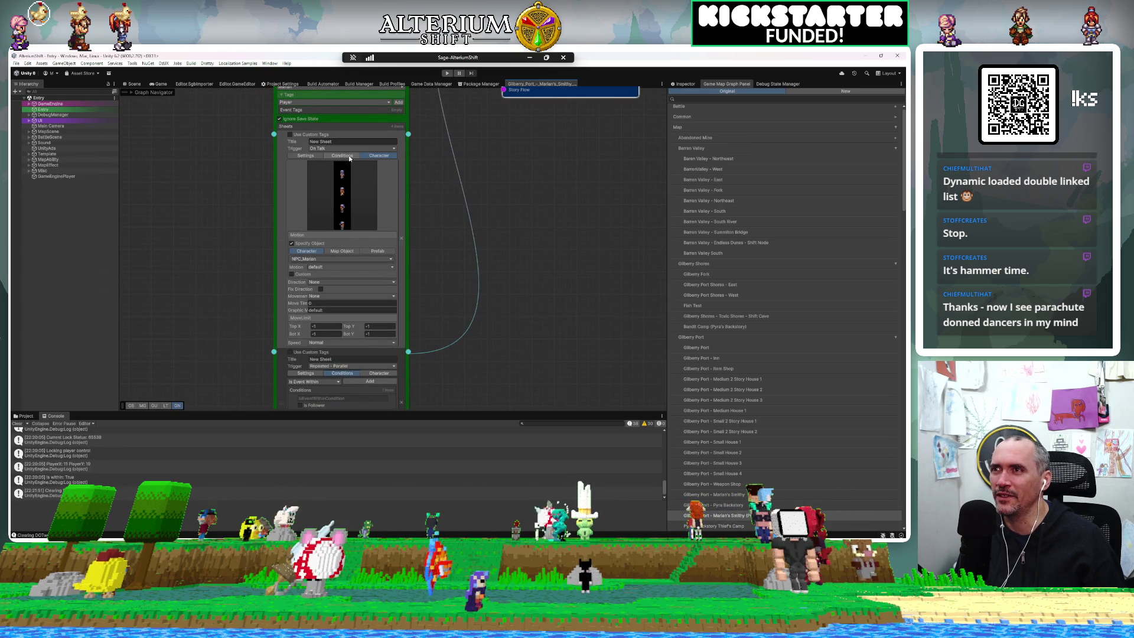
{"action": "left_click", "coordinate": [349, 157]}
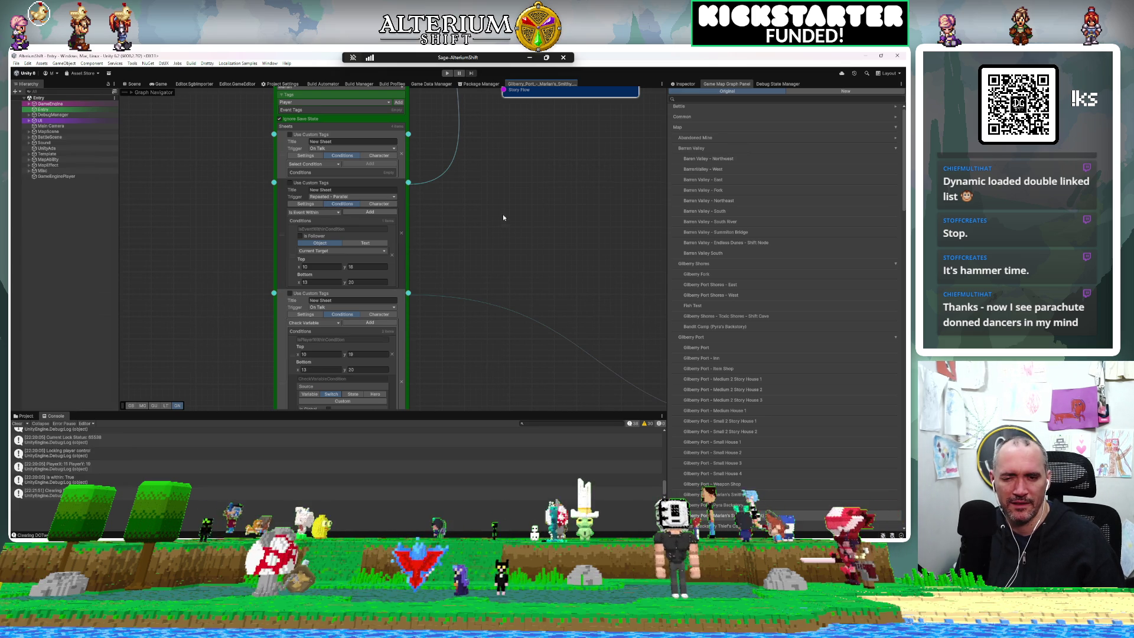
{"action": "mouse_move", "coordinate": [519, 201]}
{"action": "left_mouse_down"}
{"action": "mouse_move", "coordinate": [484, 358]}
{"action": "mouse_move", "coordinate": [492, 384]}
{"action": "mouse_move", "coordinate": [361, 411]}
{"action": "mouse_move", "coordinate": [288, 409]}
{"action": "left_mouse_up"}
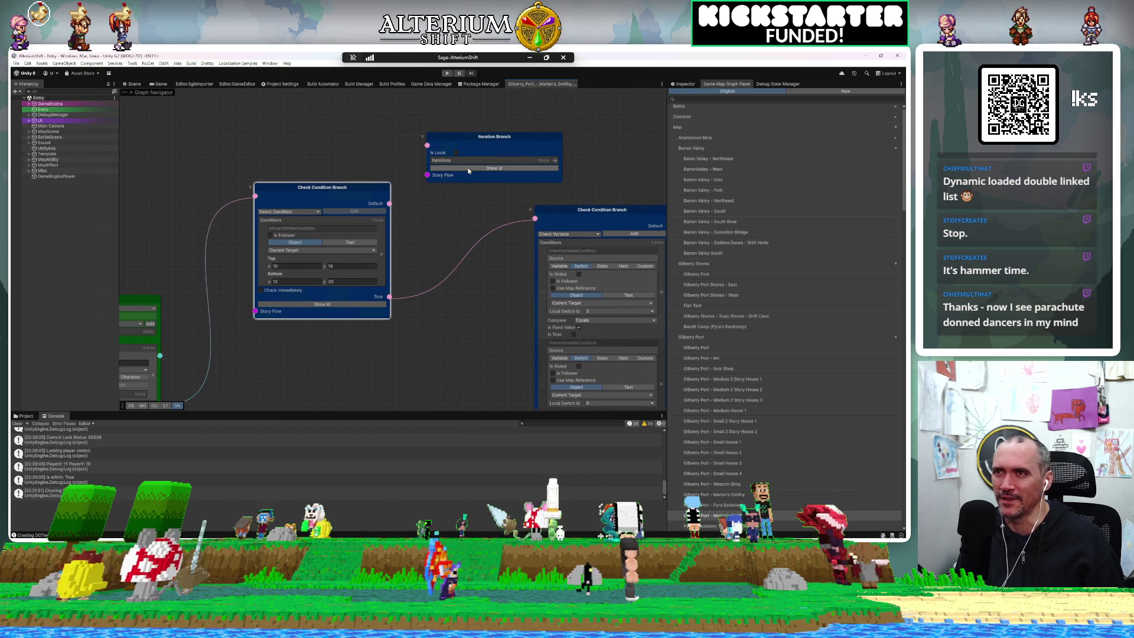
{"action": "left_click", "coordinate": [258, 103]}
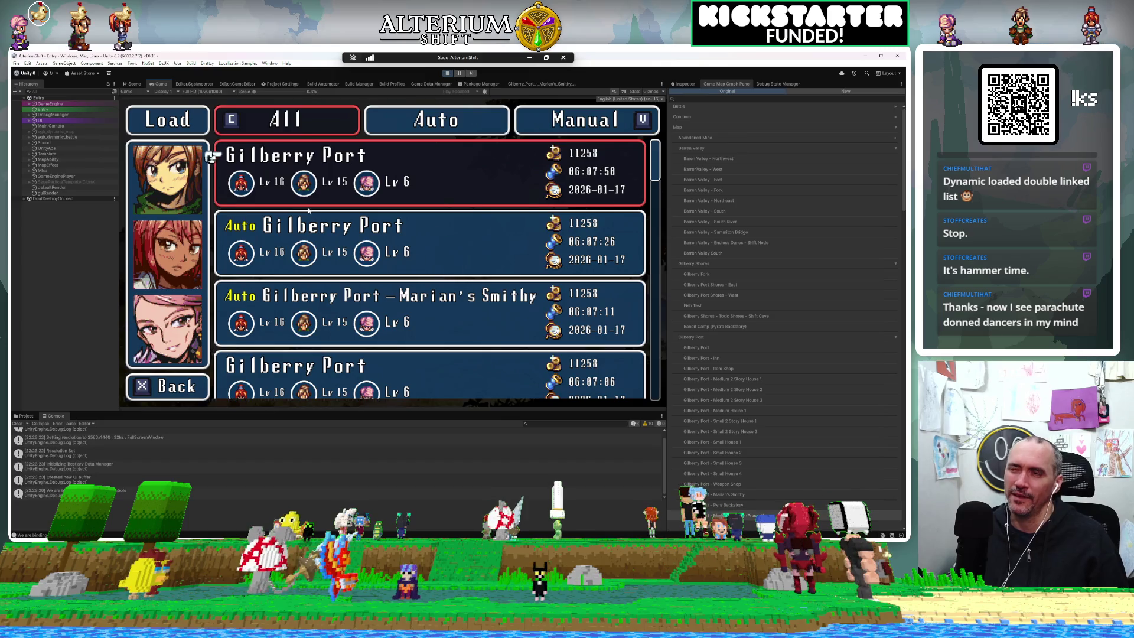
Step: Load the Marian's Smithy save and advance through the smithy cutscene dialogue
{"action": "key", "text": "Down"}
{"action": "key", "text": "Down"}
{"action": "key", "text": "Down"}
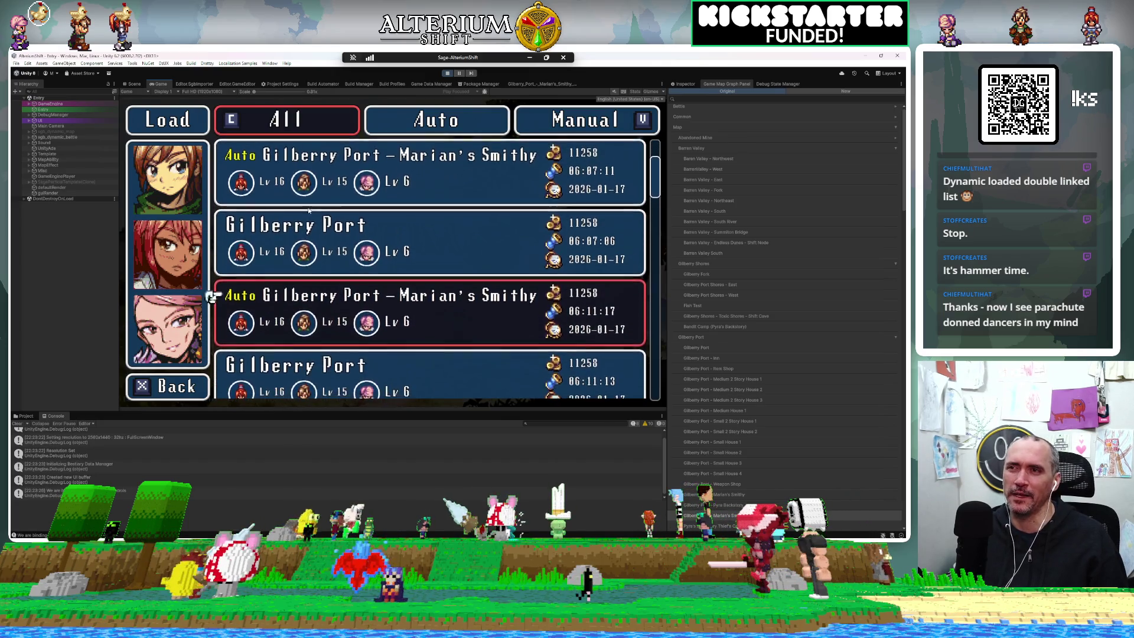
{"action": "key", "text": "Down"}
{"action": "key", "text": "Return"}
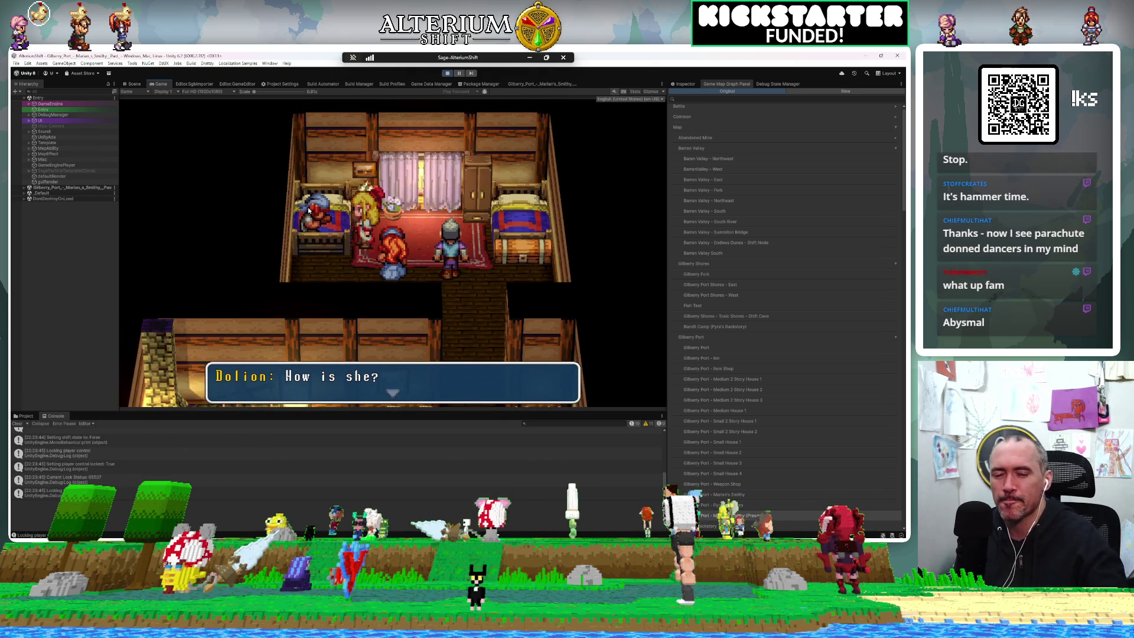
{"action": "key", "text": "Return"}
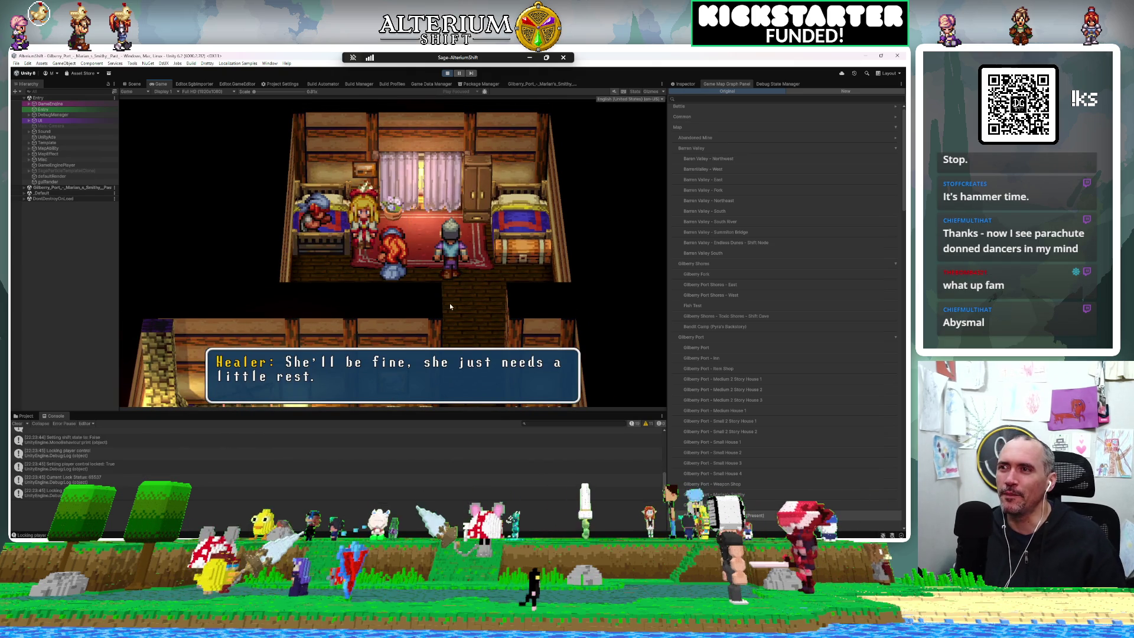
{"action": "key", "text": "Return"}
{"action": "key", "text": "Return"}
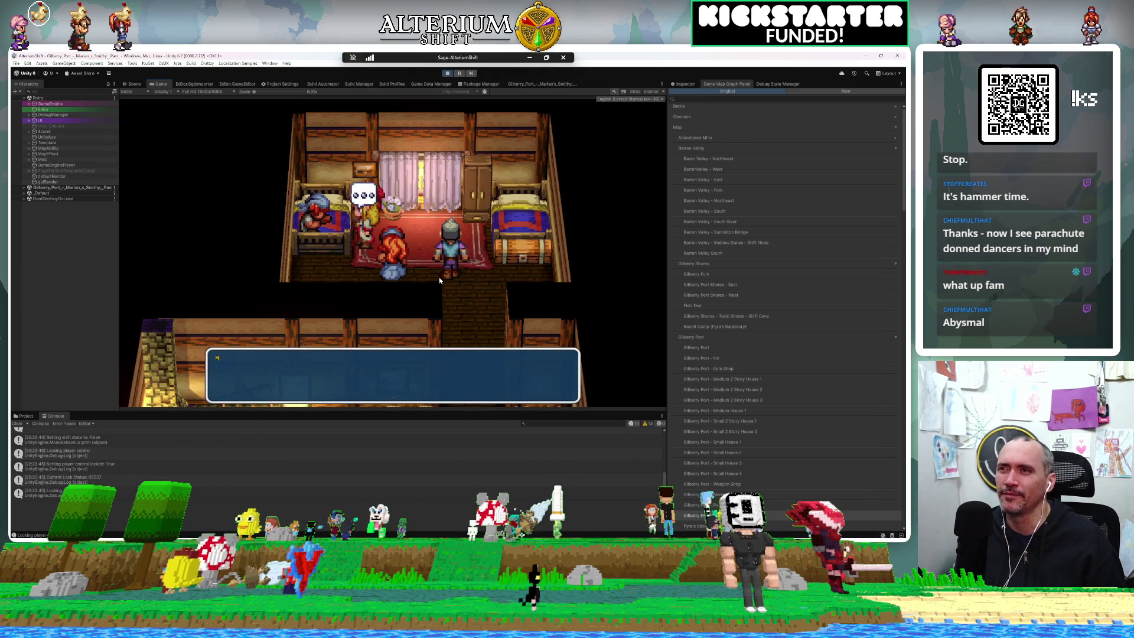
{"action": "key", "text": "Return"}
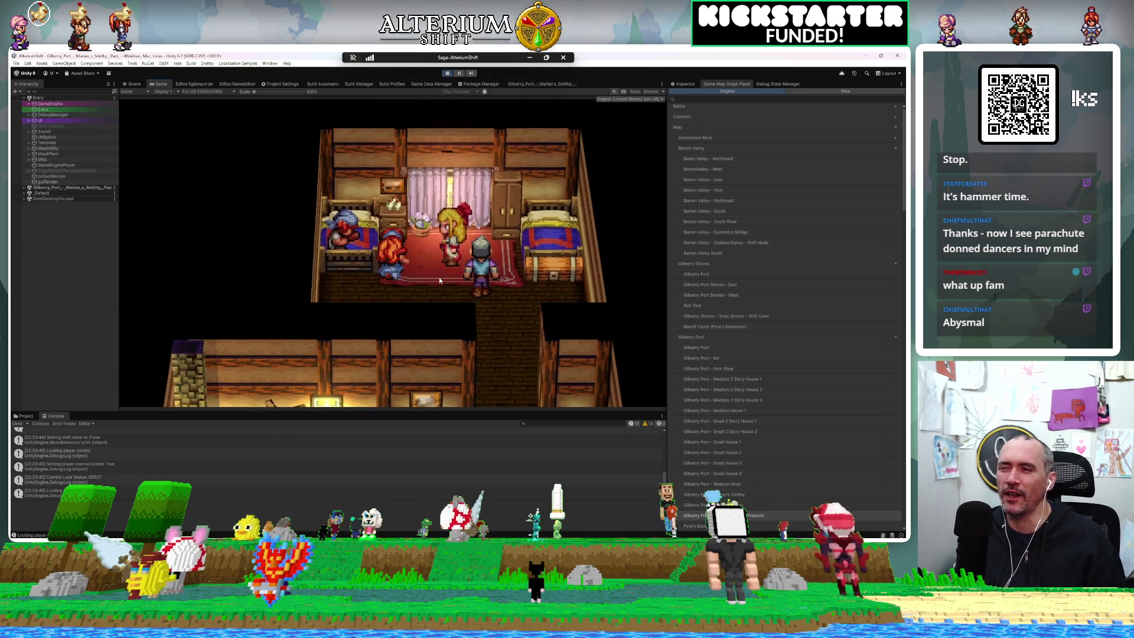
{"action": "key", "text": "Return"}
{"action": "key", "text": "Return"}
{"action": "key", "text": "Return"}
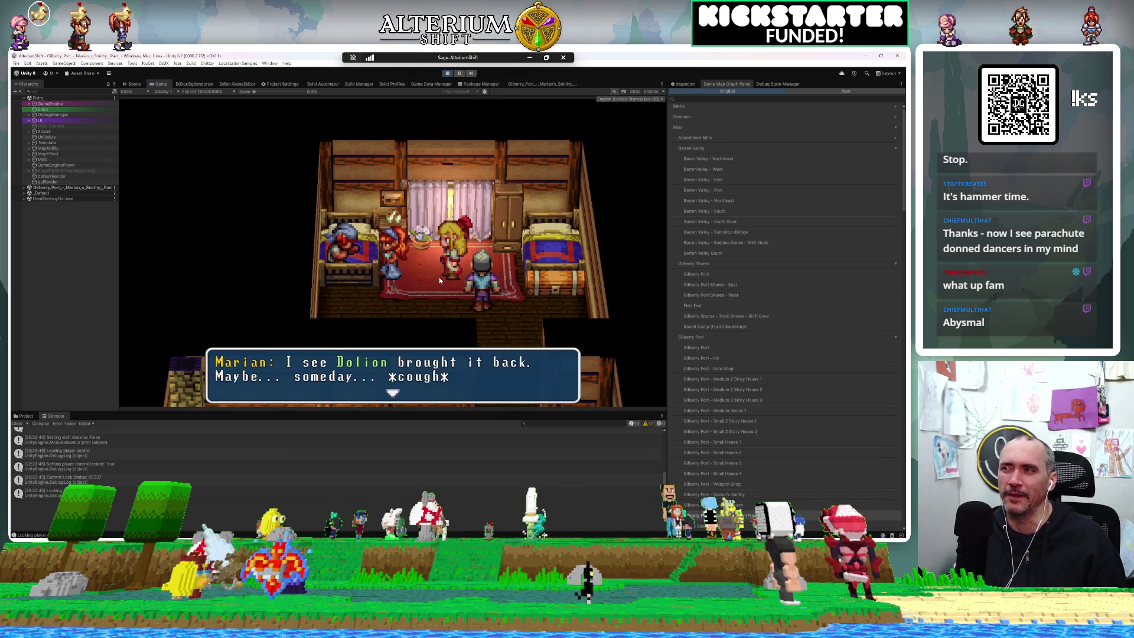
{"action": "key", "text": "Return"}
{"action": "key", "text": "Return"}
{"action": "key", "text": "Return"}
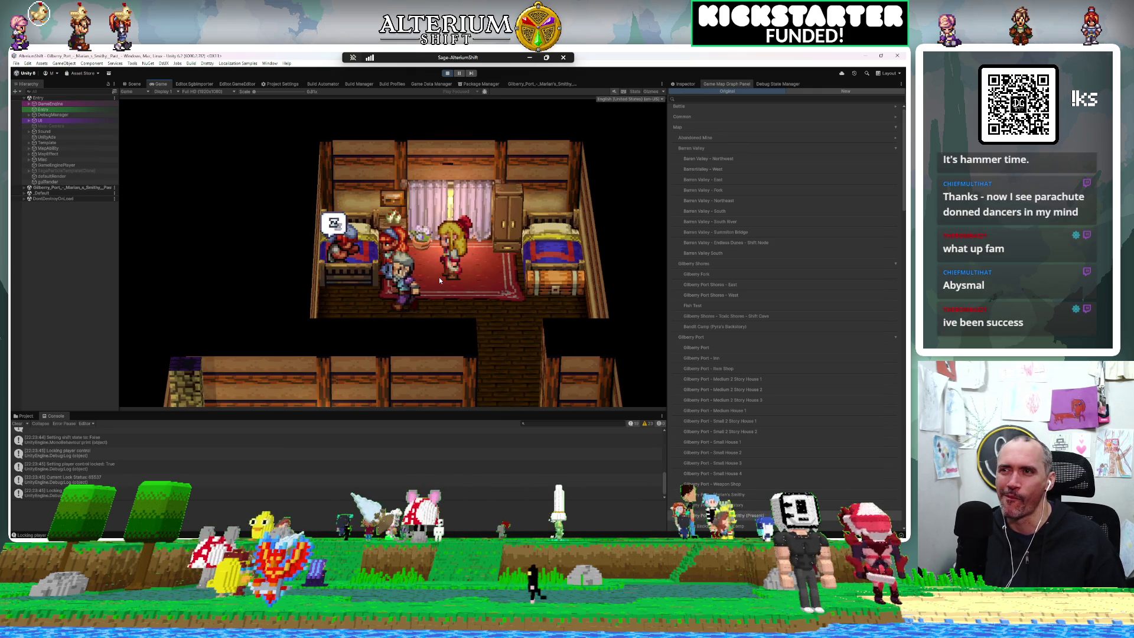
{"action": "key", "text": "Return"}
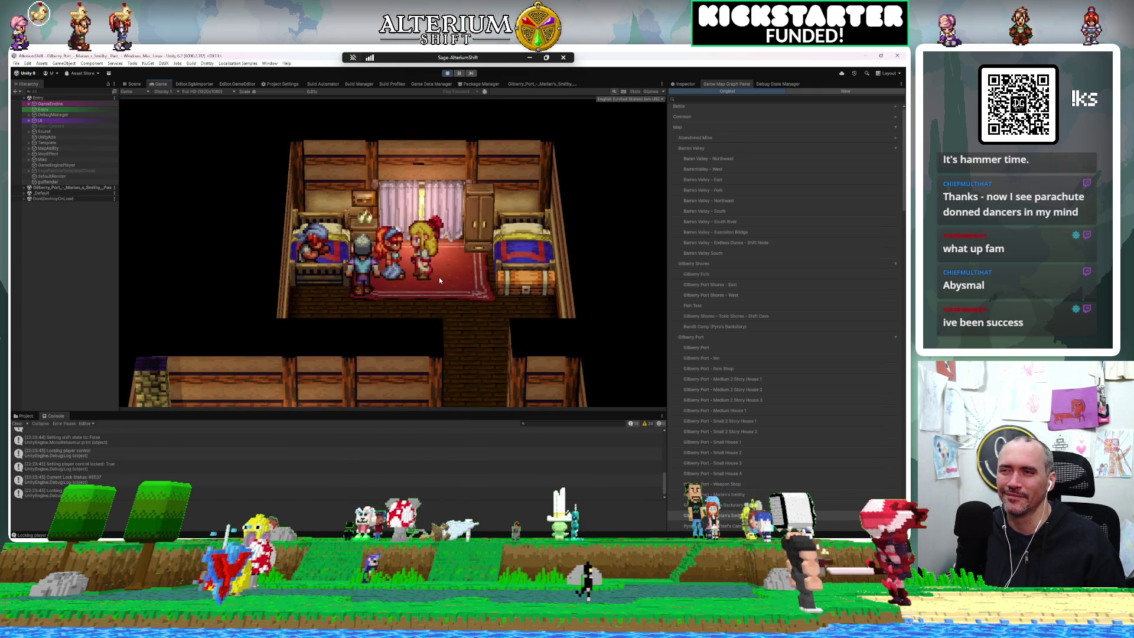
{"action": "key", "text": "Return"}
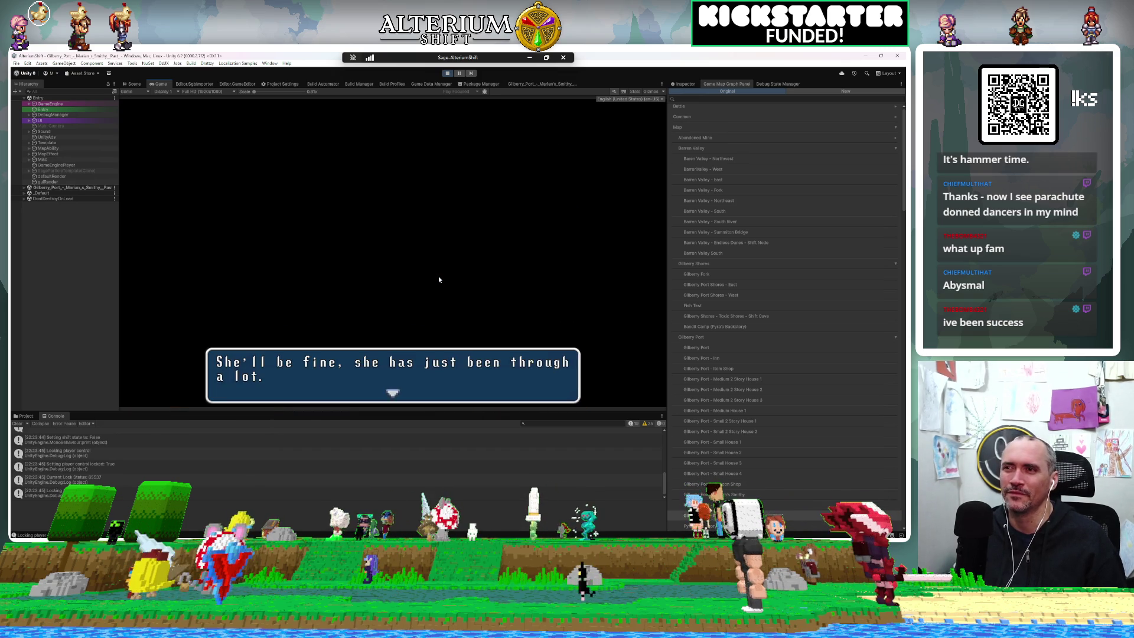
{"action": "key", "text": "Return"}
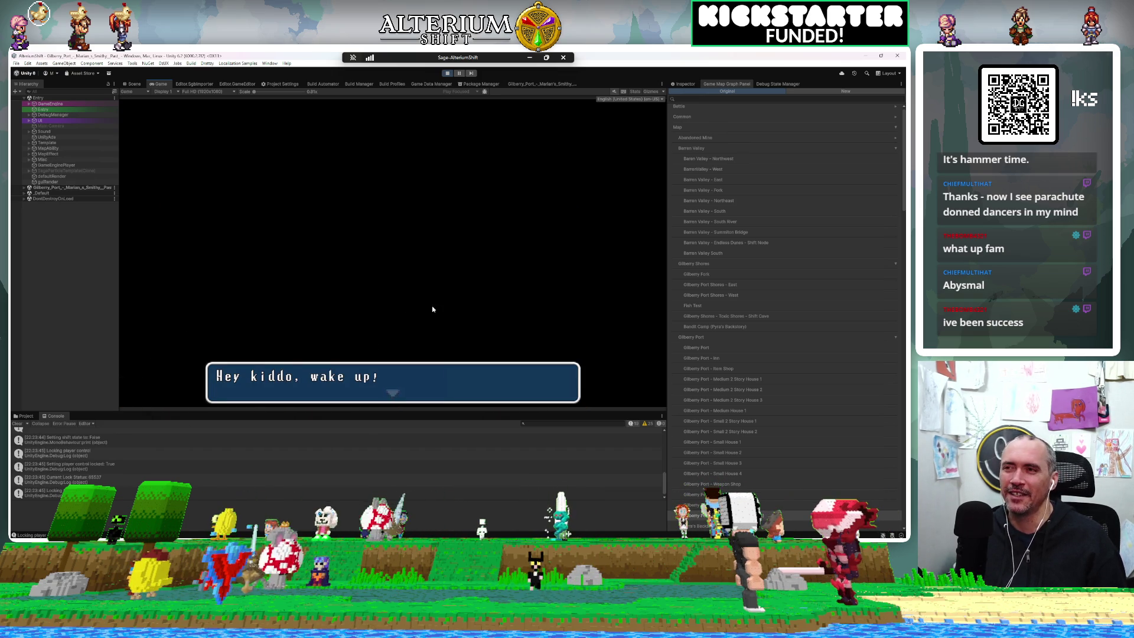
Step: Clear the console, choose to get out of bed, and reply to Dolion's warning
{"action": "key", "text": "Return"}
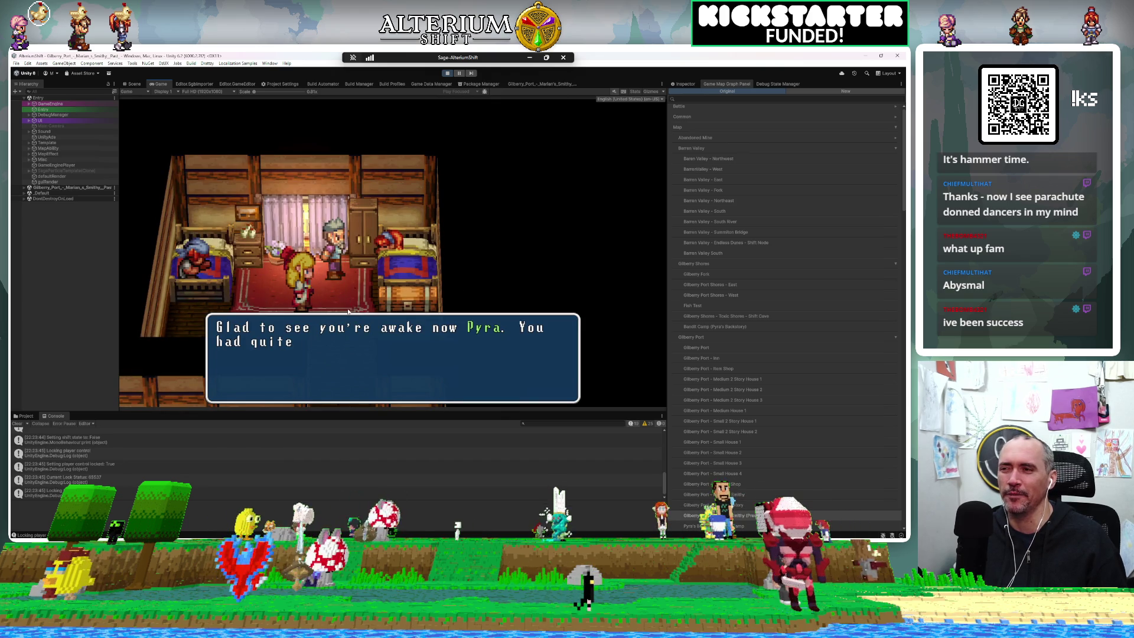
{"action": "left_click", "coordinate": [16, 424]}
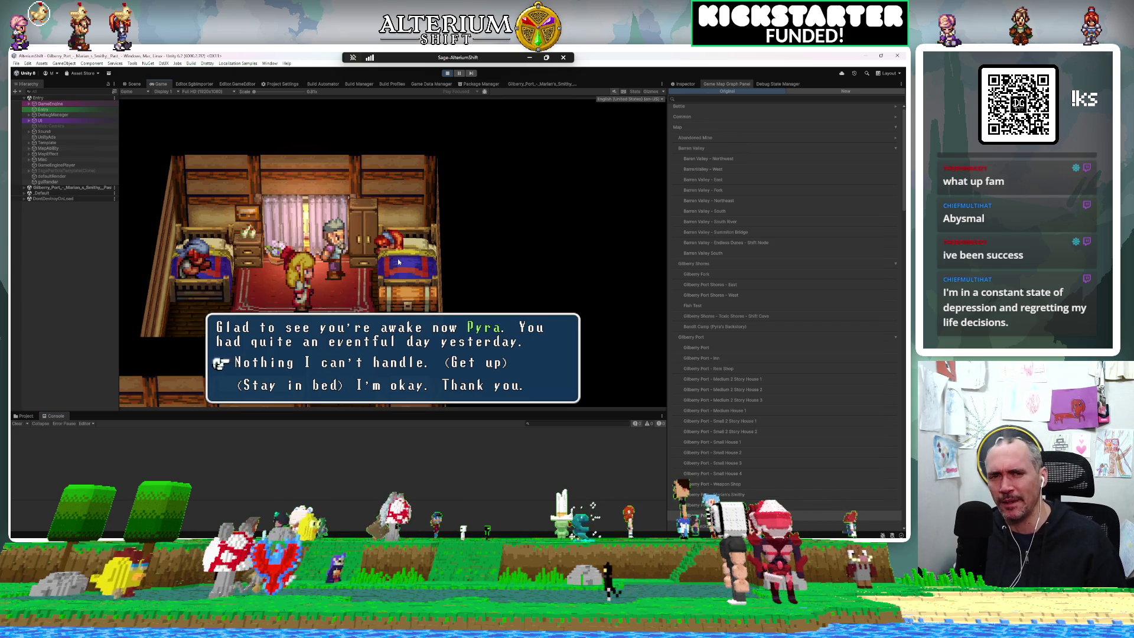
{"action": "key", "text": "Return"}
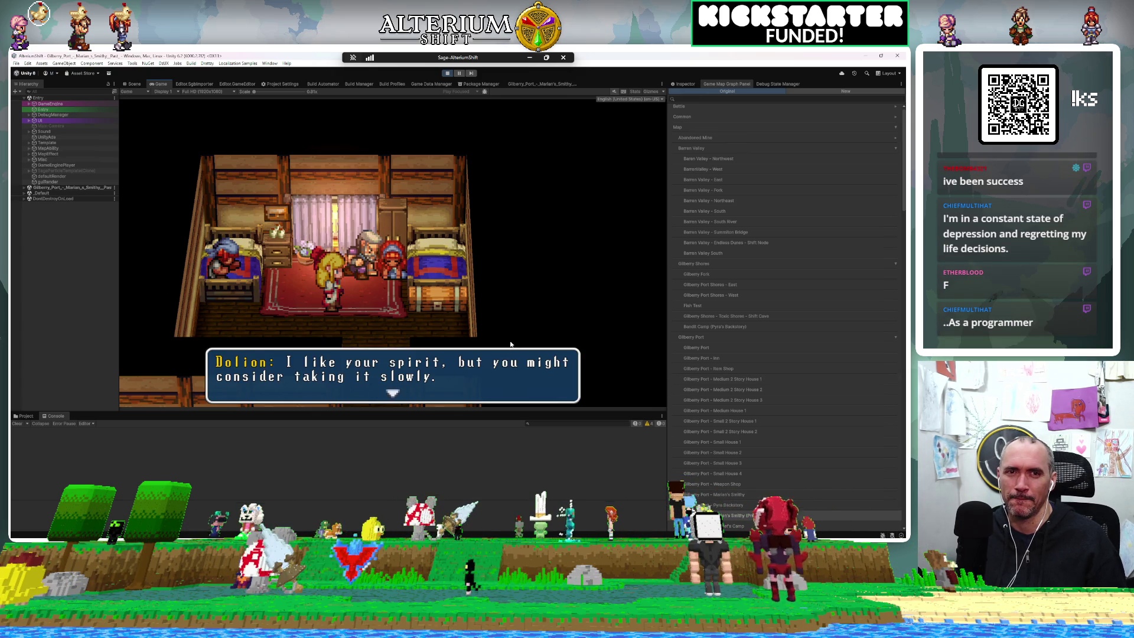
{"action": "left_click", "coordinate": [359, 289]}
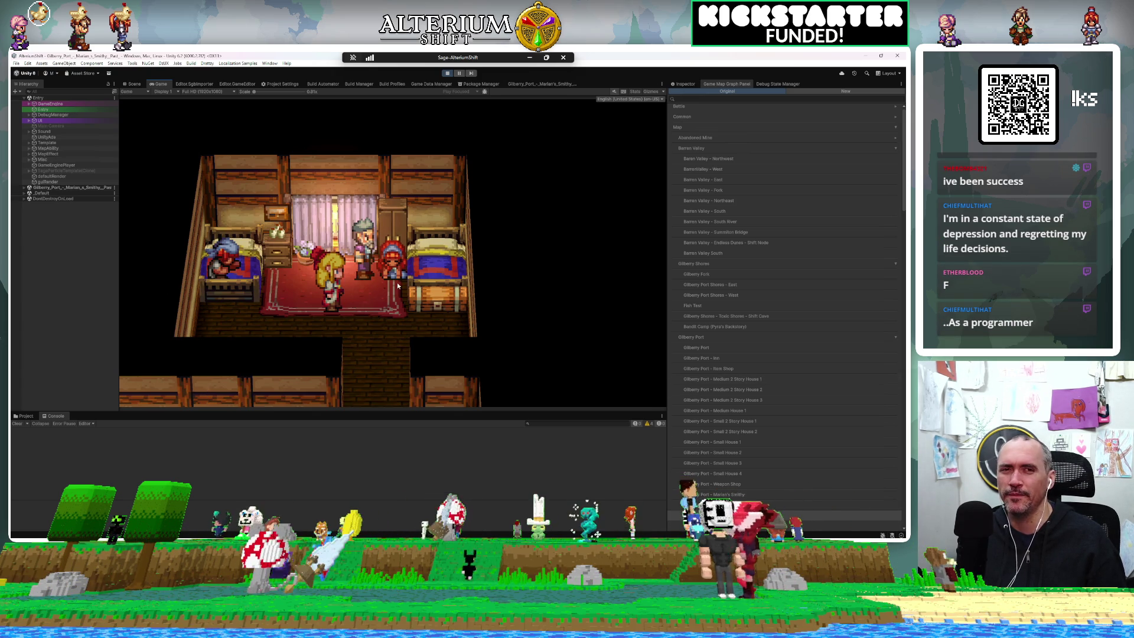
{"action": "left_click", "coordinate": [405, 318]}
{"action": "left_click", "coordinate": [406, 320]}
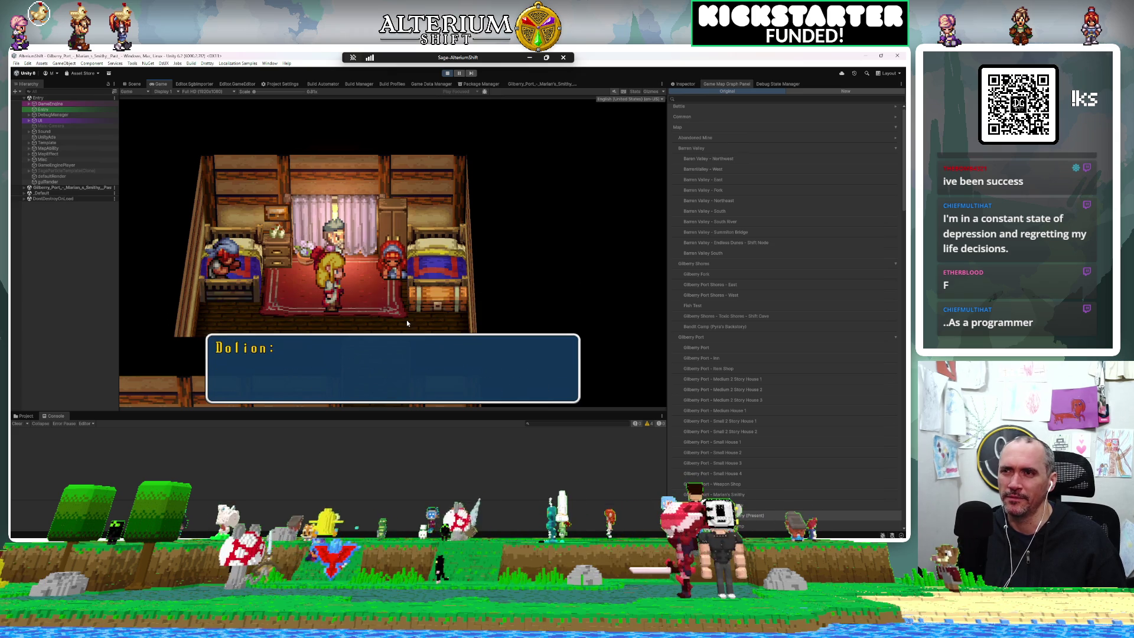
{"action": "left_click", "coordinate": [406, 321]}
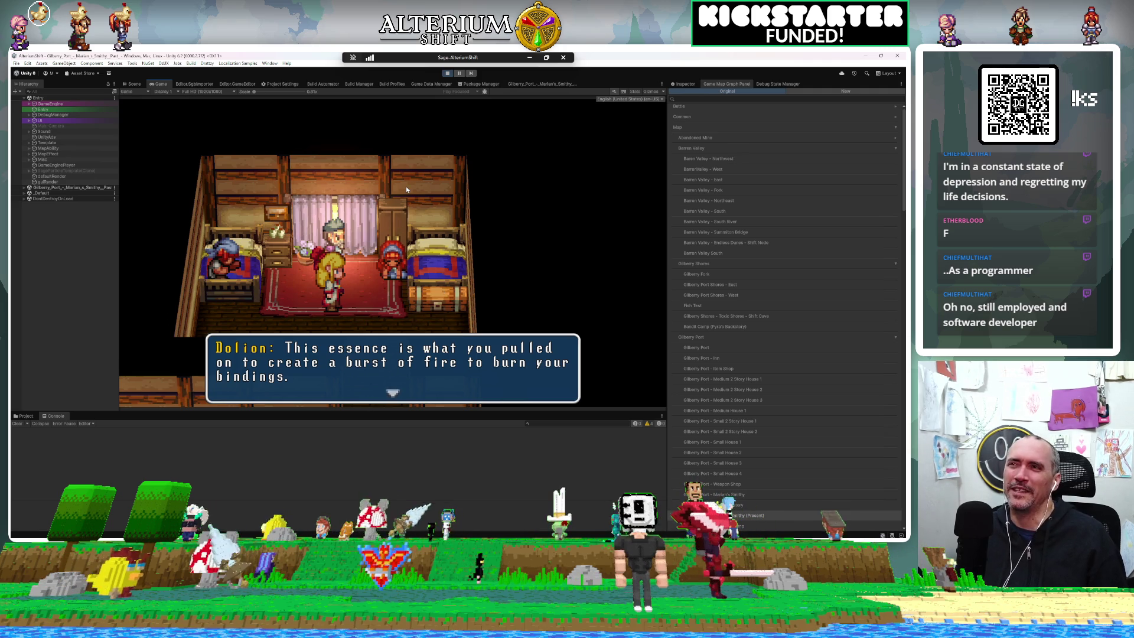
Step: Accept Dolion's training offer with 'I... understand' and advance his closing lines until the scene fades
{"action": "key", "text": "Return"}
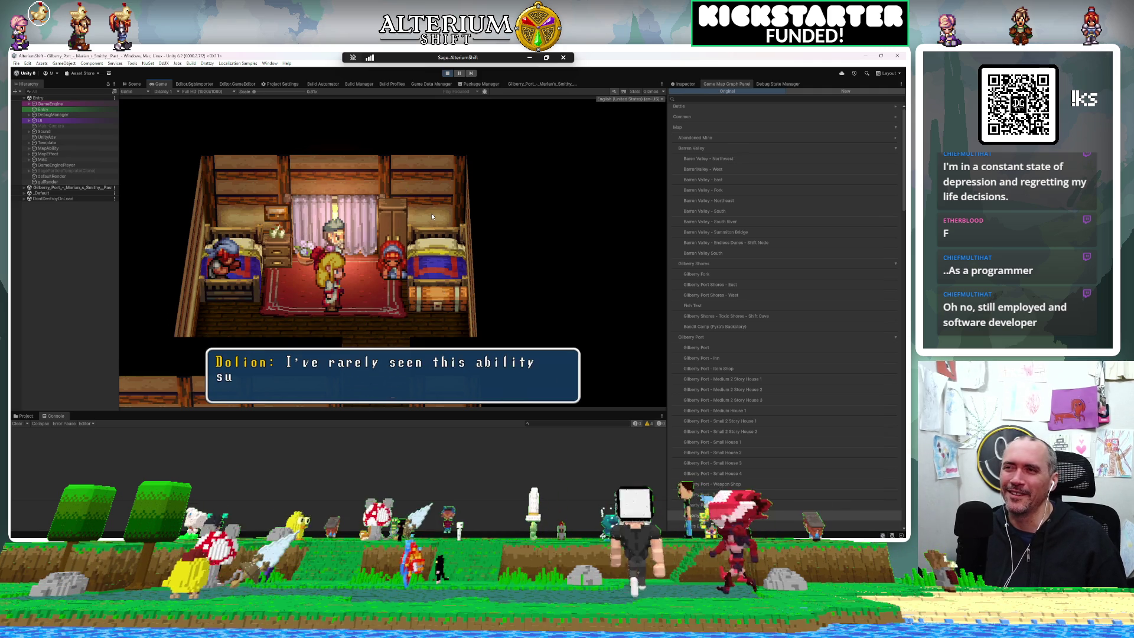
{"action": "key", "text": "Return"}
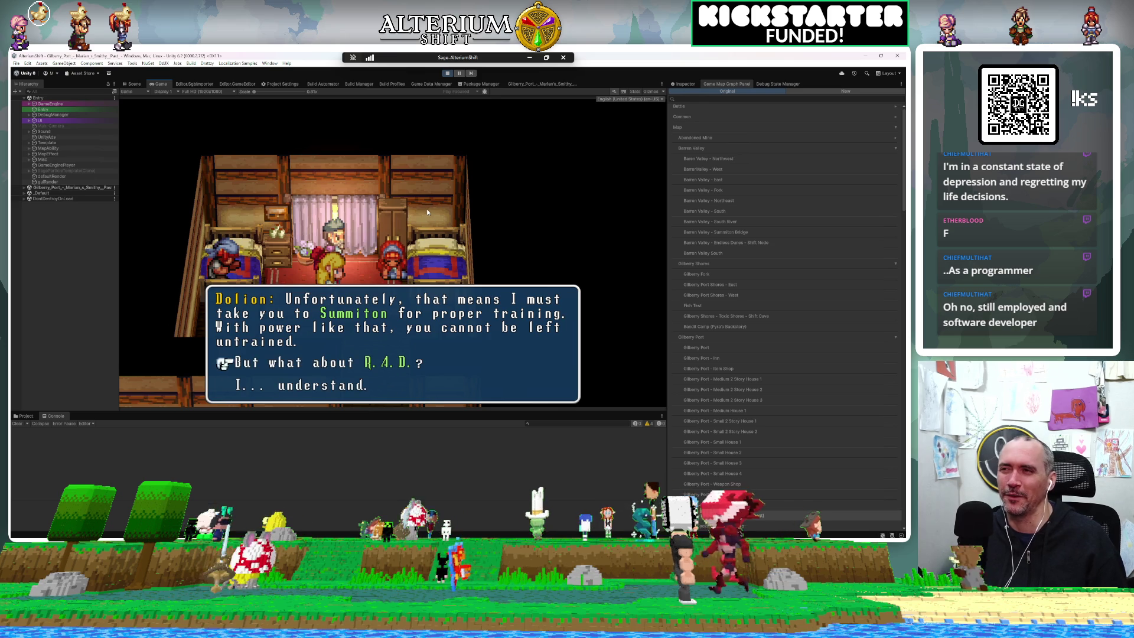
{"action": "key", "text": "Return"}
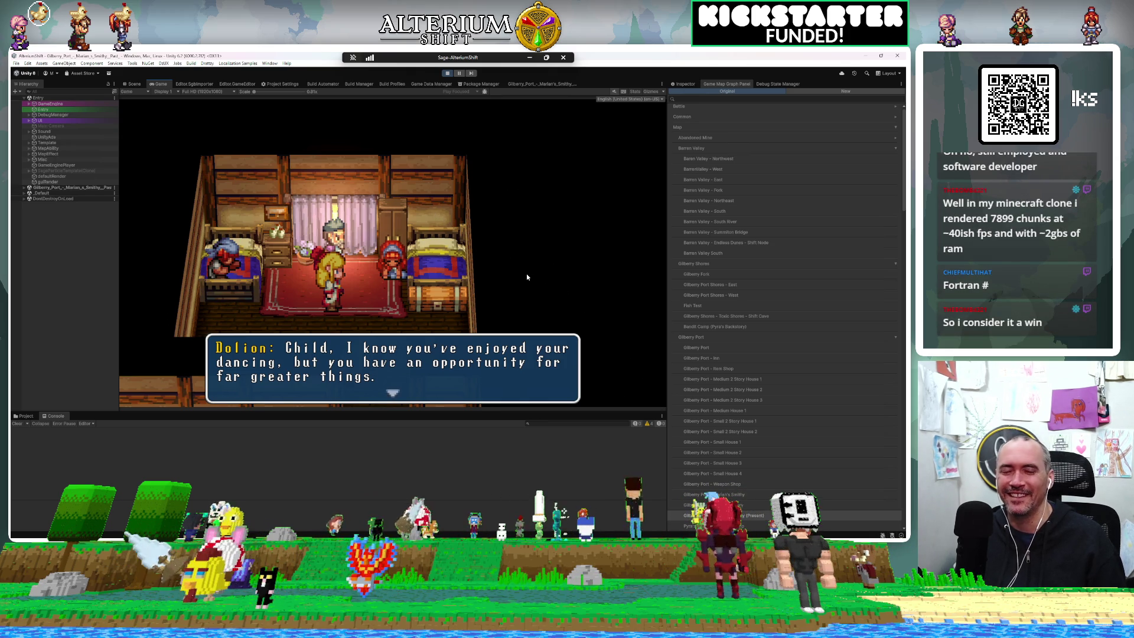
{"action": "left_click", "coordinate": [494, 247]}
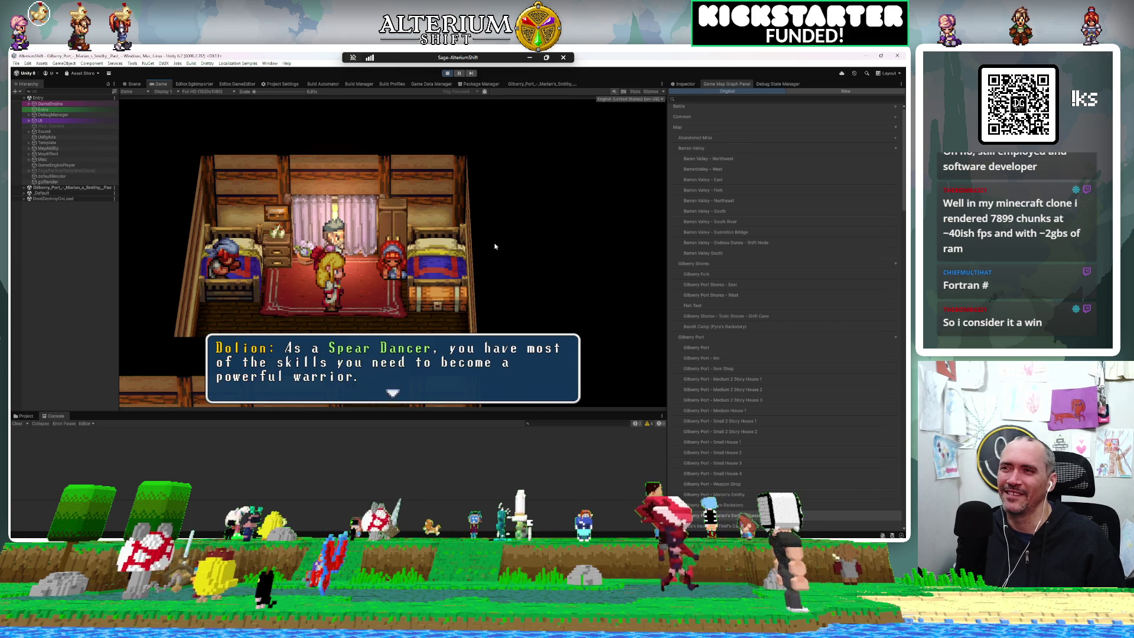
{"action": "left_click", "coordinate": [495, 245]}
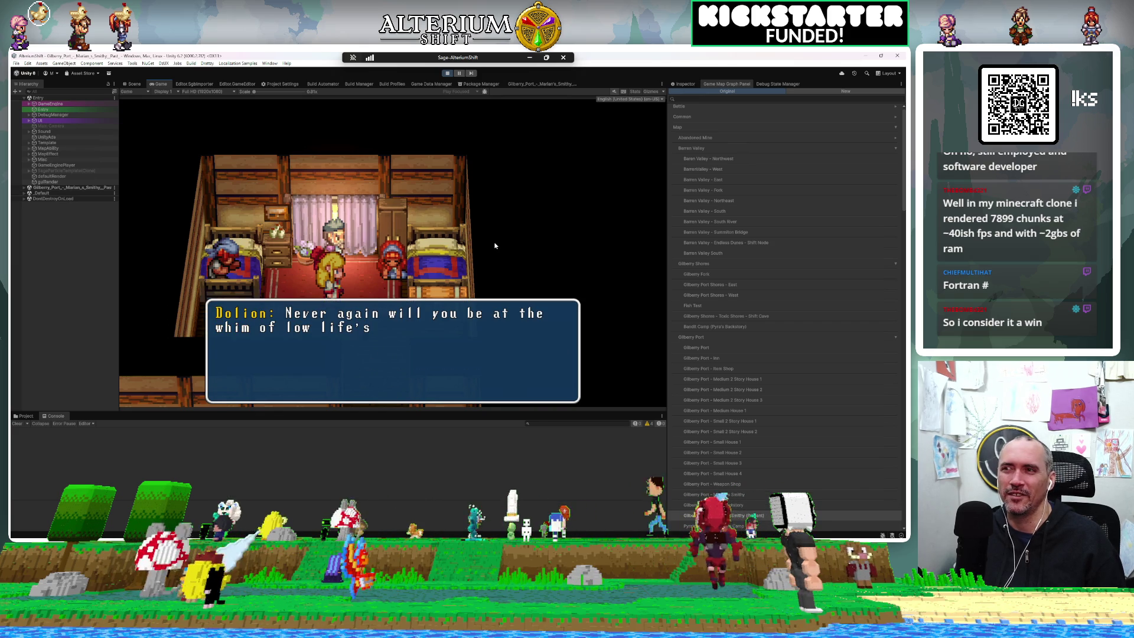
{"action": "left_click", "coordinate": [495, 245]}
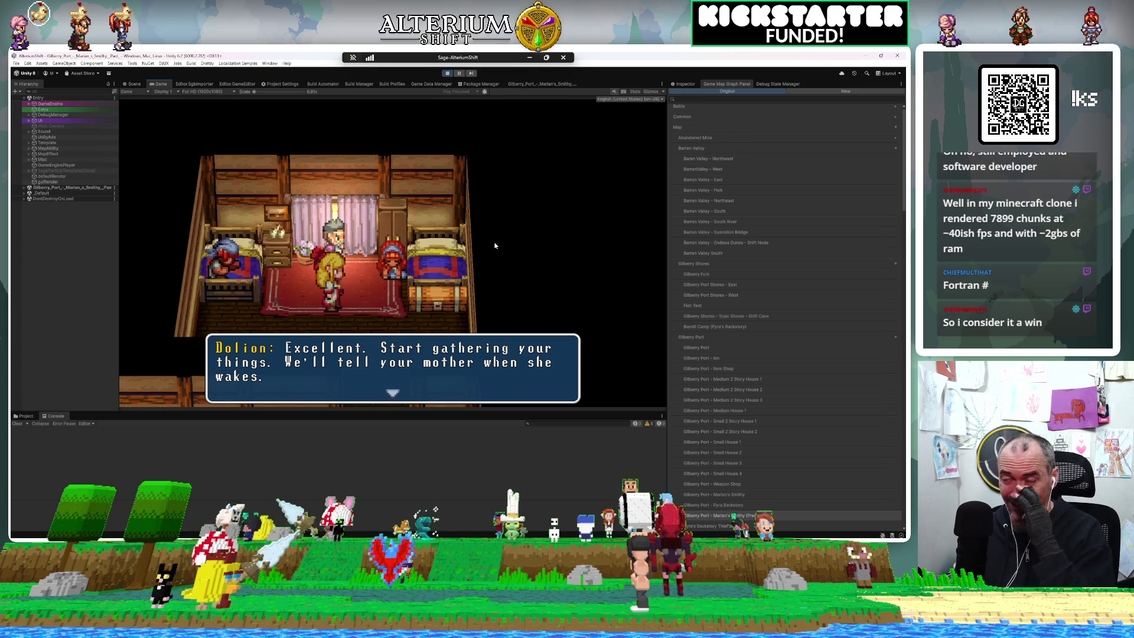
{"action": "left_click", "coordinate": [495, 246]}
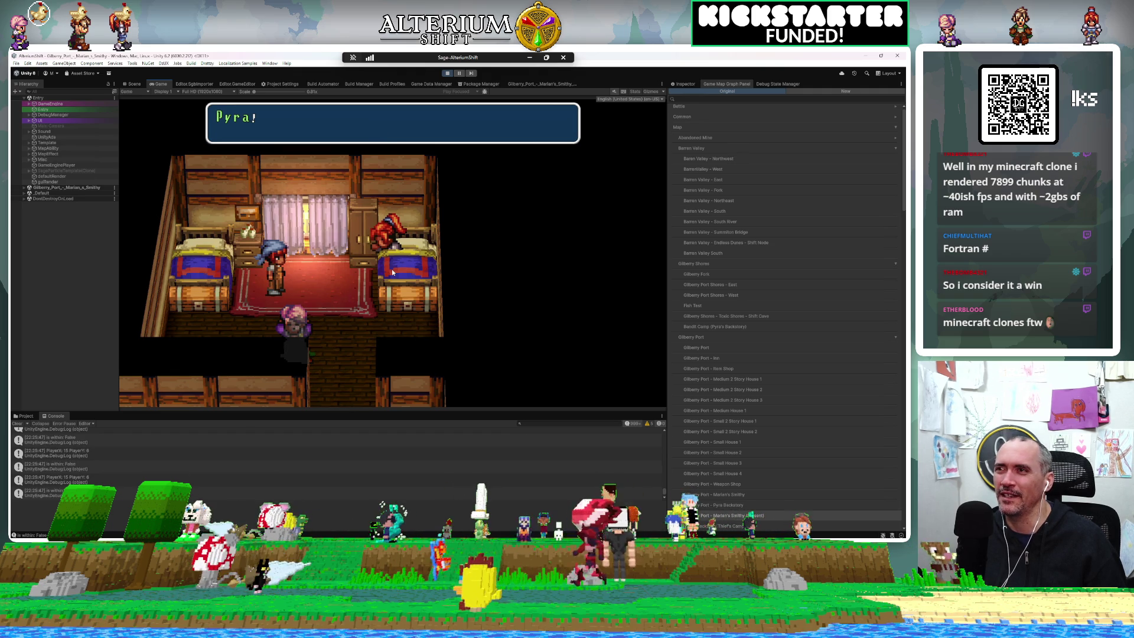
Step: Advance through Pyra's wake-up scene and all of Marian's dialogue lines
{"action": "key", "text": "Return"}
{"action": "key", "text": "Return"}
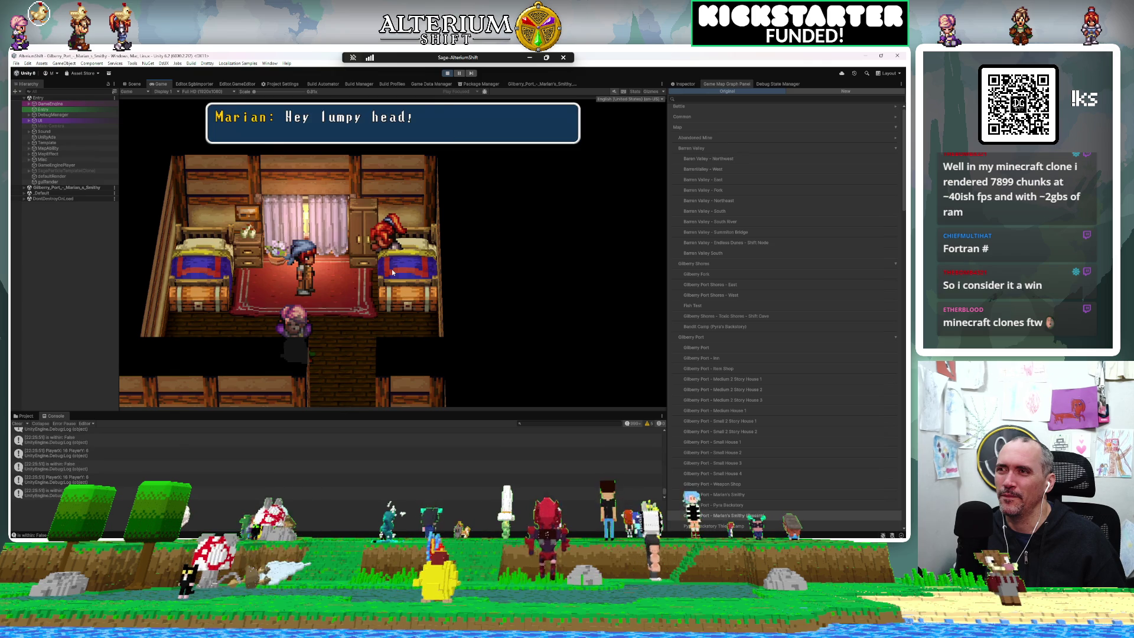
{"action": "key", "text": "Return"}
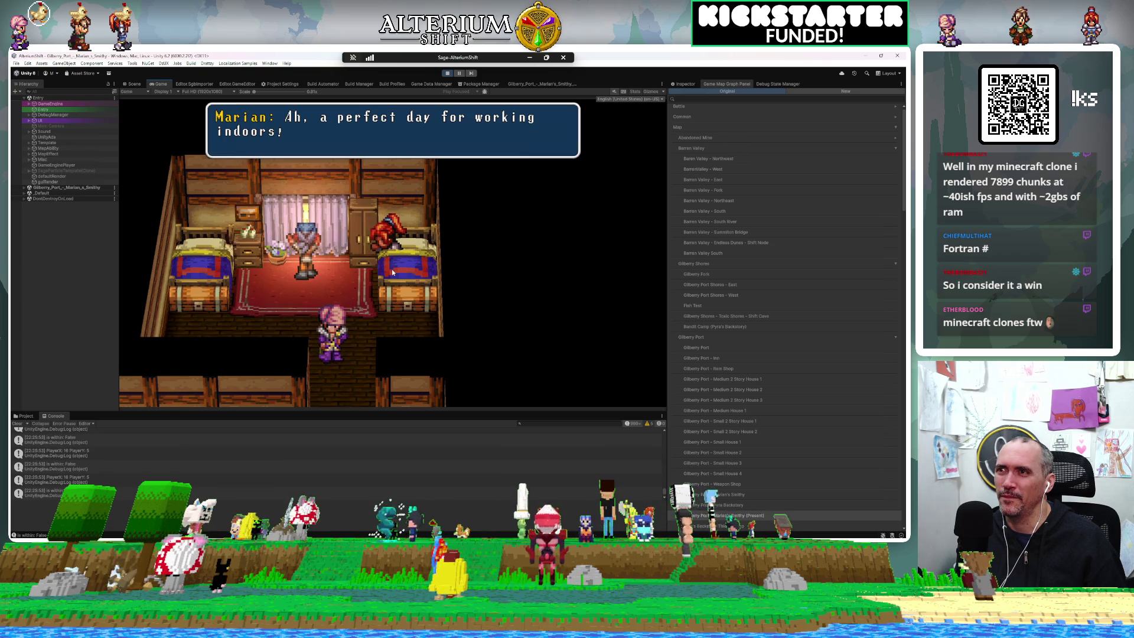
{"action": "key", "text": "Return"}
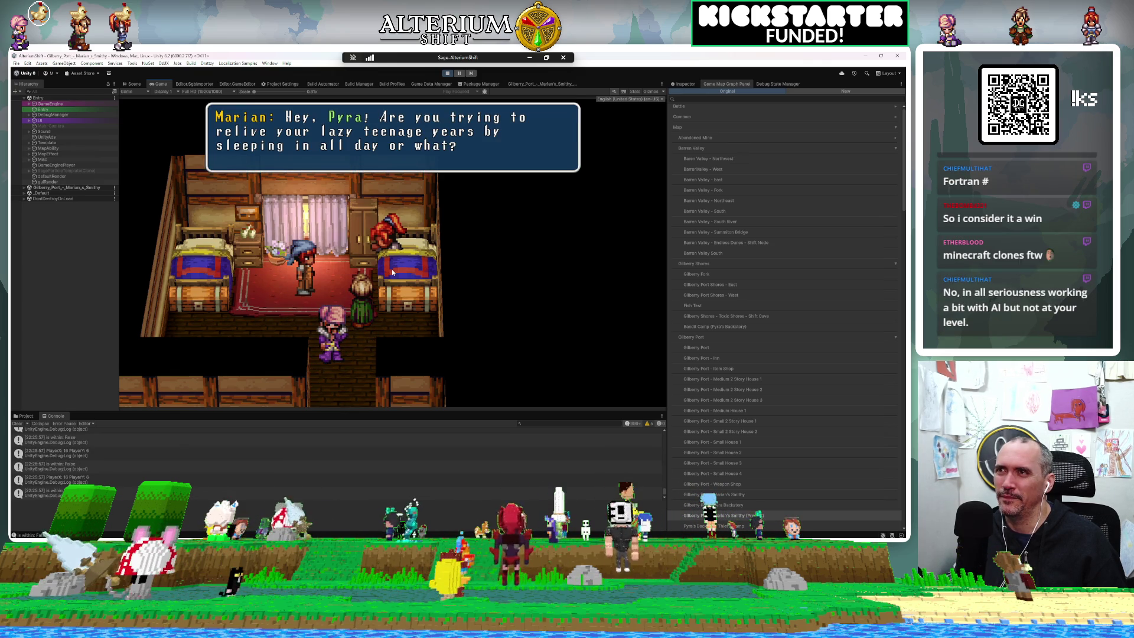
{"action": "key", "text": "Return"}
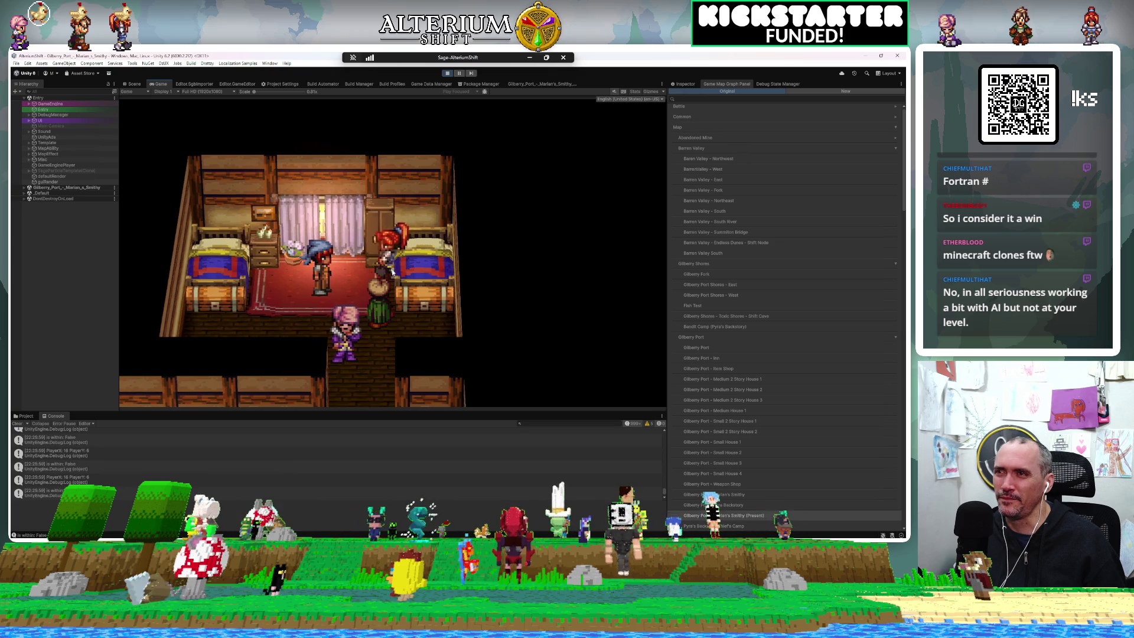
{"action": "key", "text": "Return"}
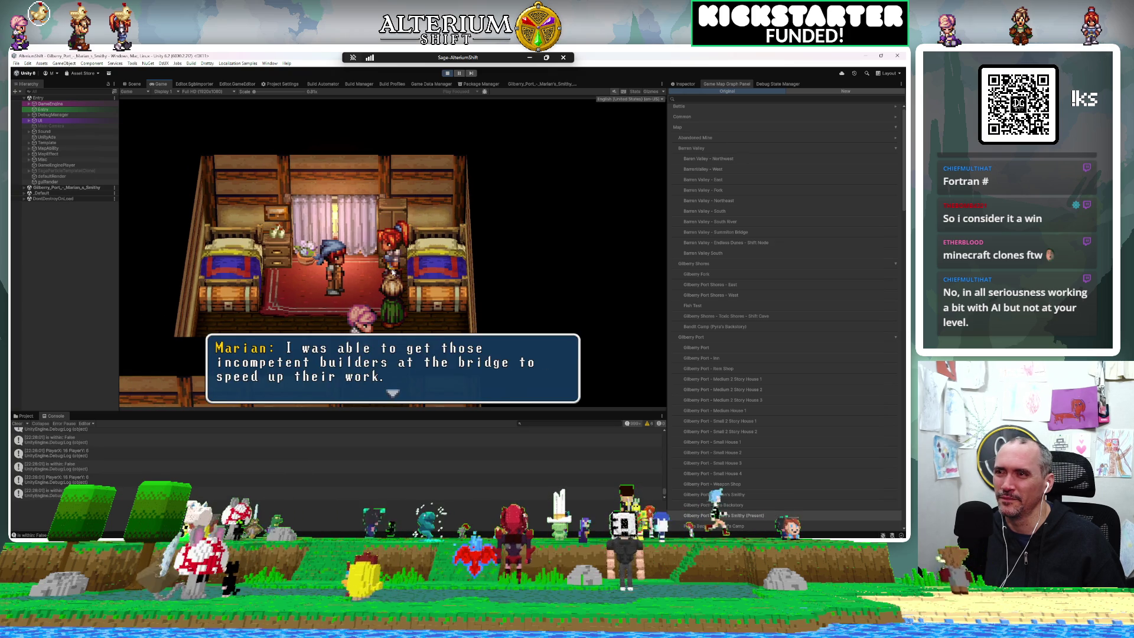
{"action": "key", "text": "Return"}
{"action": "key", "text": "Return"}
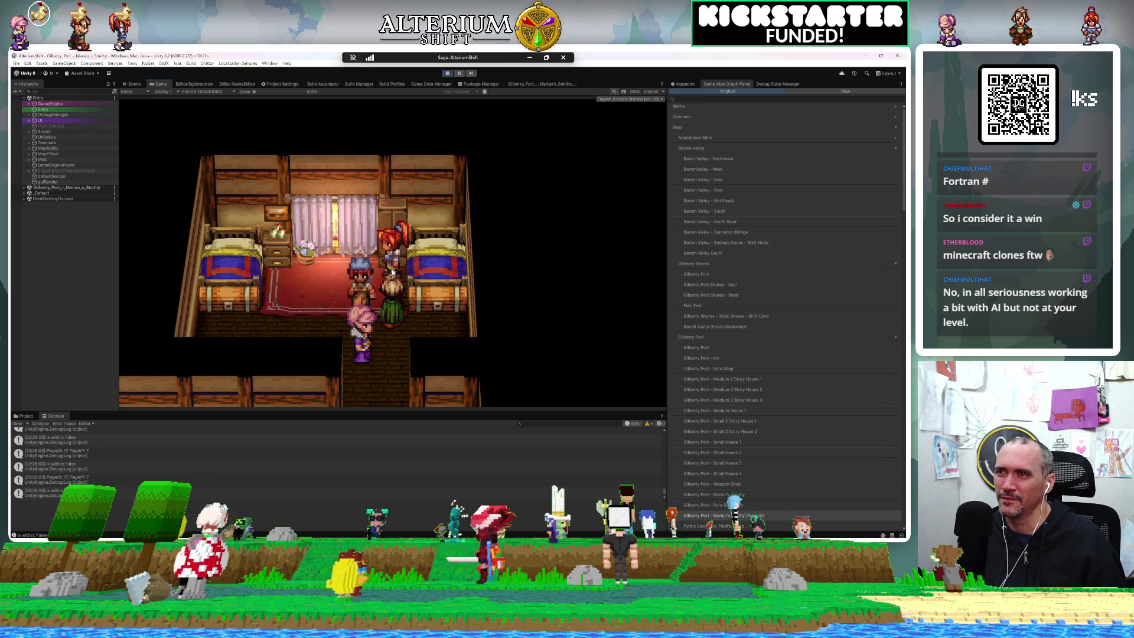
{"action": "key", "text": "Return"}
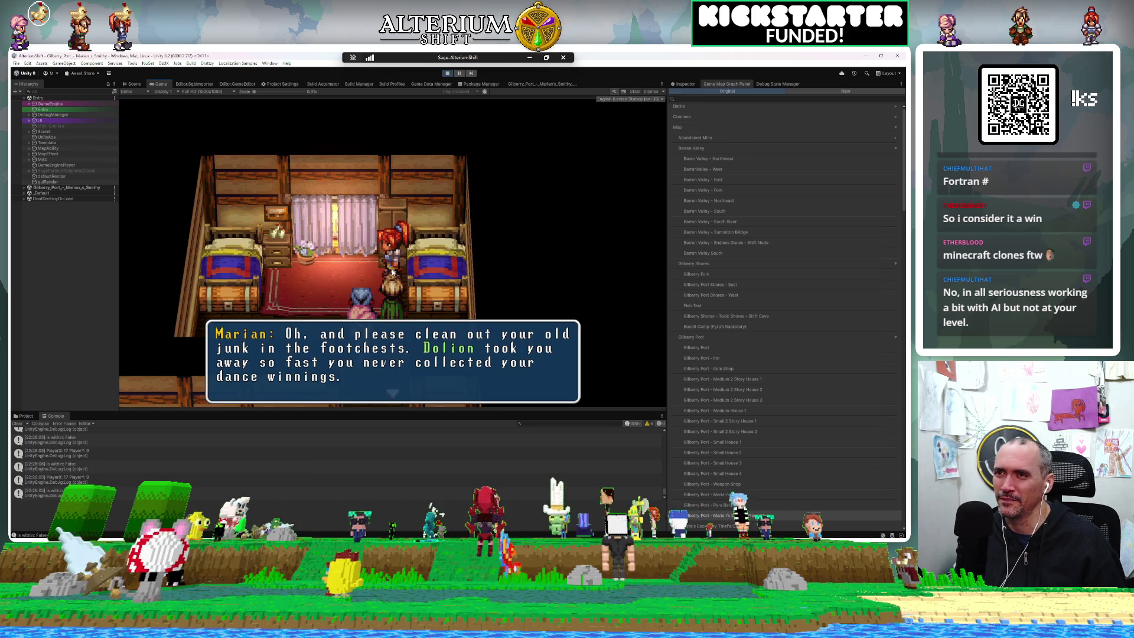
{"action": "key", "text": "Return"}
{"action": "key", "text": "Return"}
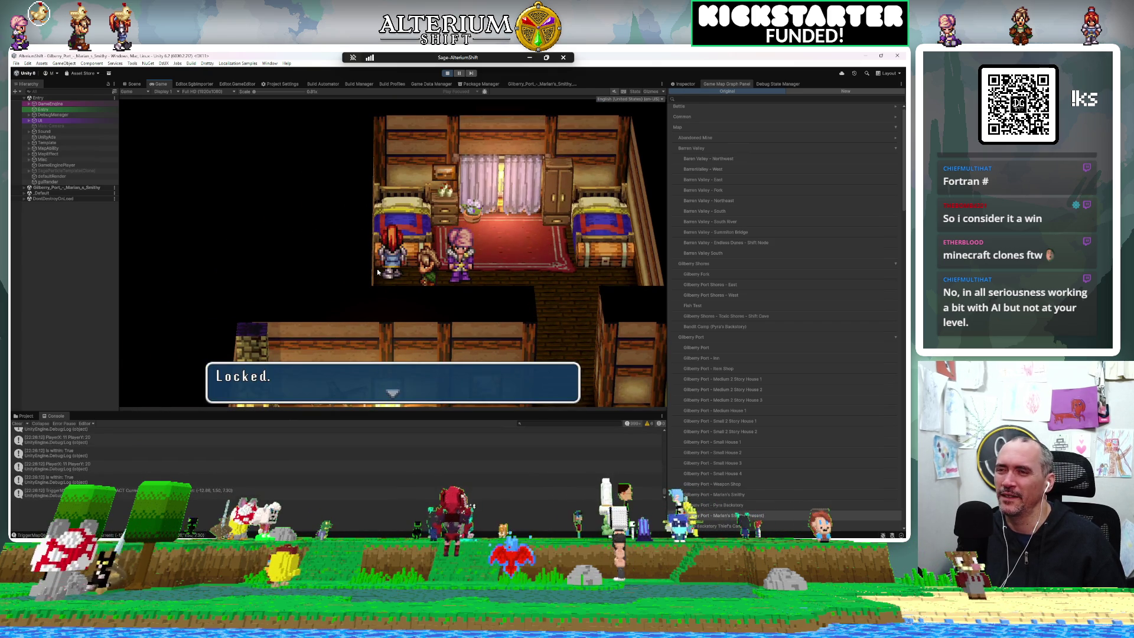
Step: Confirm both footchests report Locked, then stop the playtest
{"action": "key", "text": "Return"}
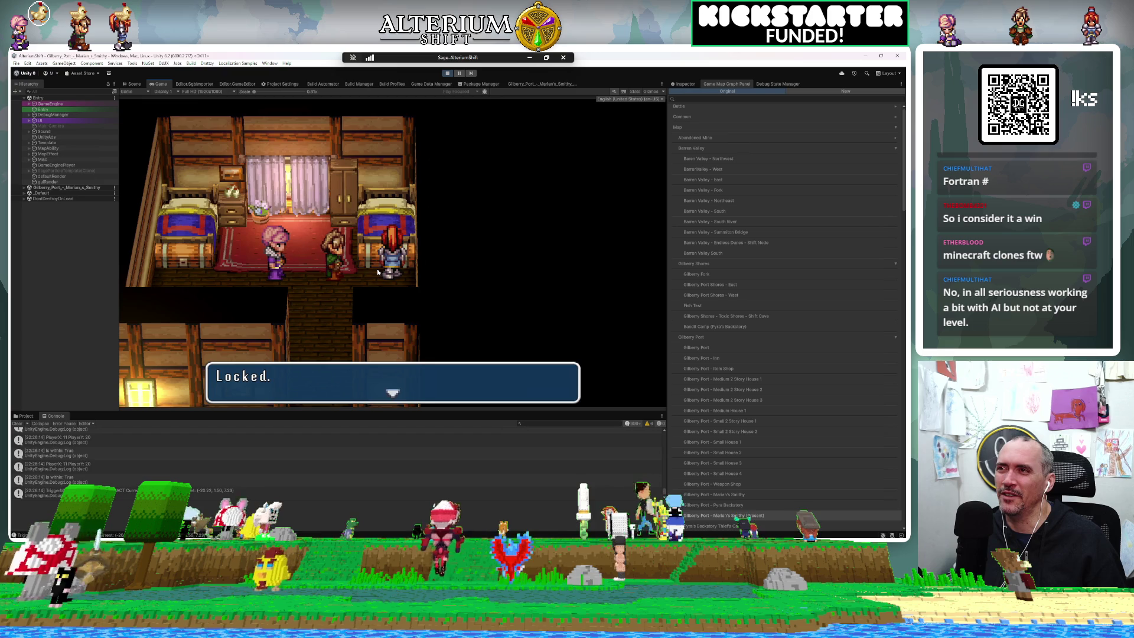
{"action": "key", "text": "Return"}
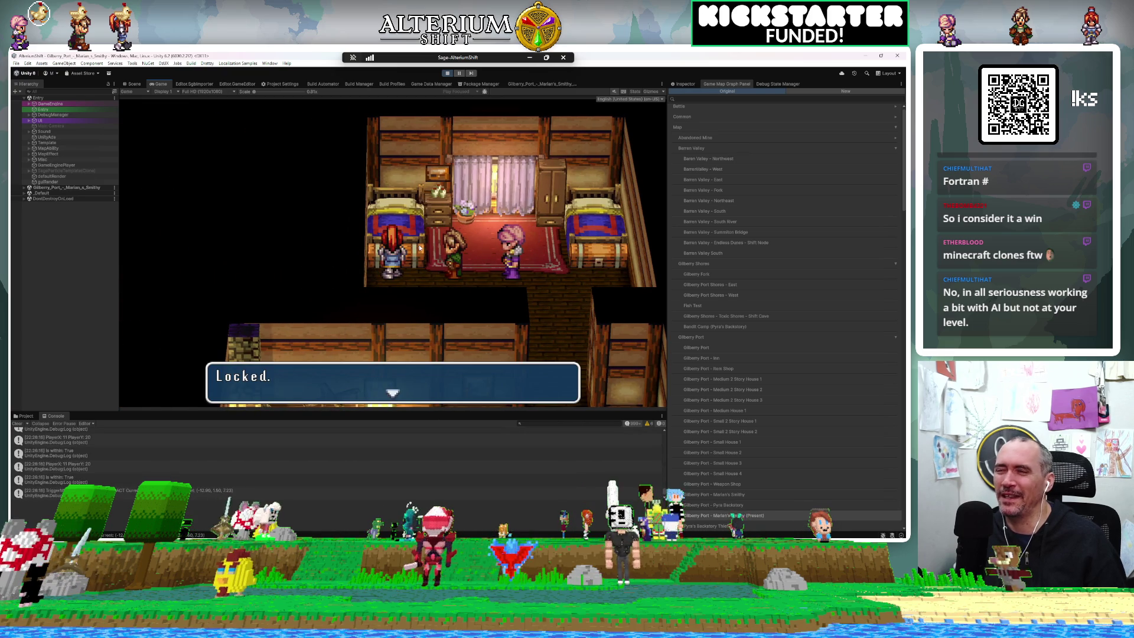
{"action": "left_click", "coordinate": [449, 73]}
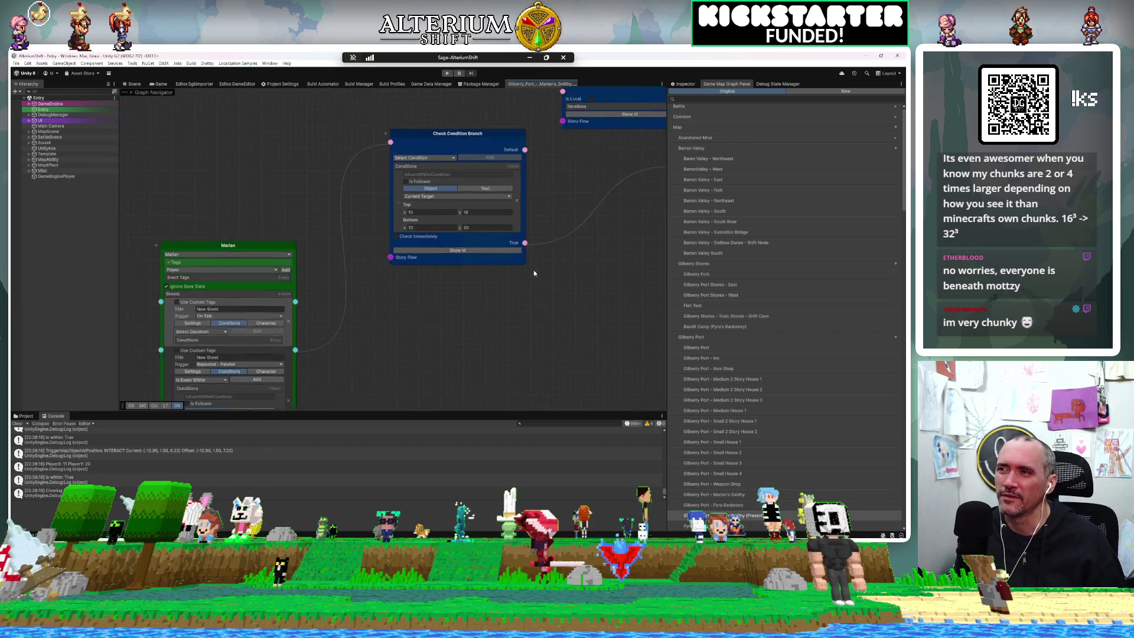
Step: Move Marian and Iteration Branch aside and add a Play Motion node near Check Condition Branch
{"action": "mouse_move", "coordinate": [366, 198]}
{"action": "left_mouse_down"}
{"action": "mouse_move", "coordinate": [244, 187]}
{"action": "mouse_move", "coordinate": [389, 190]}
{"action": "mouse_move", "coordinate": [304, 212]}
{"action": "mouse_move", "coordinate": [307, 168]}
{"action": "mouse_move", "coordinate": [285, 170]}
{"action": "left_mouse_up"}
{"action": "mouse_move", "coordinate": [435, 233]}
{"action": "left_mouse_down"}
{"action": "mouse_move", "coordinate": [355, 324]}
{"action": "mouse_move", "coordinate": [292, 365]}
{"action": "left_mouse_up"}
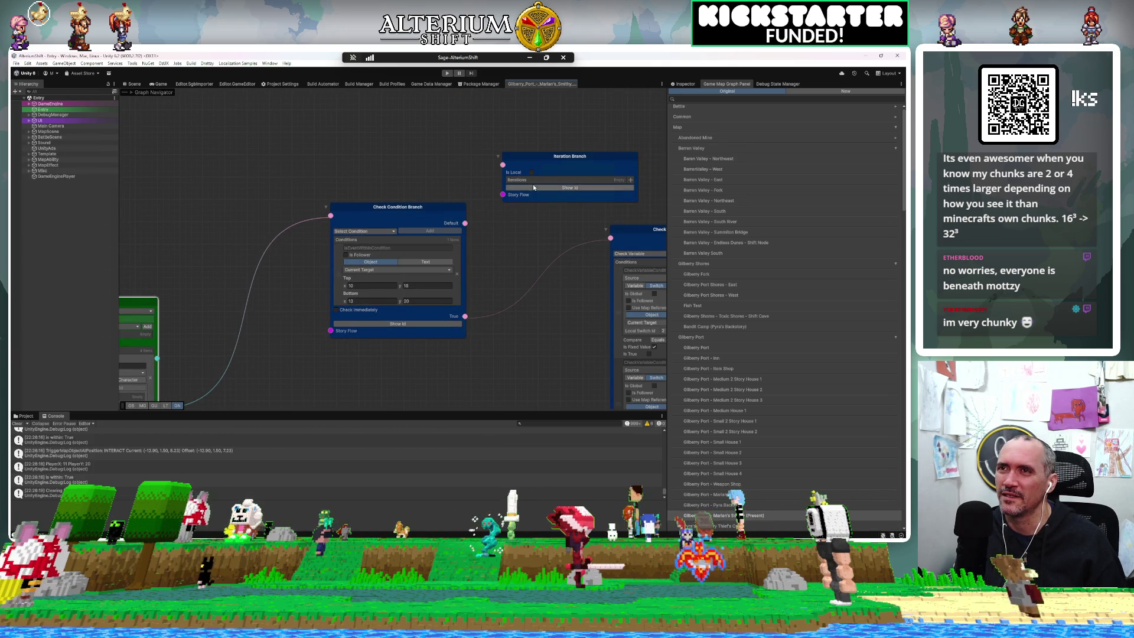
{"action": "left_click_drag", "start_coordinate": [544, 159], "coordinate": [254, 148]}
{"action": "key", "text": "space"}
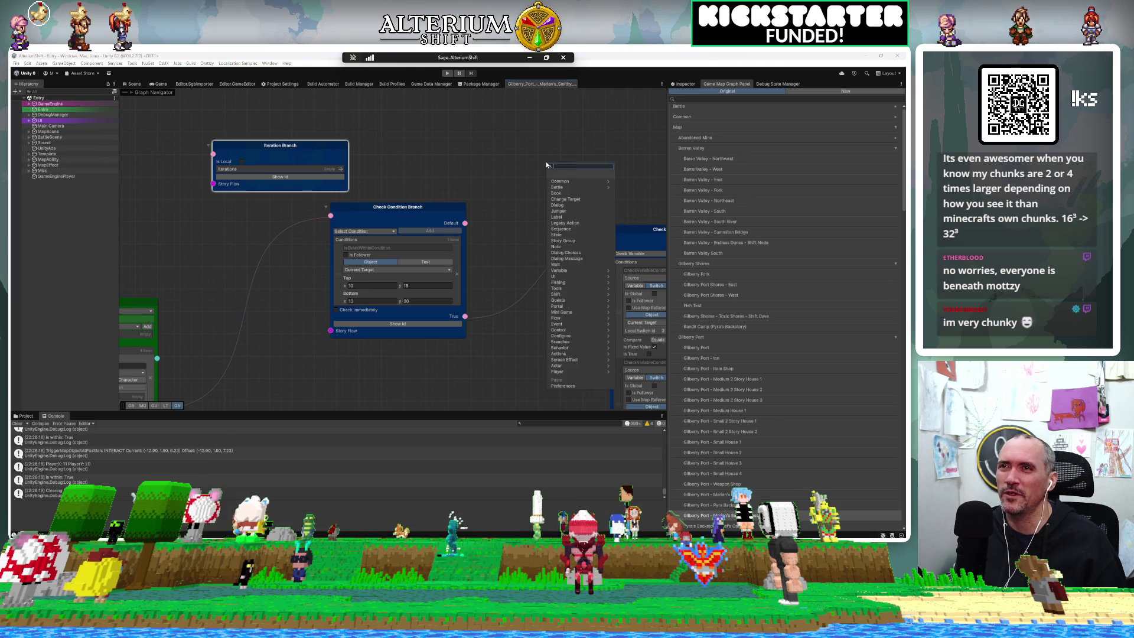
{"action": "type", "text": "playmo"}
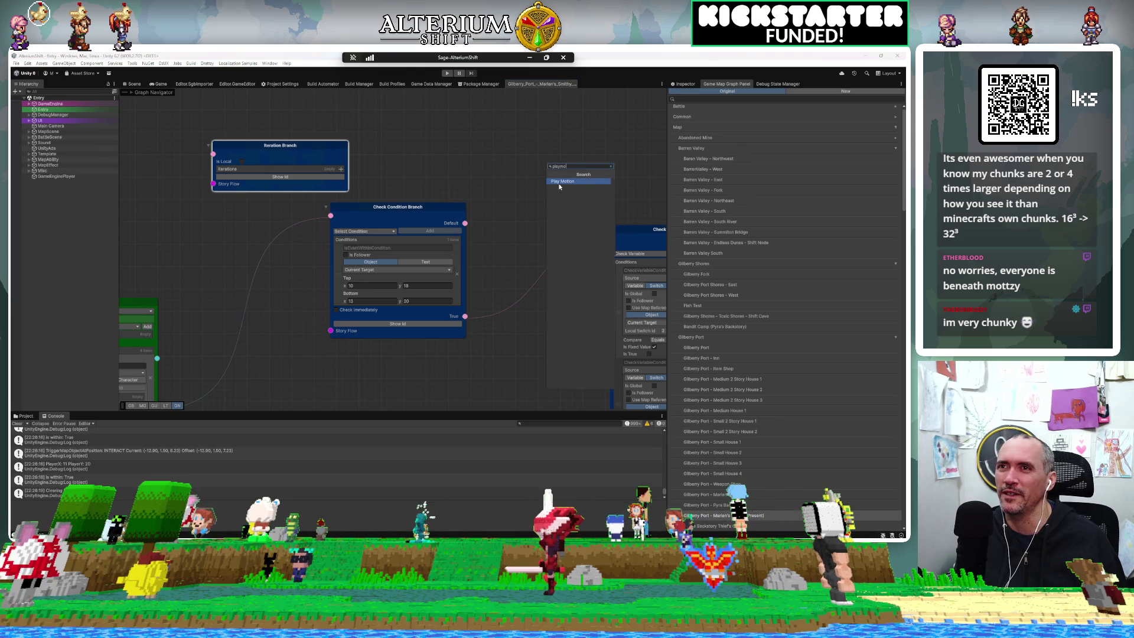
{"action": "left_click", "coordinate": [560, 181]}
Step: Arrange the Play Motion node beside Check Condition Branch in the graph
{"action": "left_click_drag", "start_coordinate": [565, 168], "coordinate": [504, 101]}
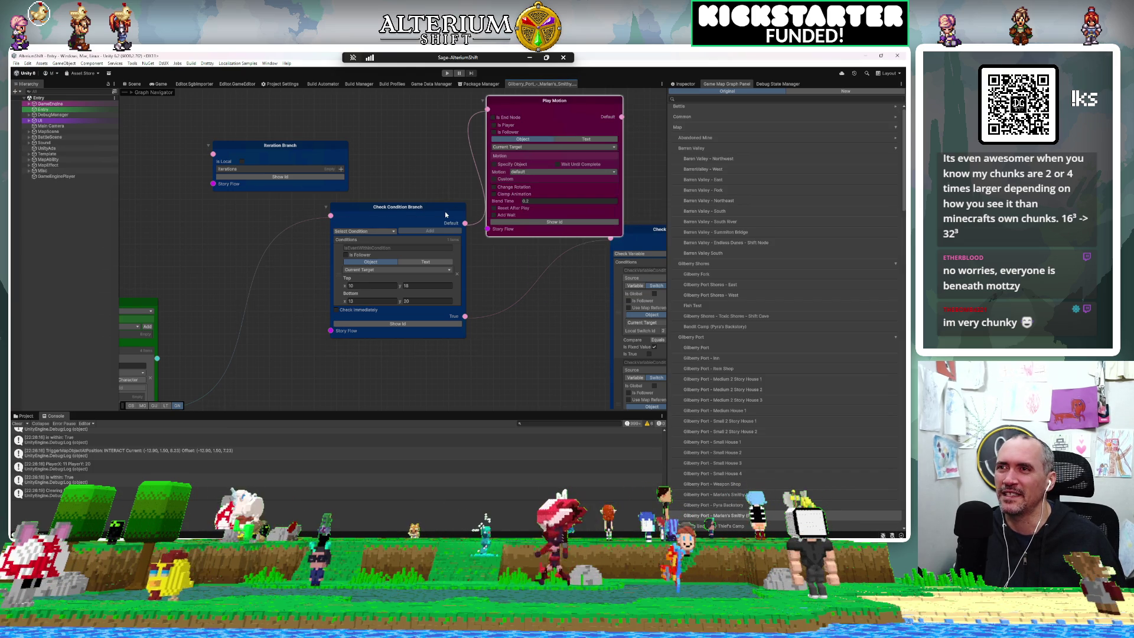
{"action": "left_click_drag", "start_coordinate": [446, 215], "coordinate": [350, 238]}
{"action": "left_click_drag", "start_coordinate": [441, 169], "coordinate": [336, 249]}
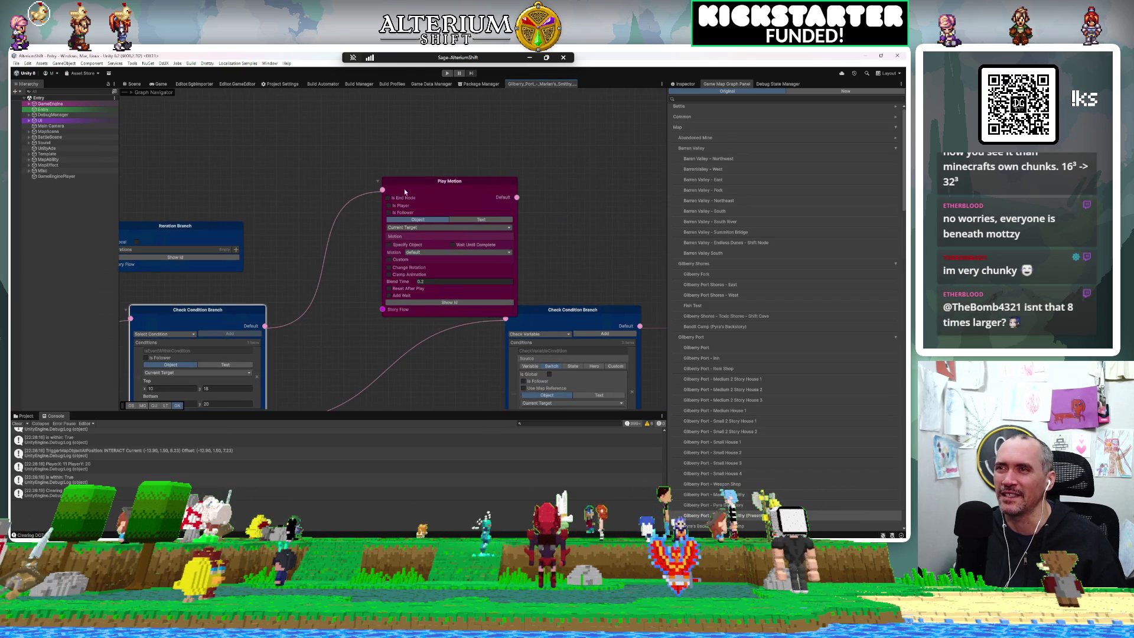
{"action": "left_click_drag", "start_coordinate": [417, 189], "coordinate": [355, 171]}
Step: Dismiss the node-creation search menu and zoom out of the graph
{"action": "key", "text": "space"}
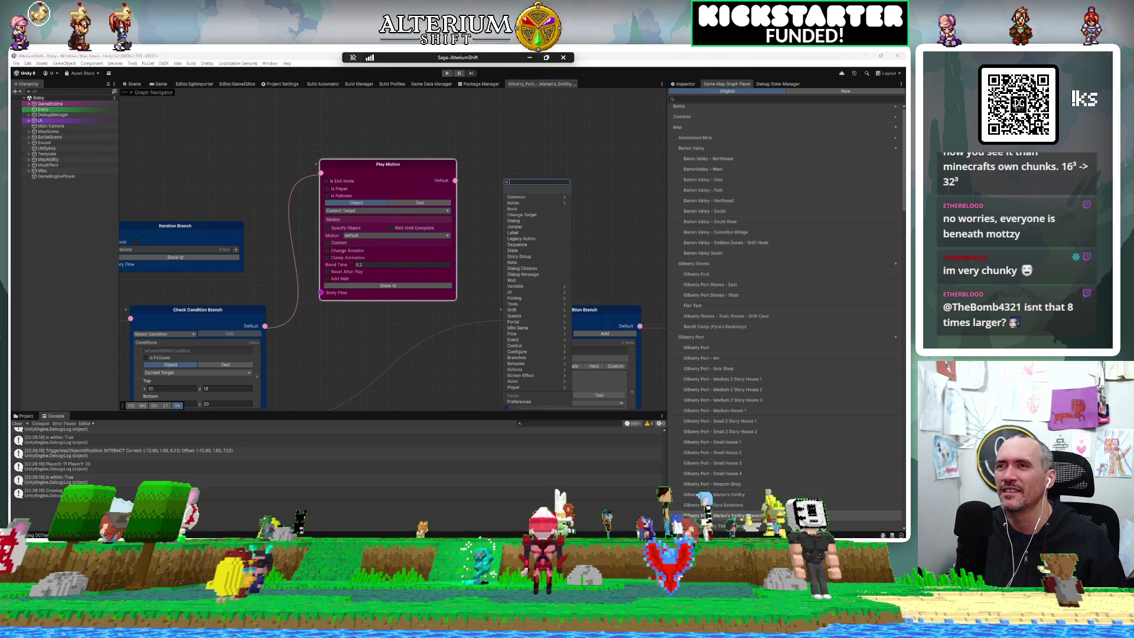
{"action": "key", "text": "space"}
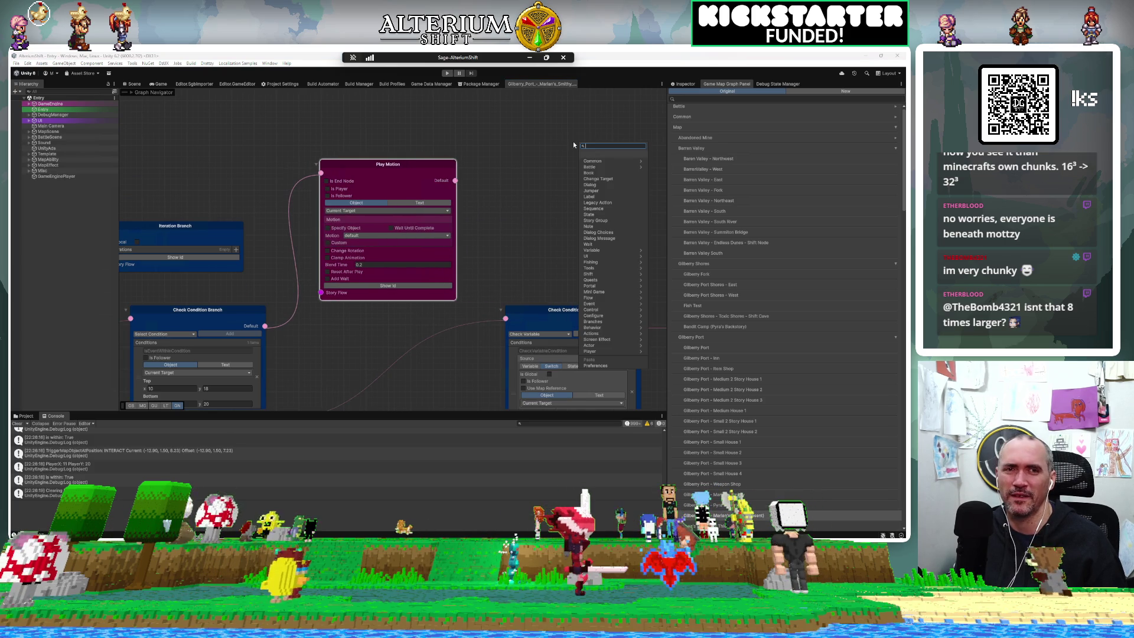
{"action": "key", "text": "space"}
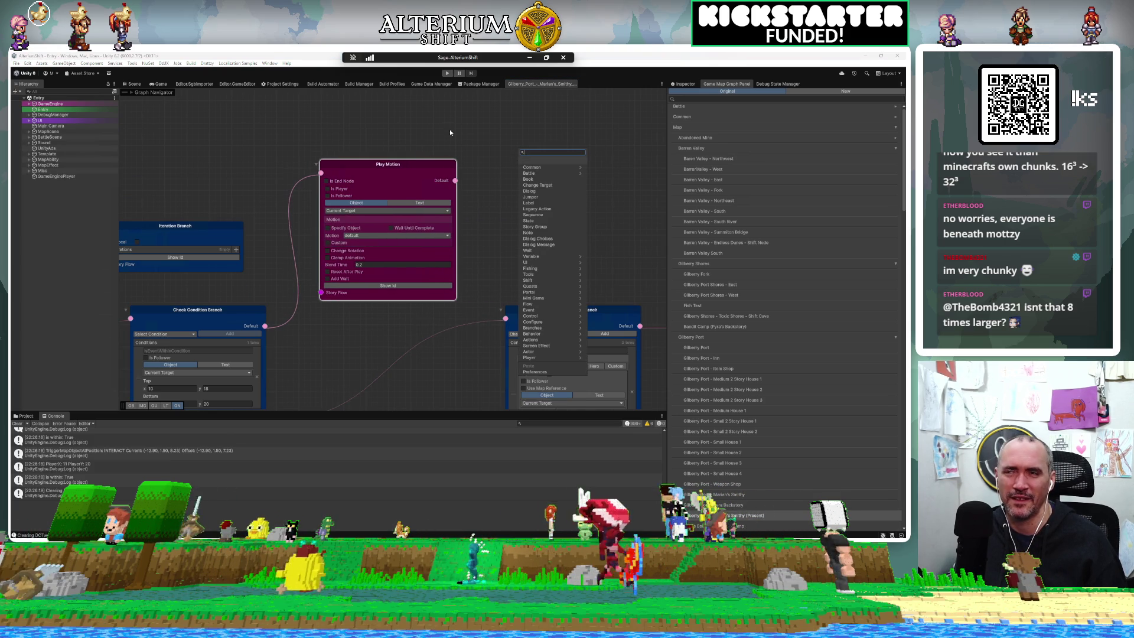
{"action": "left_click", "coordinate": [462, 123]}
{"action": "key", "text": "space"}
{"action": "left_click", "coordinate": [603, 205]}
{"action": "key", "text": "space"}
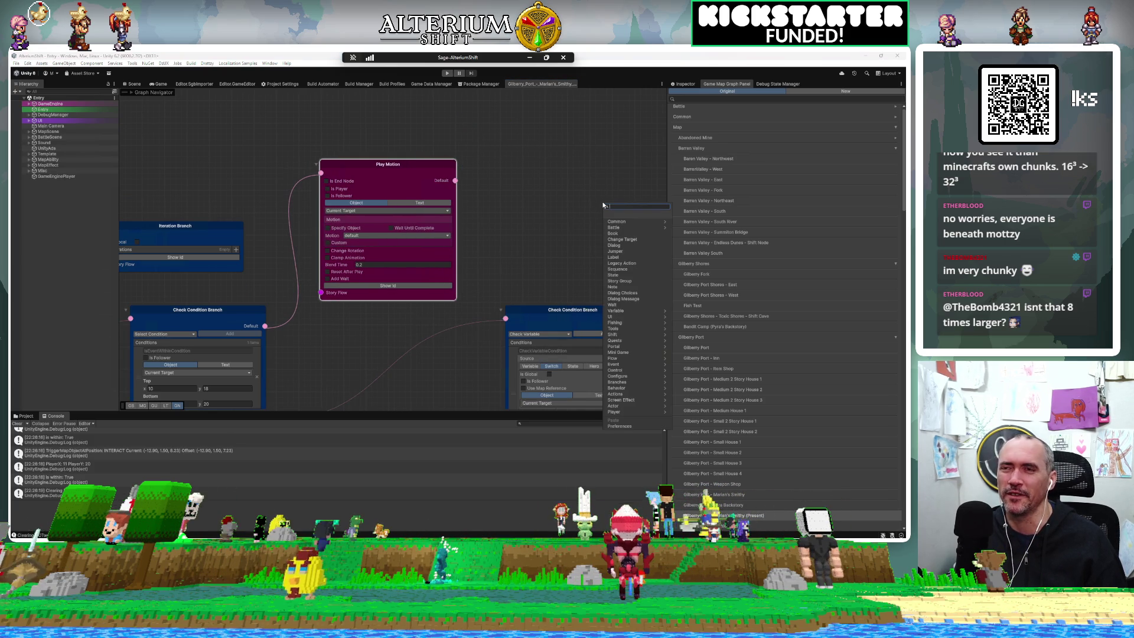
{"action": "left_click", "coordinate": [514, 197]}
{"action": "scroll", "coordinate": [516, 198], "scroll_direction": "down", "scroll_amount": 5}
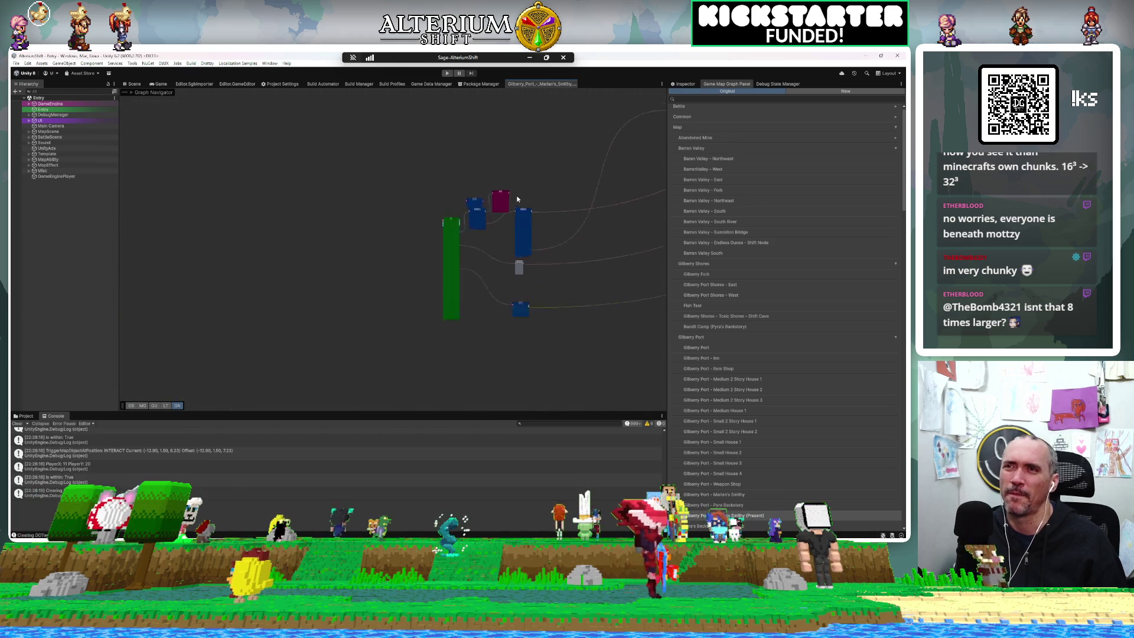
Step: Pan across the graph to reveal the Lock Player Control and Teleport Character nodes
{"action": "mouse_move", "coordinate": [377, 216]}
{"action": "left_mouse_down"}
{"action": "mouse_move", "coordinate": [352, 214]}
{"action": "mouse_move", "coordinate": [399, 274]}
{"action": "mouse_move", "coordinate": [370, 388]}
{"action": "mouse_move", "coordinate": [316, 286]}
{"action": "mouse_move", "coordinate": [239, 284]}
{"action": "left_mouse_up"}
{"action": "mouse_move", "coordinate": [507, 164]}
{"action": "left_mouse_down"}
{"action": "mouse_move", "coordinate": [405, 203]}
{"action": "mouse_move", "coordinate": [380, 253]}
{"action": "mouse_move", "coordinate": [237, 278]}
{"action": "left_mouse_up"}
{"action": "mouse_move", "coordinate": [565, 283]}
{"action": "left_mouse_down"}
{"action": "mouse_move", "coordinate": [610, 279]}
{"action": "mouse_move", "coordinate": [337, 183]}
{"action": "left_mouse_up"}
{"action": "mouse_move", "coordinate": [303, 135]}
{"action": "left_mouse_down"}
{"action": "mouse_move", "coordinate": [289, 133]}
{"action": "mouse_move", "coordinate": [392, 423]}
{"action": "left_mouse_up"}
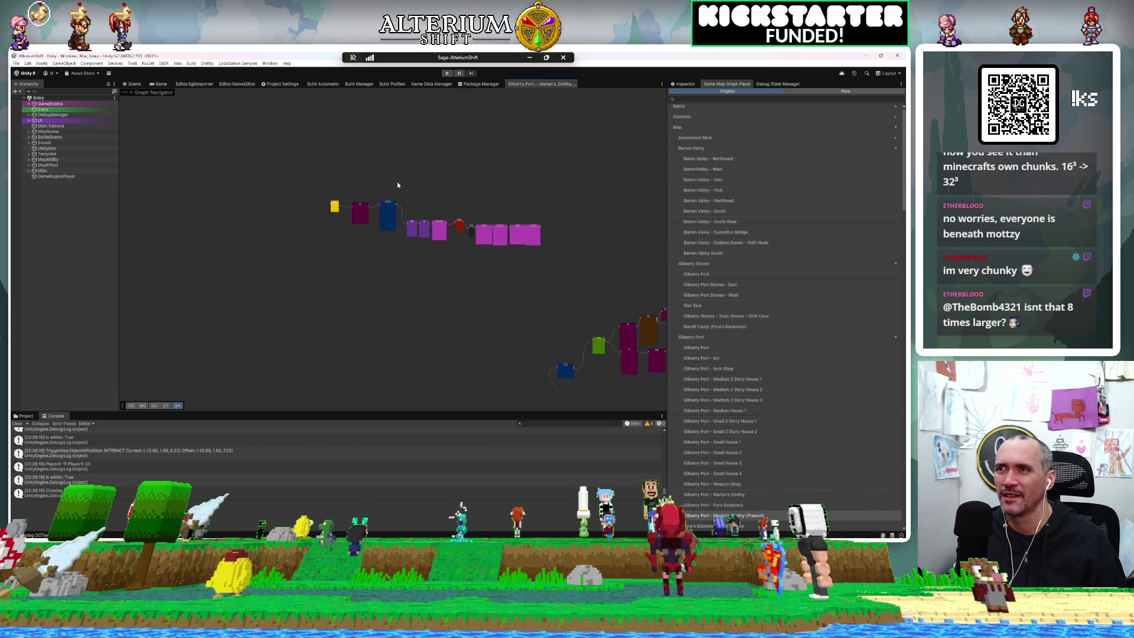
{"action": "scroll", "coordinate": [398, 185], "scroll_direction": "up", "scroll_amount": 5}
{"action": "left_click_drag", "start_coordinate": [632, 408], "coordinate": [449, 264]}
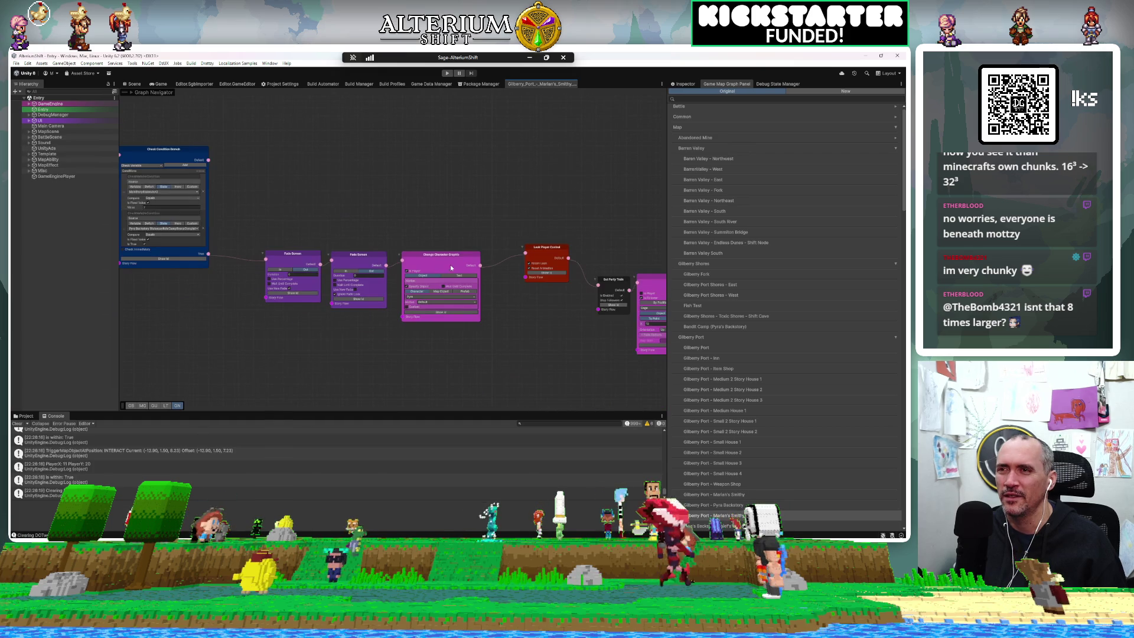
{"action": "scroll", "coordinate": [480, 320], "scroll_direction": "up", "scroll_amount": 3}
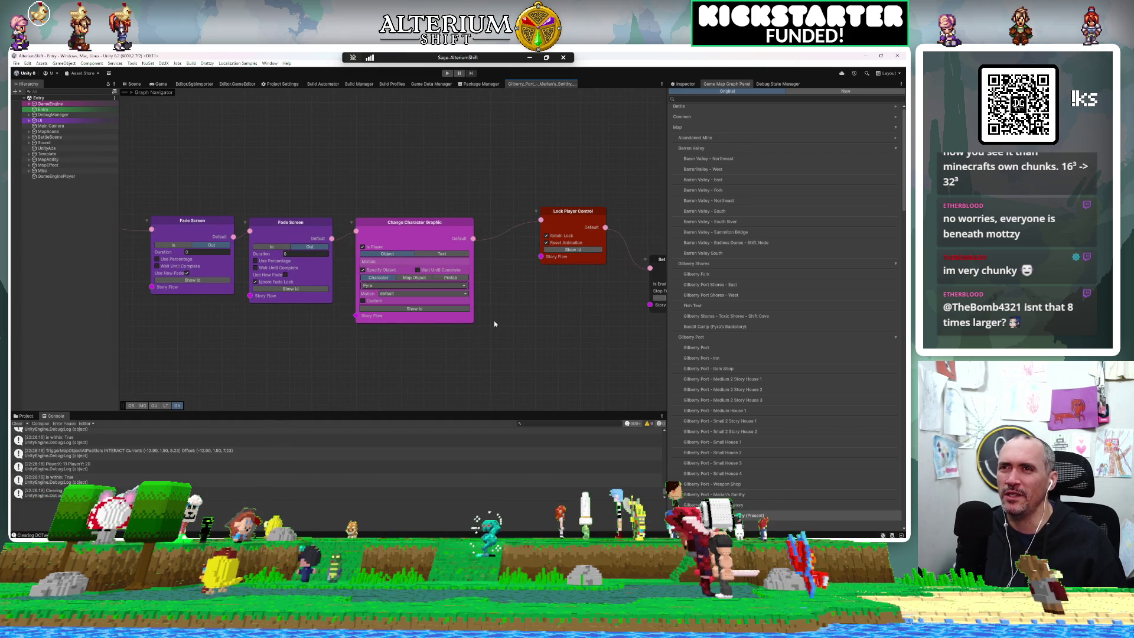
{"action": "left_click_drag", "start_coordinate": [327, 370], "coordinate": [562, 373]}
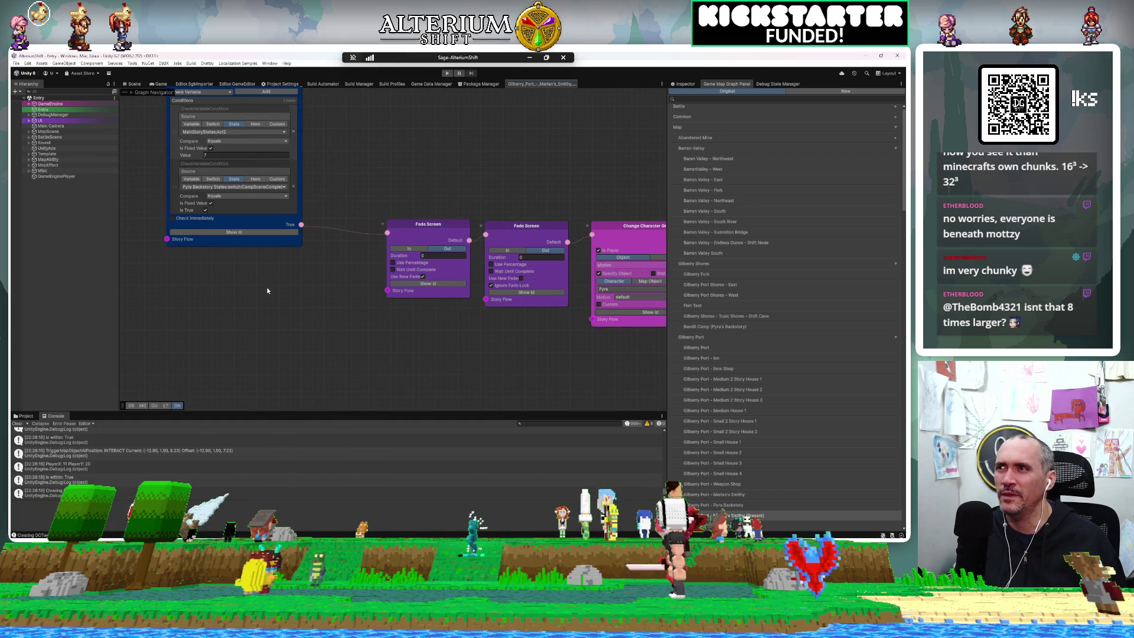
{"action": "mouse_move", "coordinate": [305, 312]}
{"action": "left_mouse_down"}
{"action": "mouse_move", "coordinate": [369, 391]}
{"action": "mouse_move", "coordinate": [284, 326]}
{"action": "left_mouse_up"}
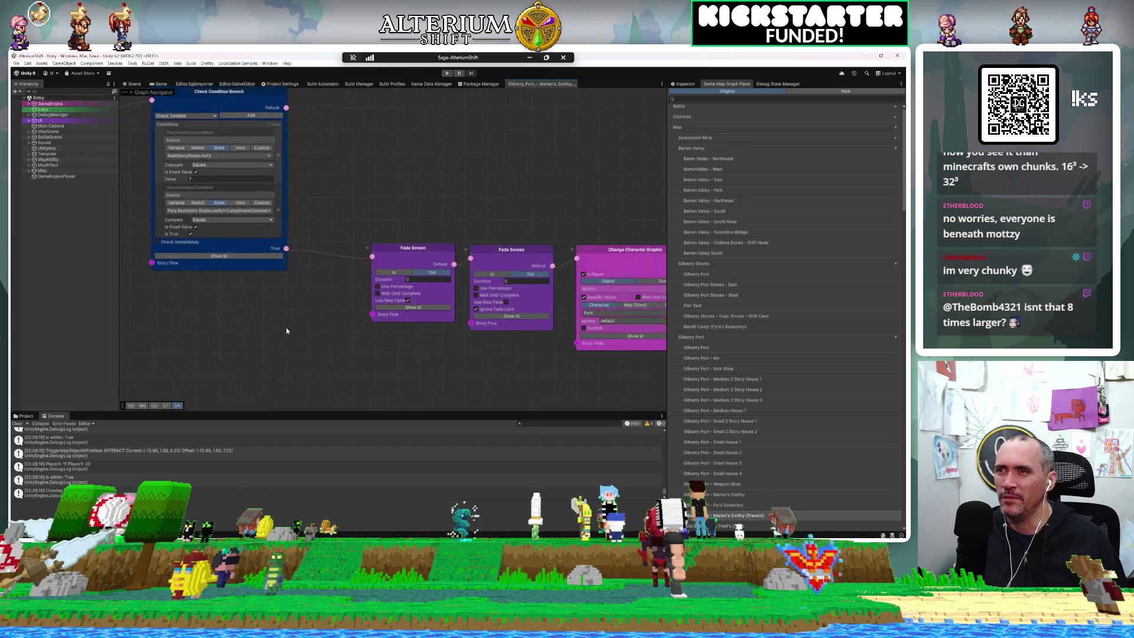
{"action": "left_click_drag", "start_coordinate": [202, 296], "coordinate": [62, 240]}
{"action": "mouse_move", "coordinate": [509, 324]}
{"action": "left_mouse_down"}
{"action": "mouse_move", "coordinate": [264, 317]}
{"action": "mouse_move", "coordinate": [183, 340]}
{"action": "left_mouse_up"}
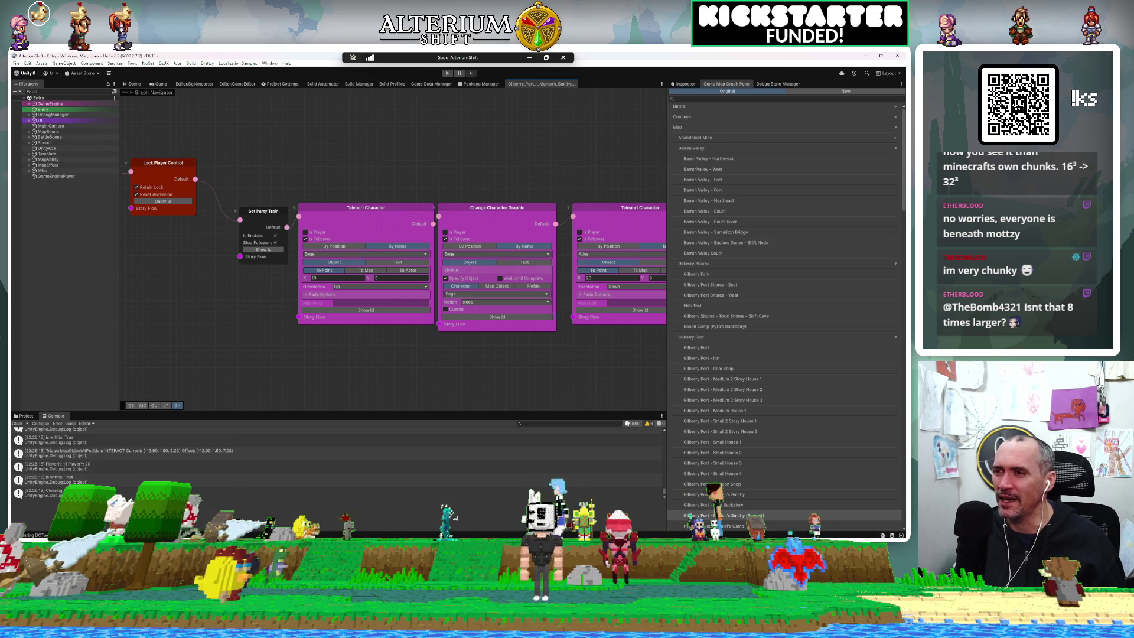
Step: Check the smithy map in SMILE GAME BUILDER, then return to Unity's story graph
{"action": "key", "text": "alt+Tab"}
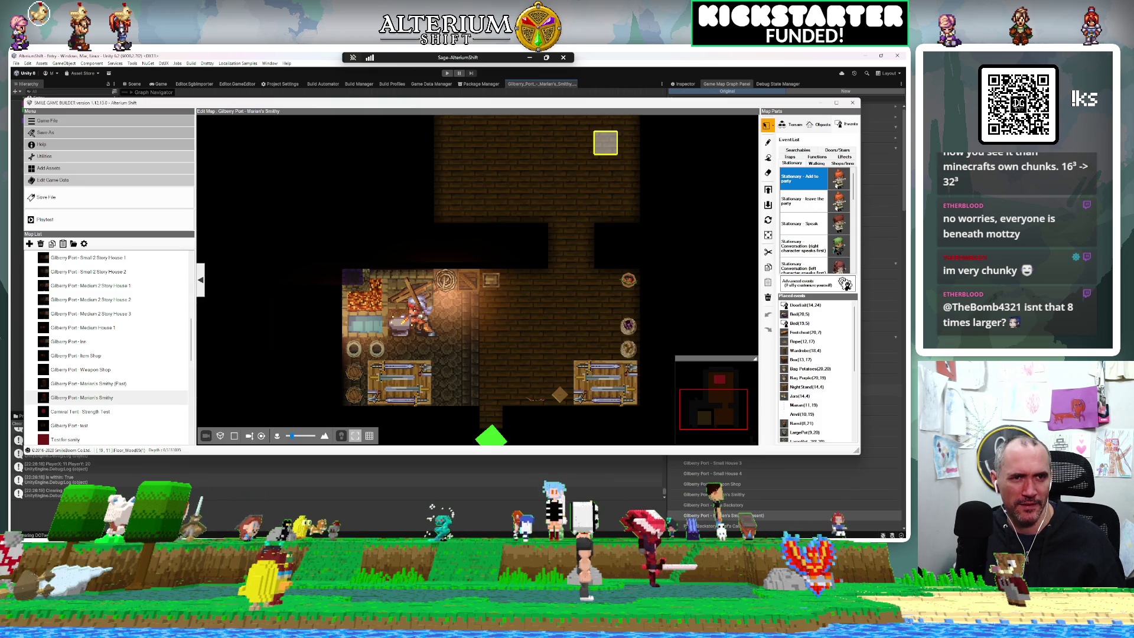
{"action": "scroll", "coordinate": [489, 179], "scroll_direction": "up", "scroll_amount": 5}
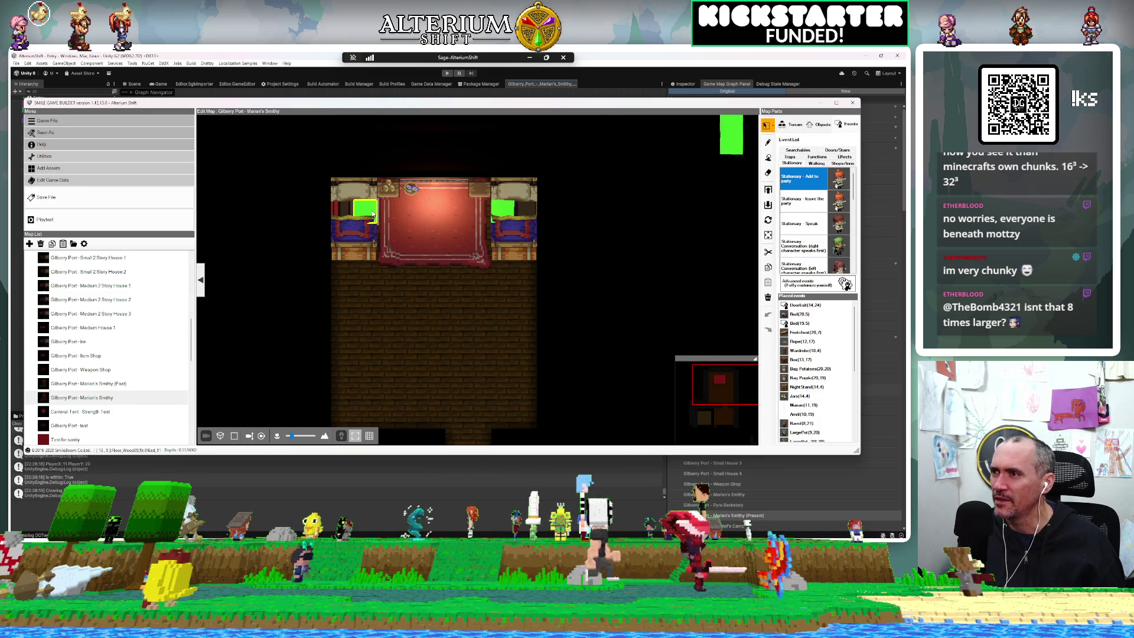
{"action": "key", "text": "alt+Tab"}
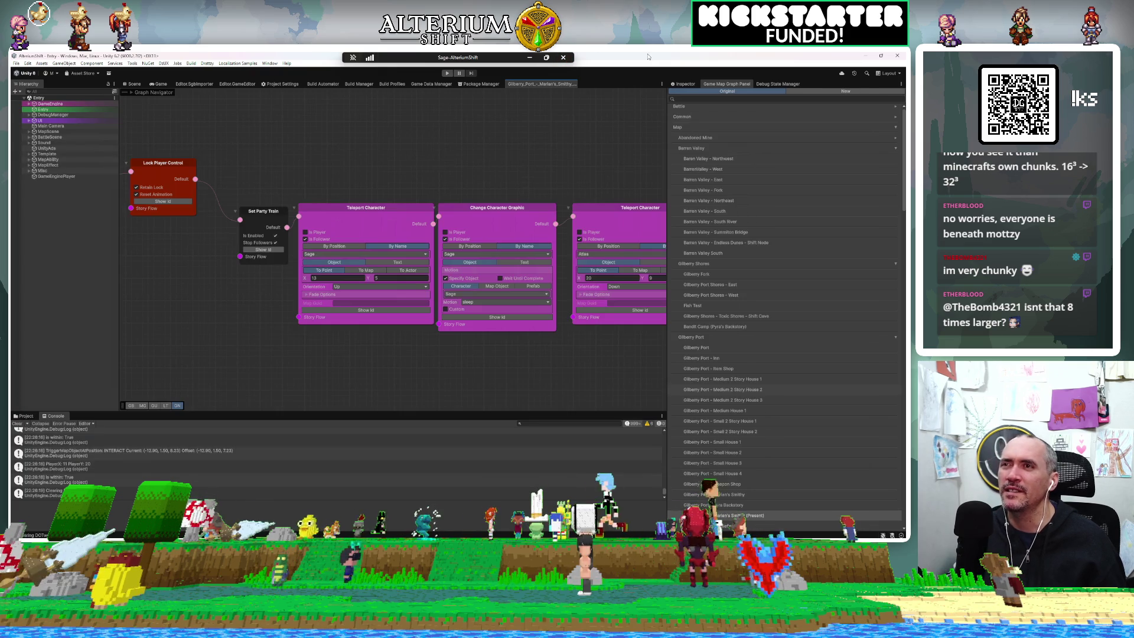
Step: Scroll the story graph left toward the event's opening nodes
{"action": "scroll", "coordinate": [265, 286], "scroll_direction": "left", "scroll_amount": 10}
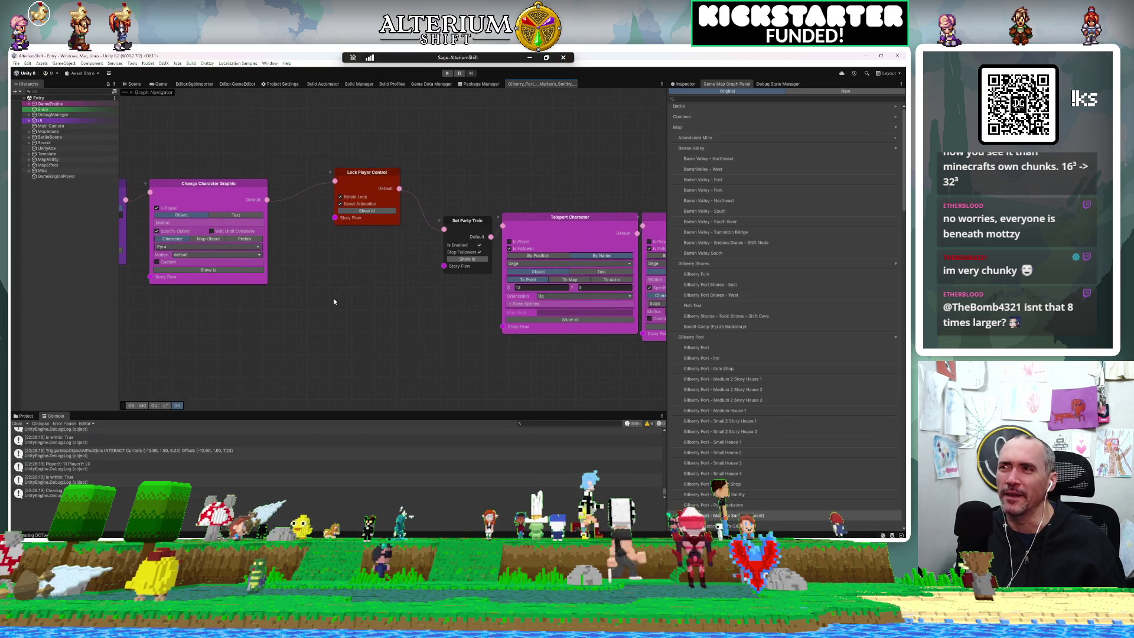
{"action": "scroll", "coordinate": [406, 320], "scroll_direction": "left", "scroll_amount": 8}
{"action": "scroll", "coordinate": [354, 337], "scroll_direction": "up", "scroll_amount": 2}
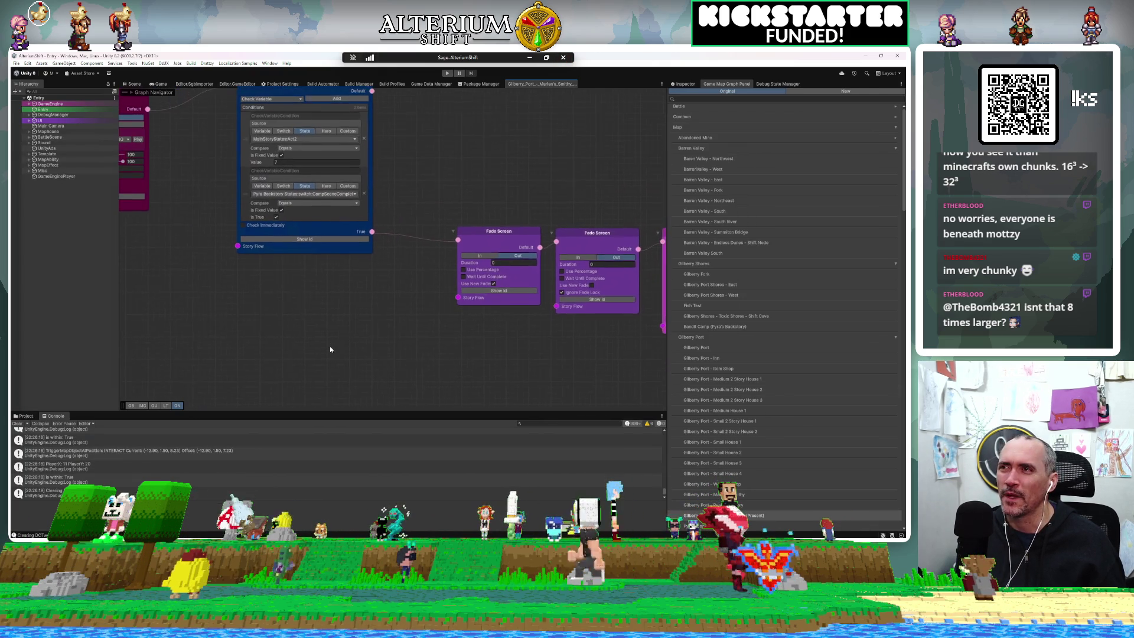
{"action": "scroll", "coordinate": [399, 363], "scroll_direction": "left", "scroll_amount": 2}
{"action": "scroll", "coordinate": [299, 197], "scroll_direction": "up", "scroll_amount": 1}
{"action": "scroll", "coordinate": [299, 197], "scroll_direction": "left", "scroll_amount": 1}
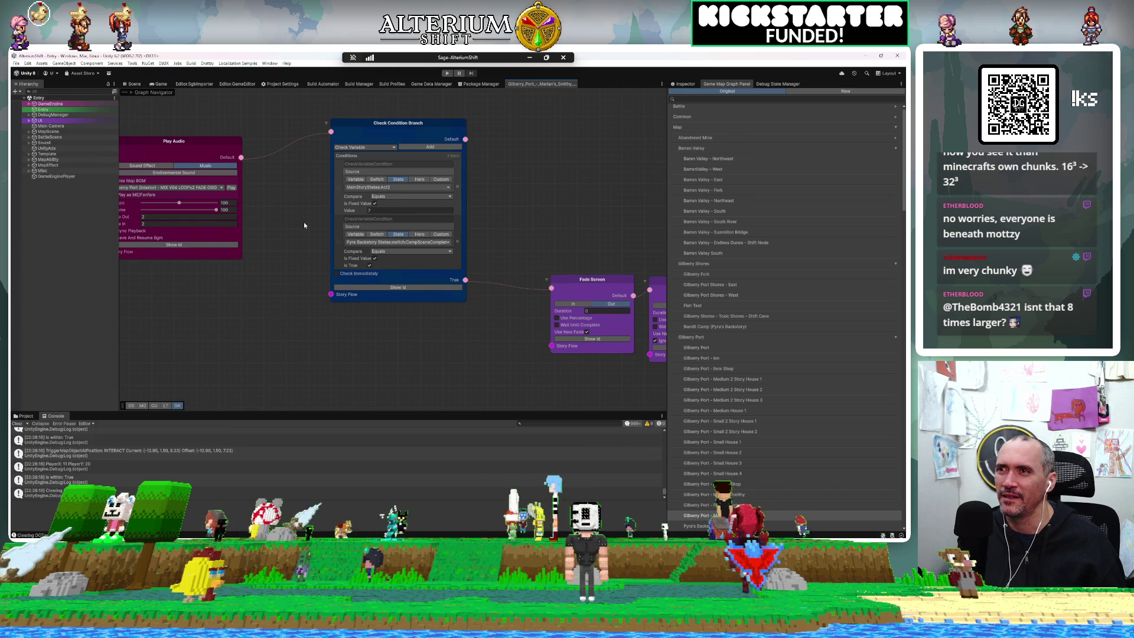
{"action": "scroll", "coordinate": [370, 355], "scroll_direction": "left", "scroll_amount": 3}
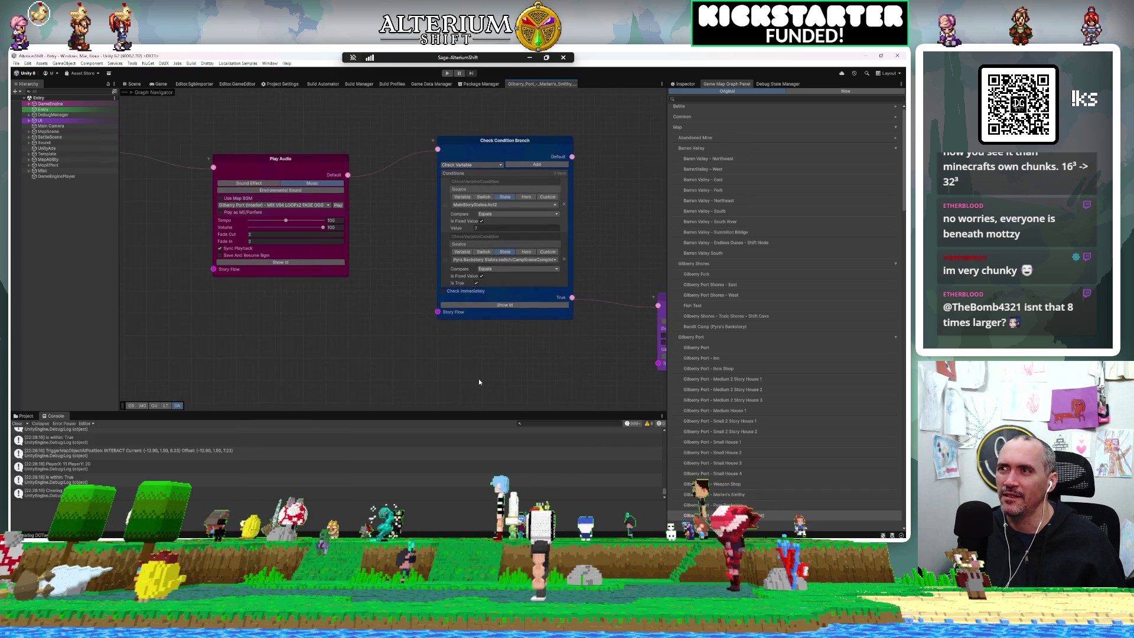
{"action": "scroll", "coordinate": [478, 378], "scroll_direction": "right", "scroll_amount": 1}
{"action": "scroll", "coordinate": [381, 328], "scroll_direction": "left", "scroll_amount": 2}
Step: Frame the Fade Screen and Play Audio nodes, then open the Build Windows folder picker
{"action": "mouse_move", "coordinate": [520, 367]}
{"action": "left_mouse_down"}
{"action": "mouse_move", "coordinate": [628, 405]}
{"action": "mouse_move", "coordinate": [459, 363]}
{"action": "mouse_move", "coordinate": [316, 360]}
{"action": "left_mouse_up"}
{"action": "scroll", "coordinate": [319, 360], "scroll_direction": "left", "scroll_amount": 2}
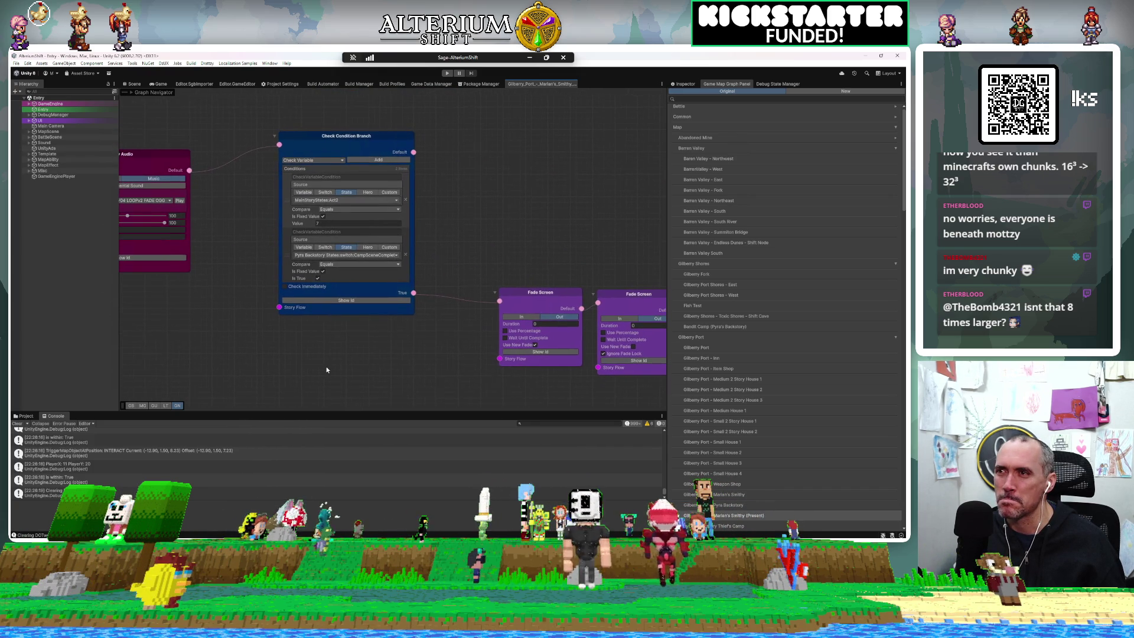
{"action": "left_click_drag", "start_coordinate": [327, 369], "coordinate": [318, 369]}
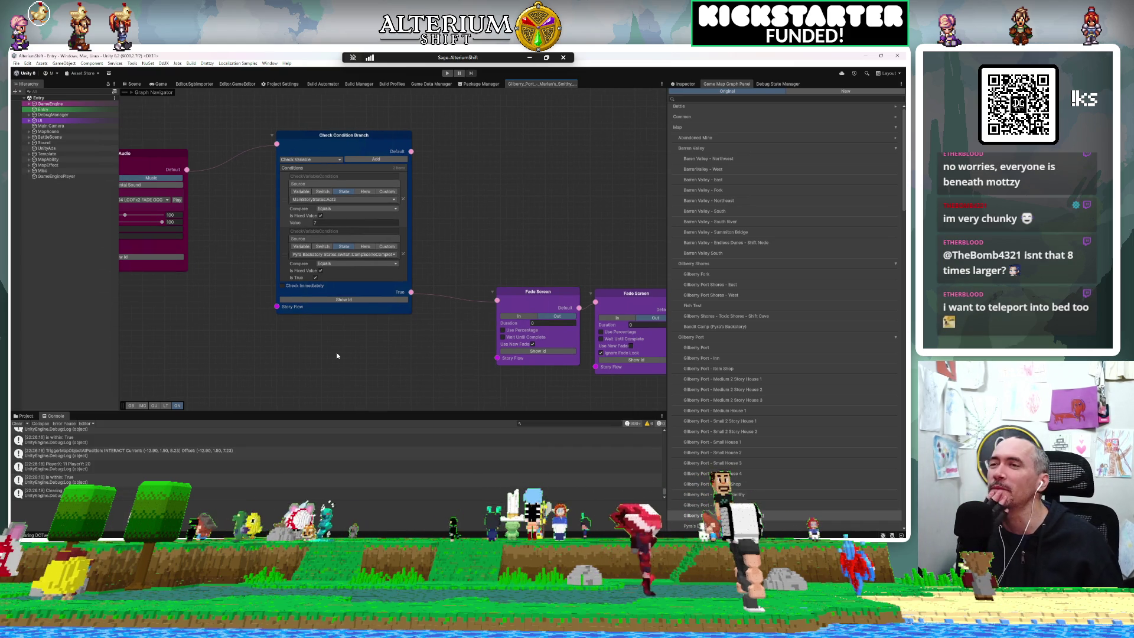
{"action": "mouse_move", "coordinate": [405, 368]}
{"action": "left_mouse_down"}
{"action": "mouse_move", "coordinate": [530, 359]}
{"action": "mouse_move", "coordinate": [581, 201]}
{"action": "left_mouse_up"}
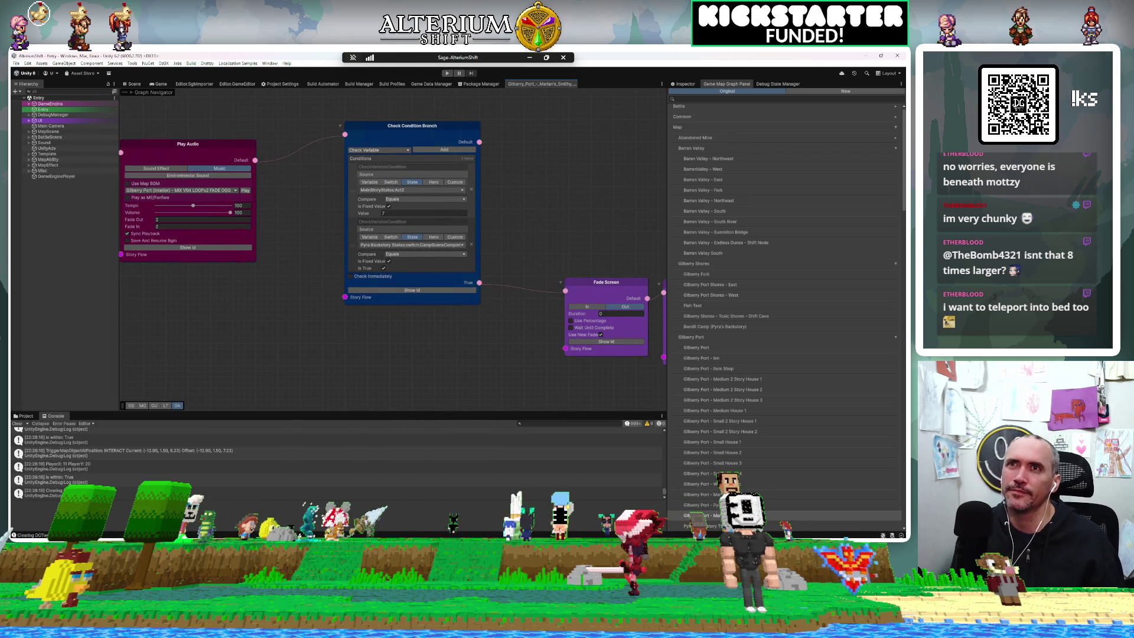
{"action": "key", "text": "ctrl+b"}
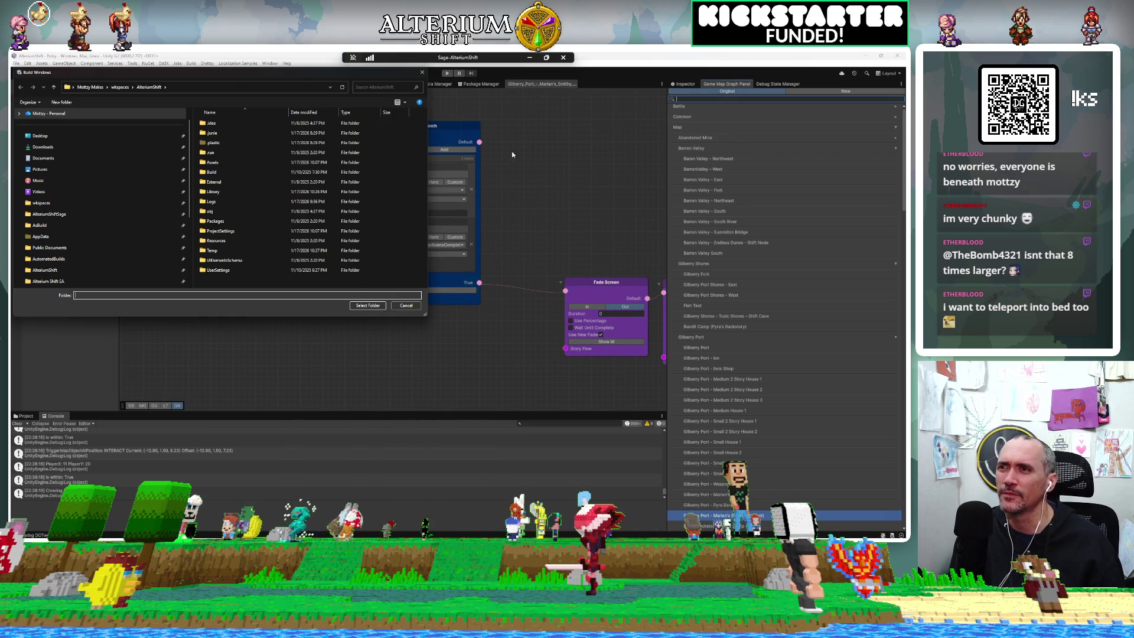
Step: Cancel the build dialog, filter maps by 'marian' and open Gilberry Port - Marian's Smithy
{"action": "left_click", "coordinate": [406, 305]}
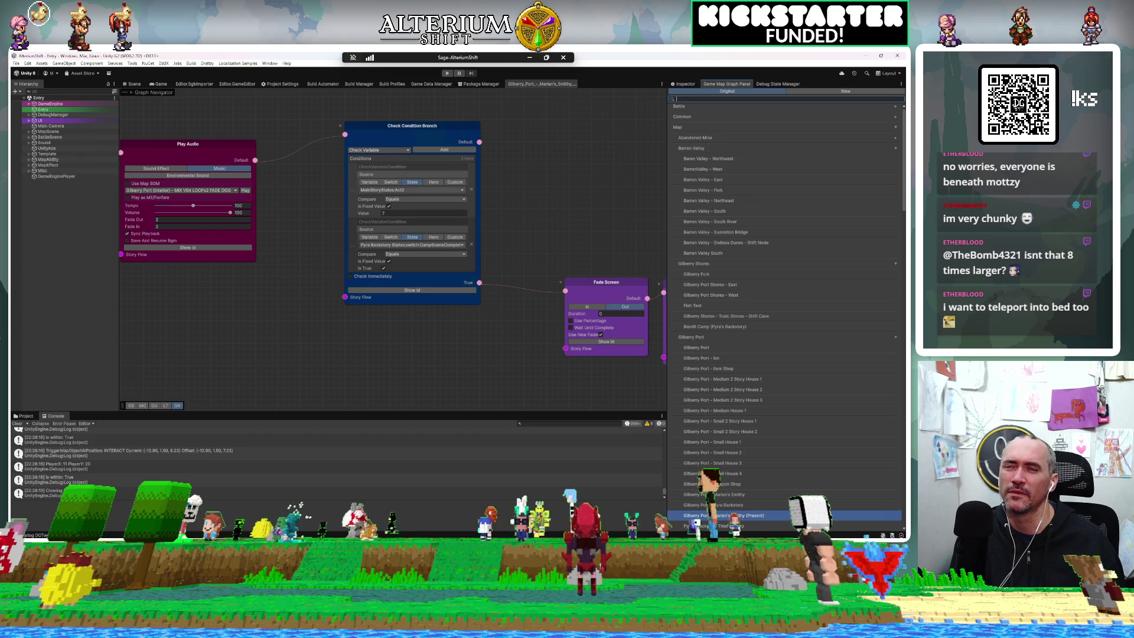
{"action": "type", "text": "marian"}
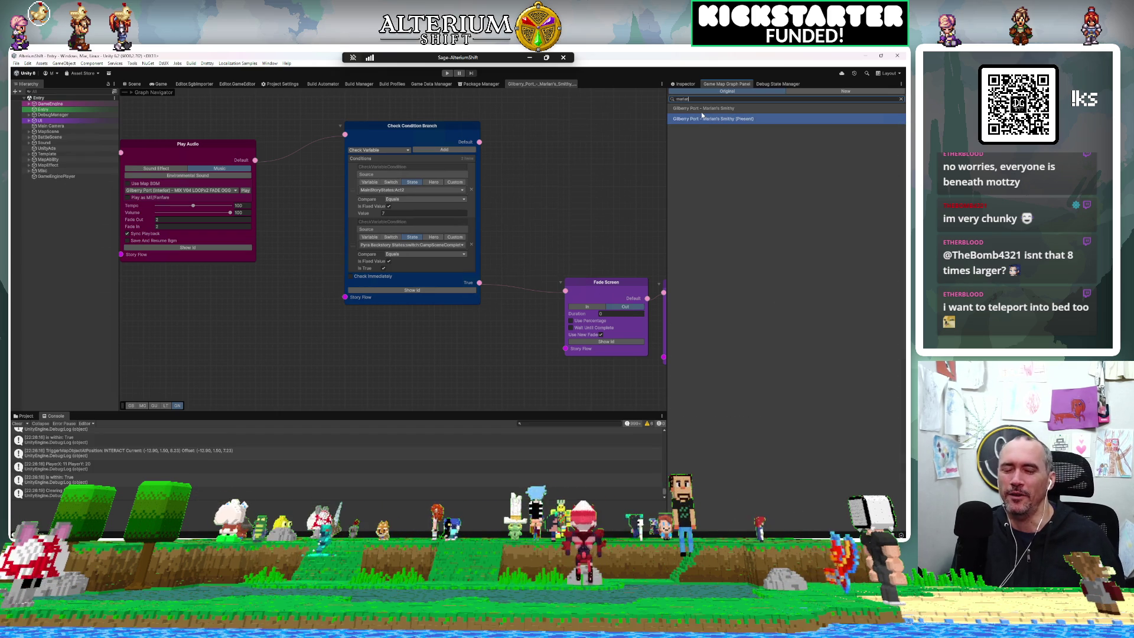
{"action": "left_click", "coordinate": [737, 108]}
{"action": "scroll", "coordinate": [419, 236], "scroll_direction": "down", "scroll_amount": 8}
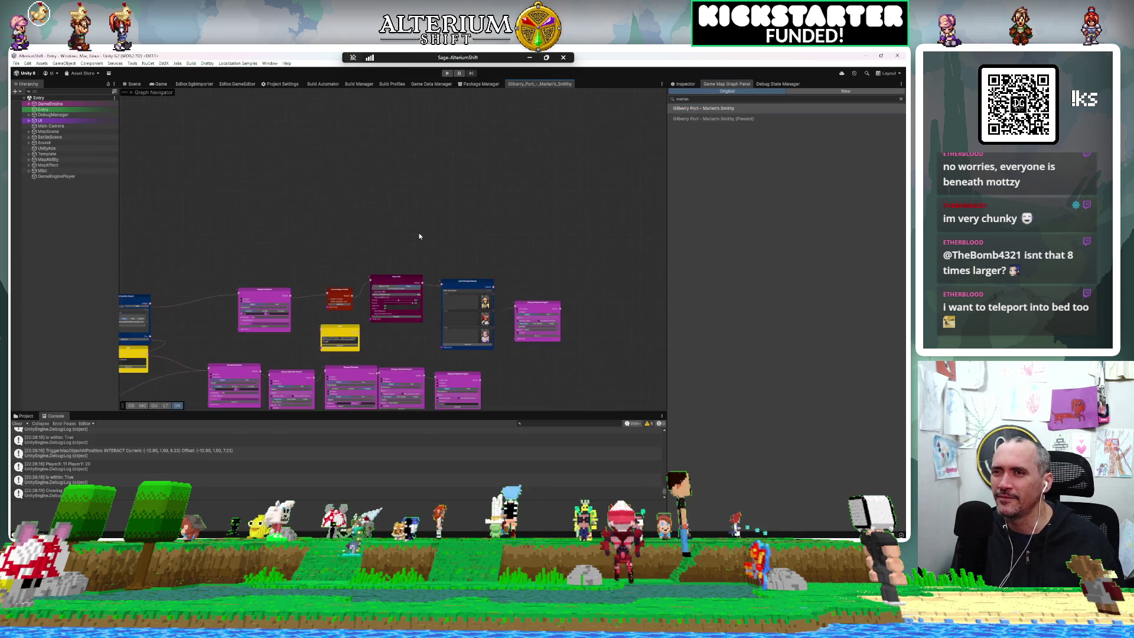
Step: Frame the Set State, Fade Screen and Teleport Character nodes, then show the Game view
{"action": "scroll", "coordinate": [419, 236], "scroll_direction": "down", "scroll_amount": 3}
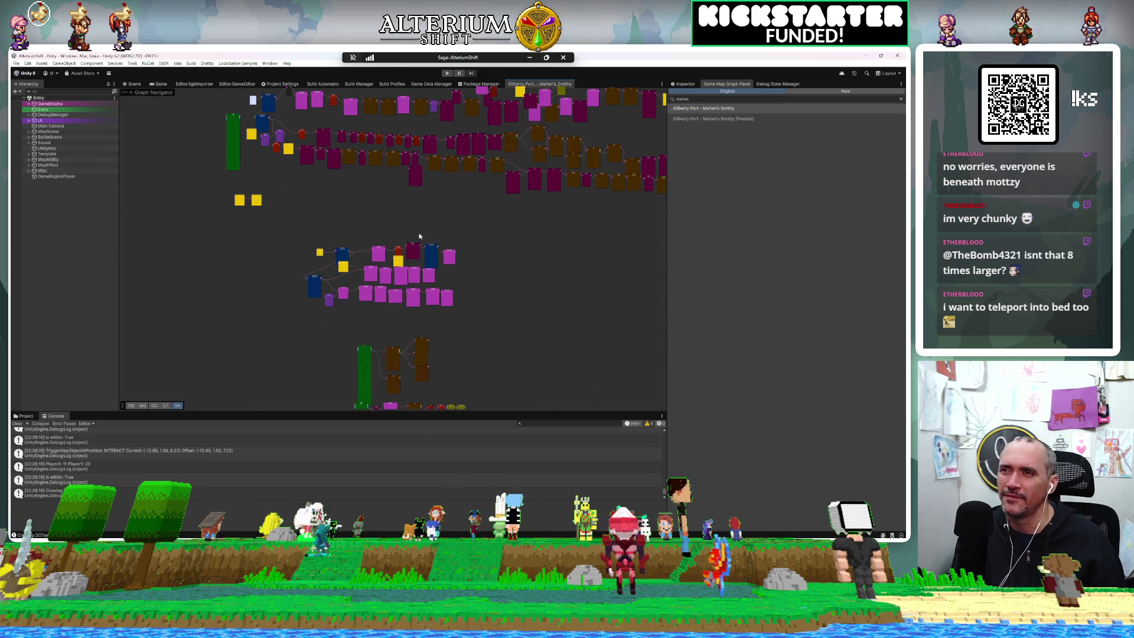
{"action": "mouse_move", "coordinate": [550, 268]}
{"action": "left_mouse_down"}
{"action": "mouse_move", "coordinate": [385, 306]}
{"action": "mouse_move", "coordinate": [462, 364]}
{"action": "mouse_move", "coordinate": [324, 339]}
{"action": "mouse_move", "coordinate": [342, 326]}
{"action": "mouse_move", "coordinate": [387, 337]}
{"action": "mouse_move", "coordinate": [340, 337]}
{"action": "left_mouse_up"}
{"action": "scroll", "coordinate": [491, 299], "scroll_direction": "up", "scroll_amount": 5}
{"action": "scroll", "coordinate": [492, 298], "scroll_direction": "up", "scroll_amount": 2}
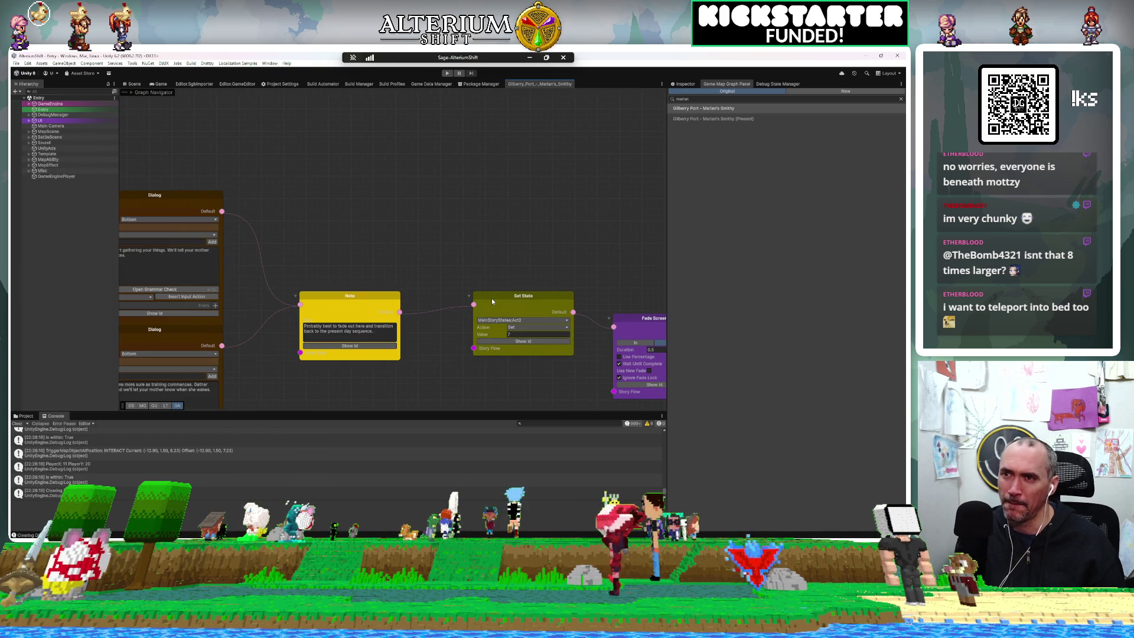
{"action": "left_click_drag", "start_coordinate": [518, 391], "coordinate": [338, 391]}
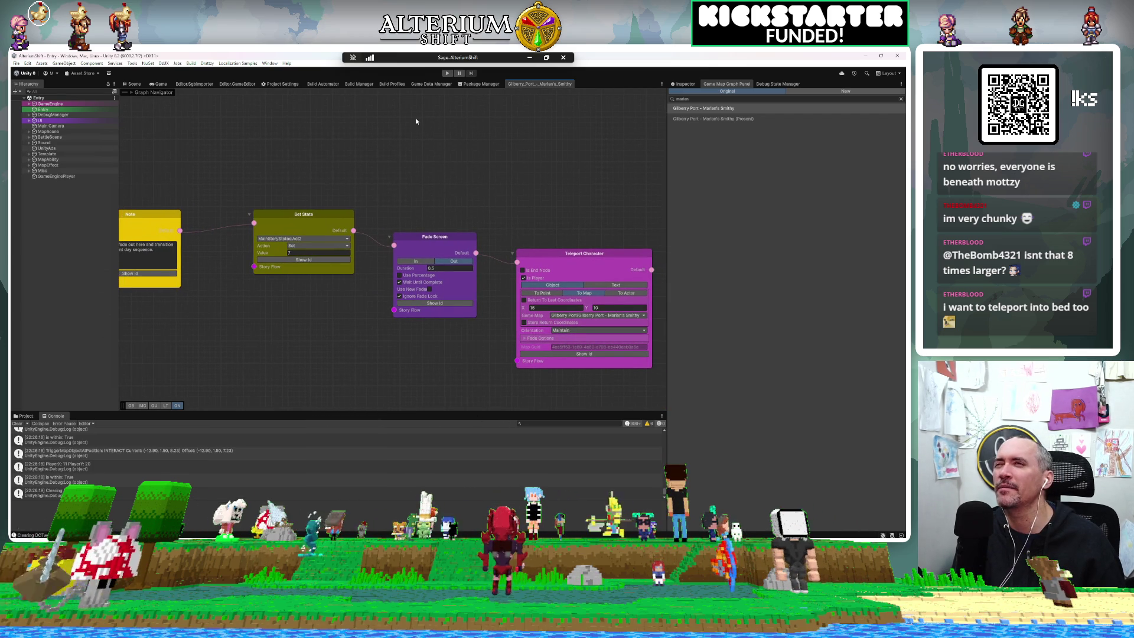
{"action": "left_click", "coordinate": [168, 84]}
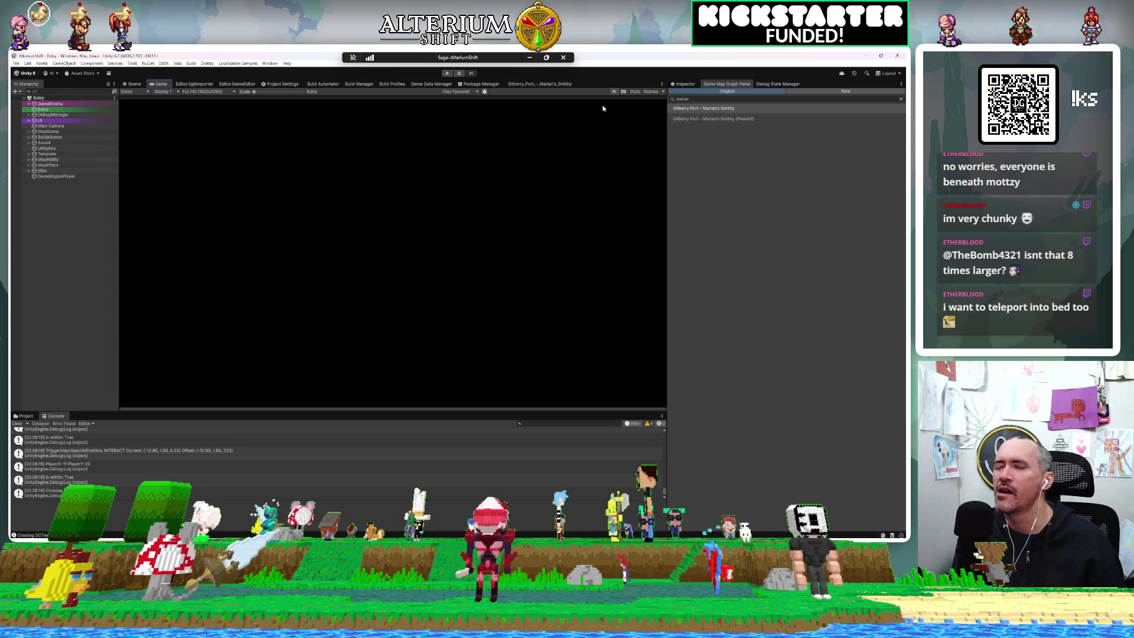
Step: Open the Marian's Smithy (Present) graph and centre its Teleport Character and Play Motion nodes
{"action": "left_click", "coordinate": [718, 121]}
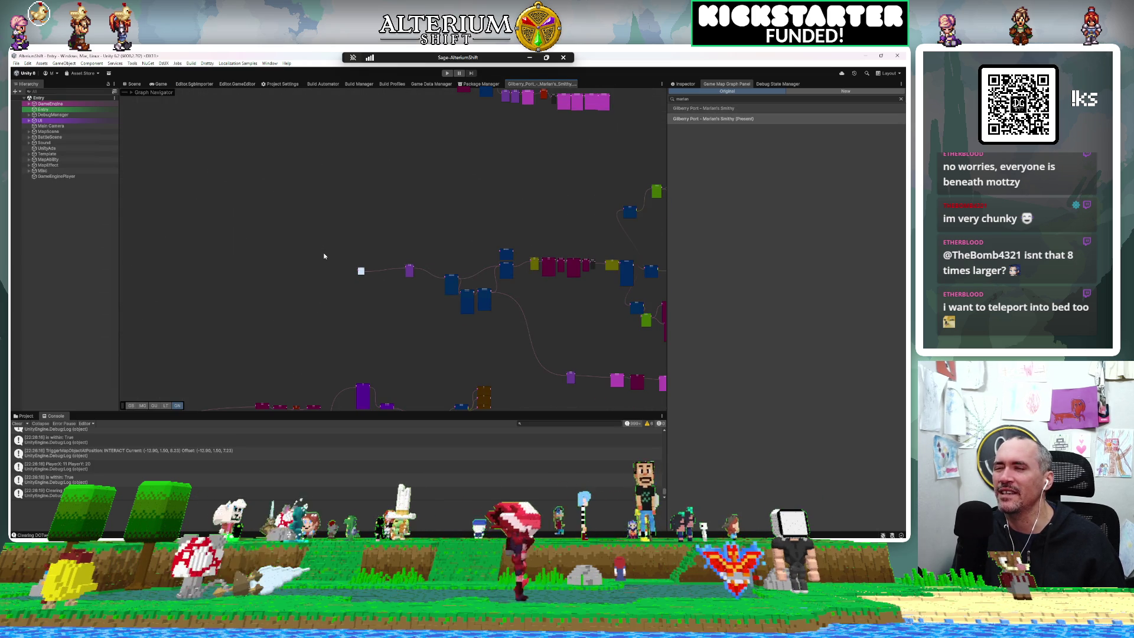
{"action": "mouse_move", "coordinate": [422, 291]}
{"action": "left_mouse_down"}
{"action": "mouse_move", "coordinate": [392, 297]}
{"action": "mouse_move", "coordinate": [388, 332]}
{"action": "mouse_move", "coordinate": [314, 142]}
{"action": "left_mouse_up"}
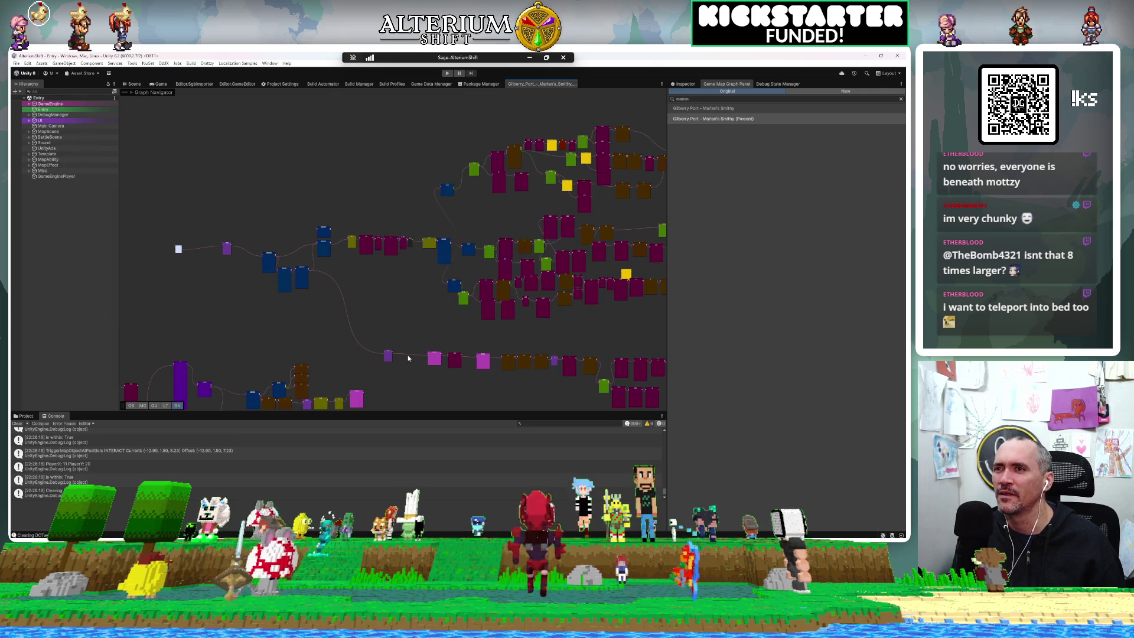
{"action": "scroll", "coordinate": [424, 355], "scroll_direction": "up", "scroll_amount": 6}
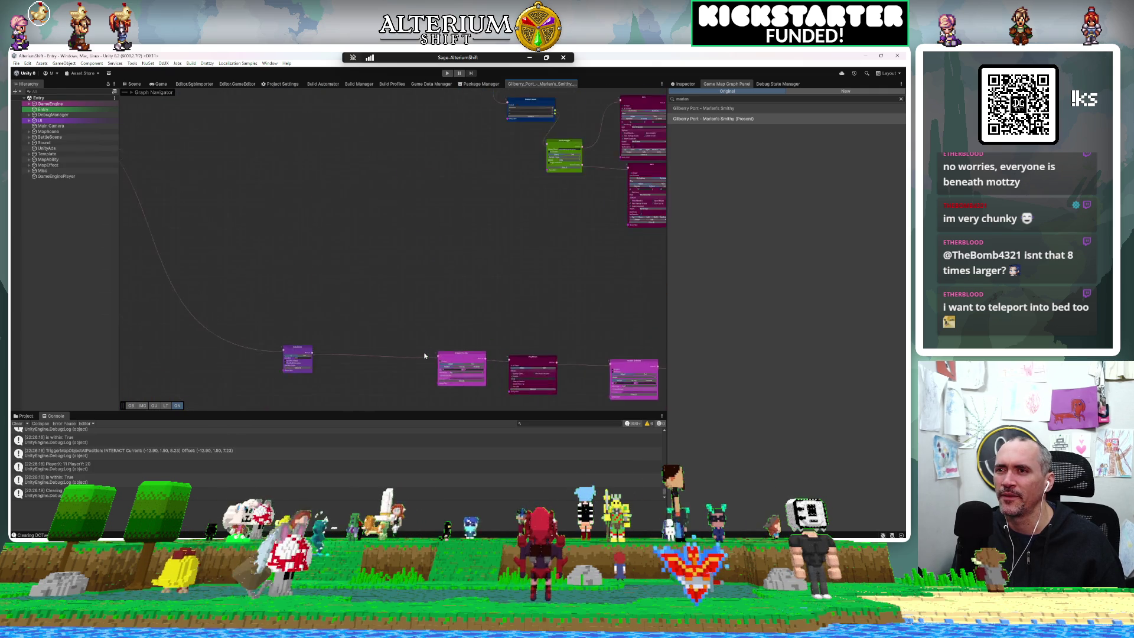
{"action": "mouse_move", "coordinate": [424, 356]}
{"action": "left_mouse_down"}
{"action": "mouse_move", "coordinate": [303, 239]}
{"action": "mouse_move", "coordinate": [307, 213]}
{"action": "left_mouse_up"}
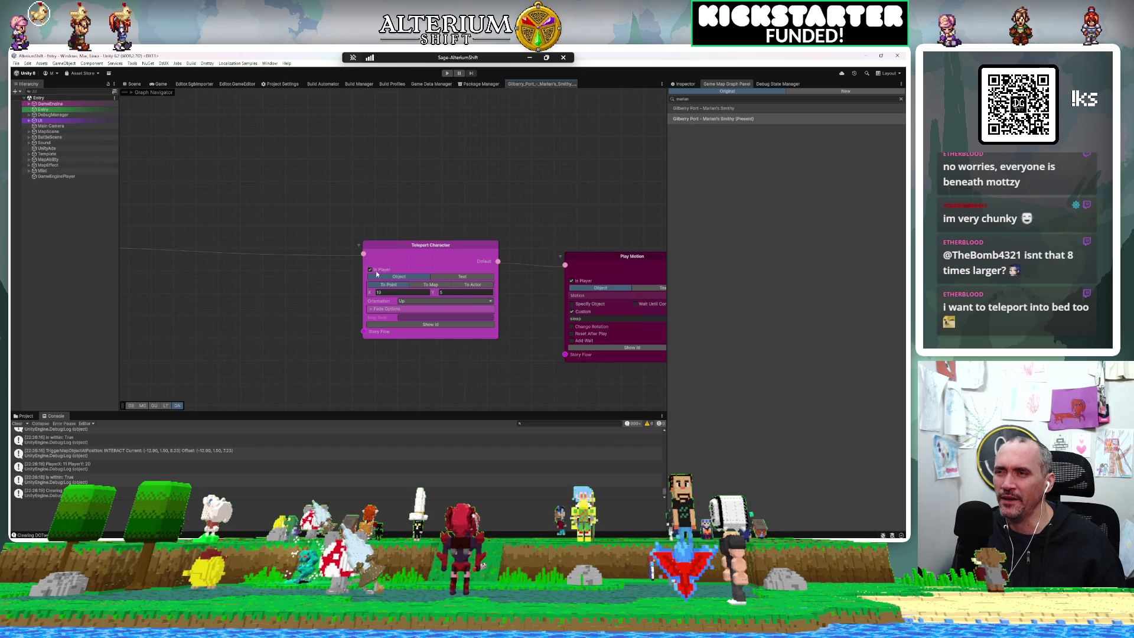
{"action": "mouse_move", "coordinate": [497, 379]}
{"action": "left_mouse_down"}
{"action": "mouse_move", "coordinate": [440, 382]}
{"action": "mouse_move", "coordinate": [356, 352]}
{"action": "mouse_move", "coordinate": [483, 355]}
{"action": "mouse_move", "coordinate": [625, 331]}
{"action": "left_mouse_up"}
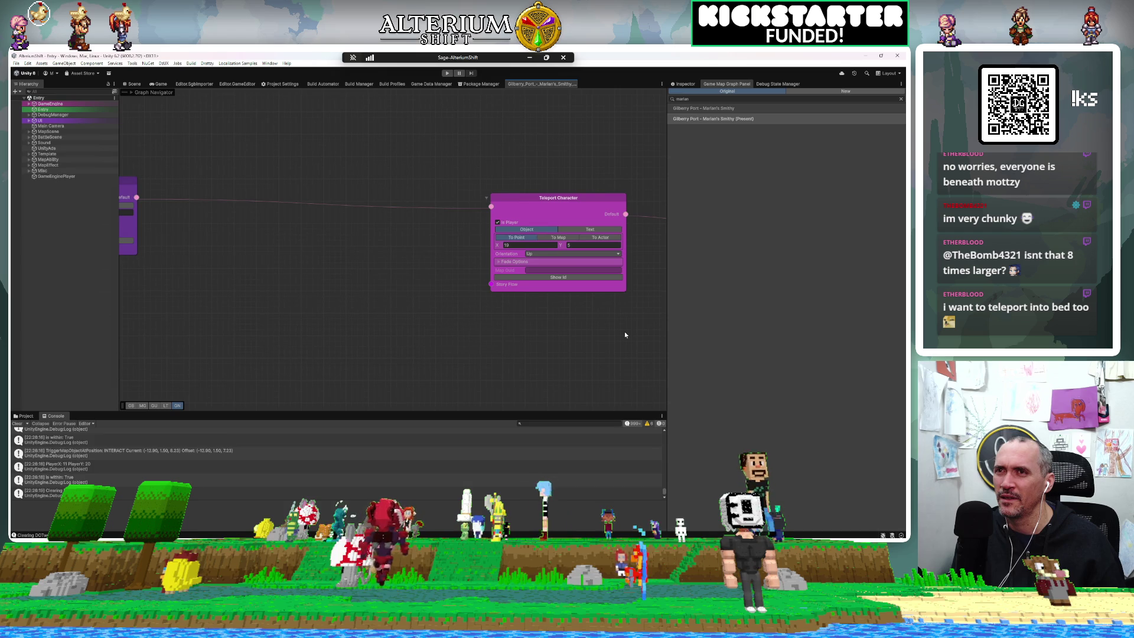
Step: Zoom in on the Sage and Atlas Teleport/Change Character Graphic chain near Fade Screen
{"action": "scroll", "coordinate": [625, 331], "scroll_direction": "down", "scroll_amount": 2}
{"action": "scroll", "coordinate": [625, 335], "scroll_direction": "down", "scroll_amount": 3}
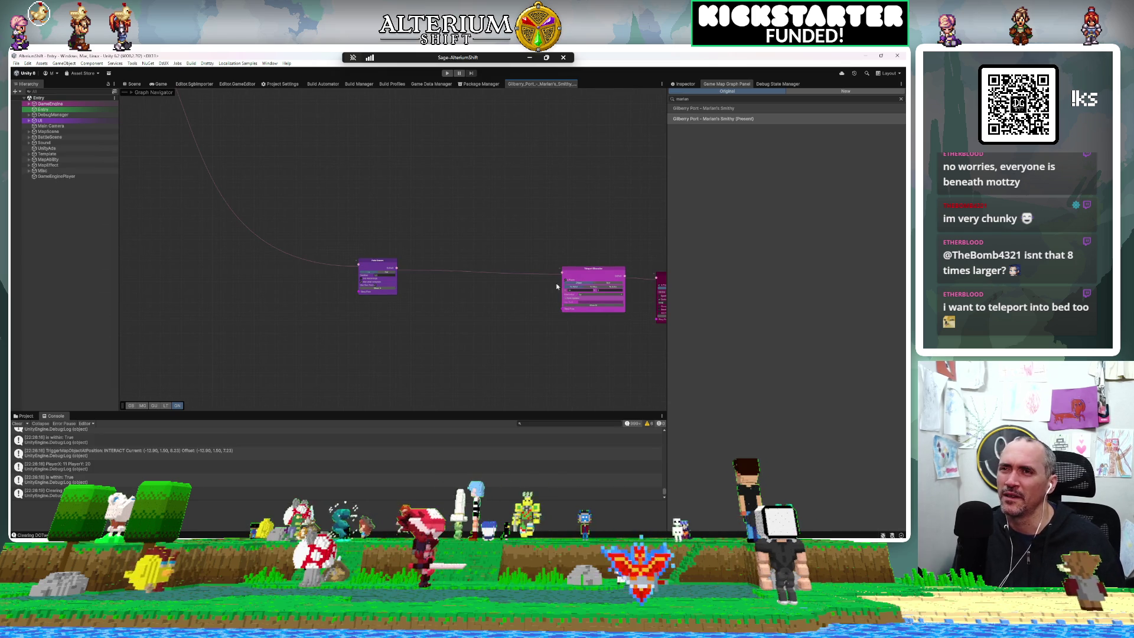
{"action": "mouse_move", "coordinate": [468, 304]}
{"action": "left_mouse_down"}
{"action": "mouse_move", "coordinate": [534, 354]}
{"action": "mouse_move", "coordinate": [488, 281]}
{"action": "mouse_move", "coordinate": [451, 291]}
{"action": "left_mouse_up"}
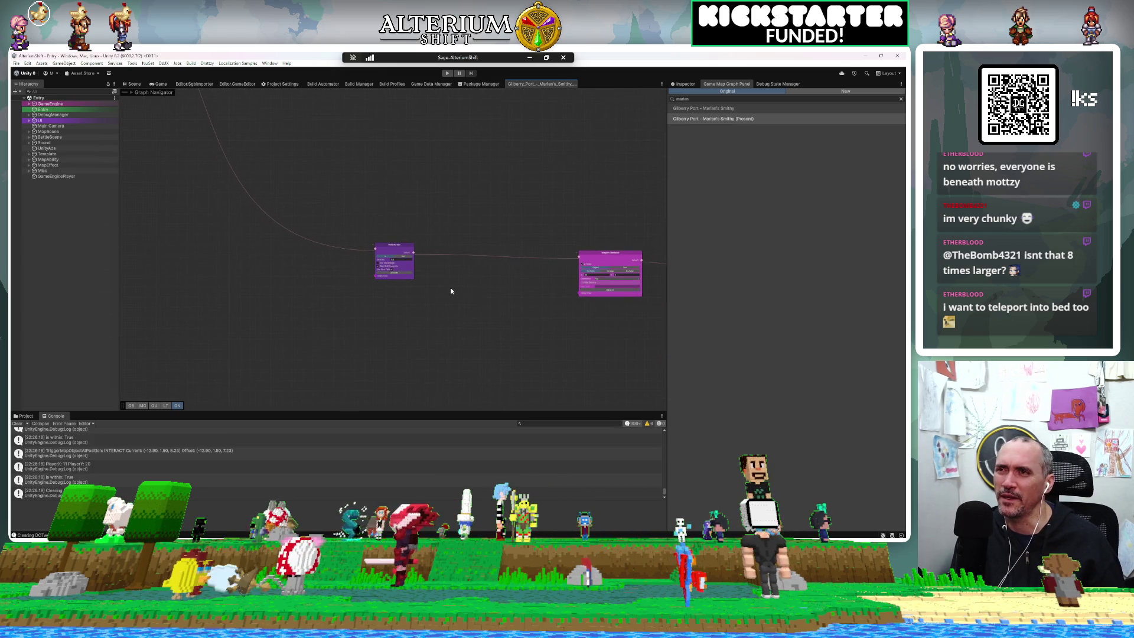
{"action": "scroll", "coordinate": [451, 290], "scroll_direction": "up", "scroll_amount": 2}
{"action": "scroll", "coordinate": [451, 291], "scroll_direction": "up", "scroll_amount": 2}
{"action": "scroll", "coordinate": [450, 290], "scroll_direction": "down", "scroll_amount": 6}
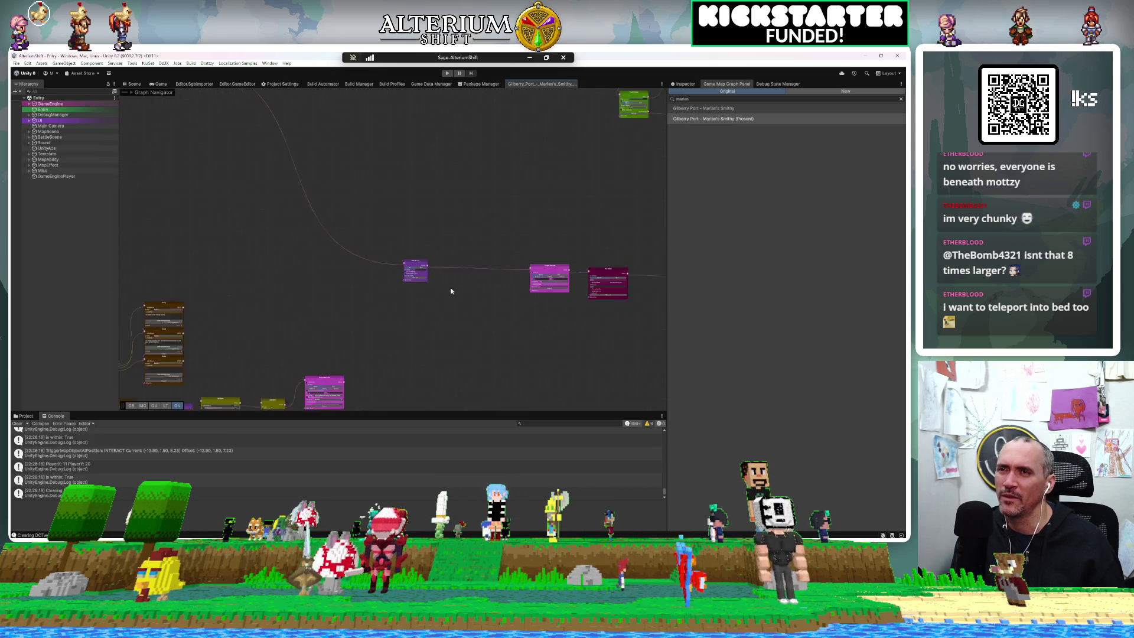
{"action": "scroll", "coordinate": [450, 291], "scroll_direction": "down", "scroll_amount": 3}
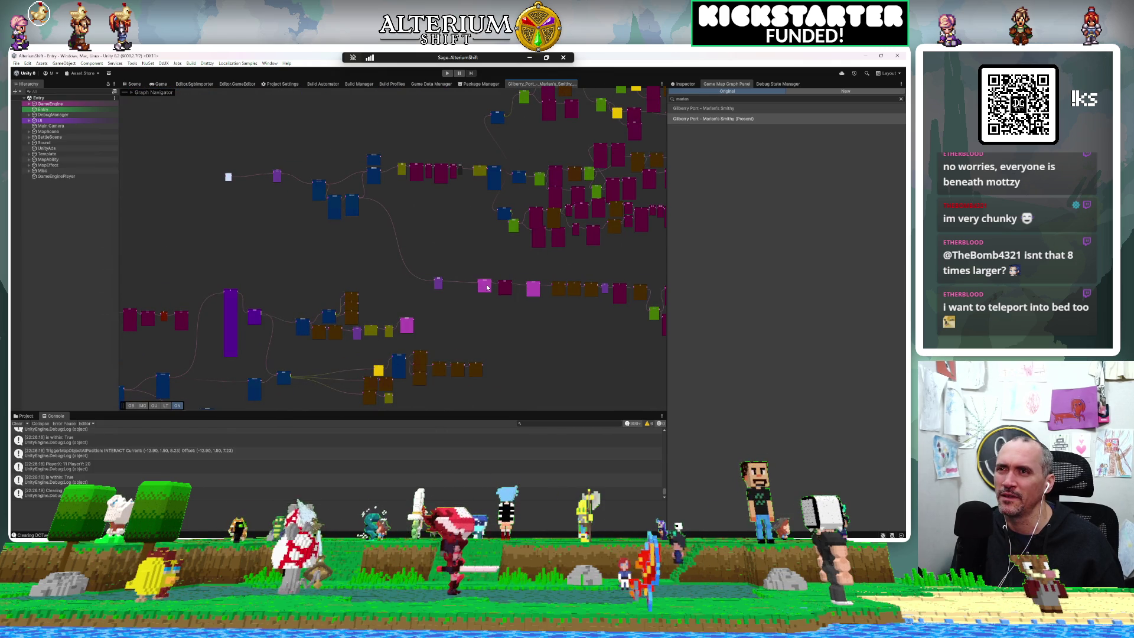
{"action": "scroll", "coordinate": [452, 269], "scroll_direction": "up", "scroll_amount": 6}
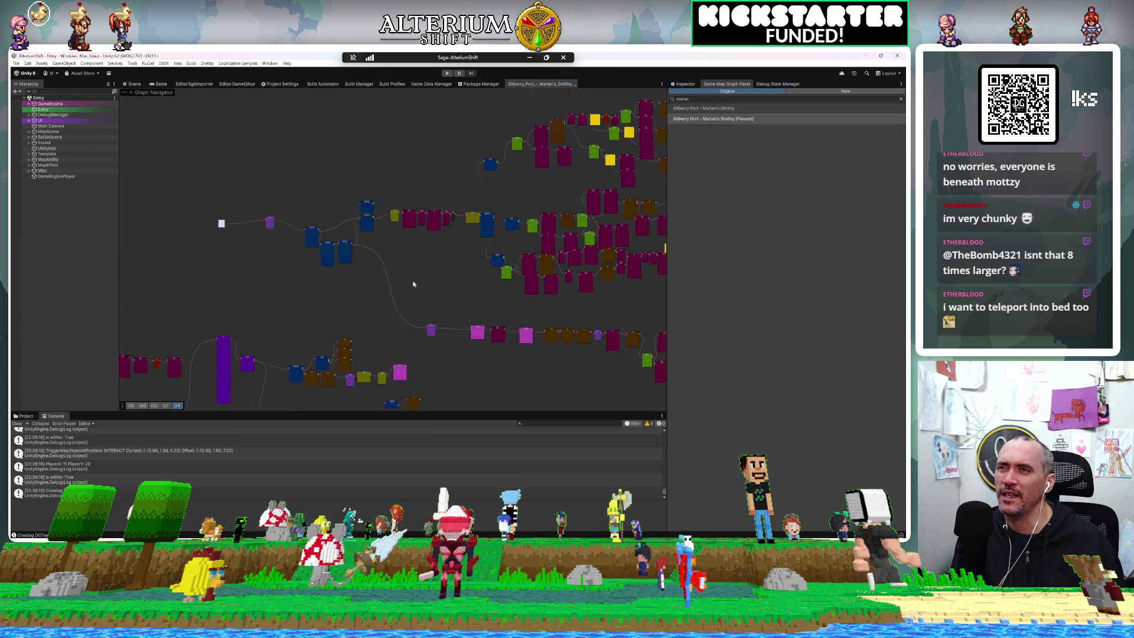
{"action": "scroll", "coordinate": [466, 248], "scroll_direction": "up", "scroll_amount": 5}
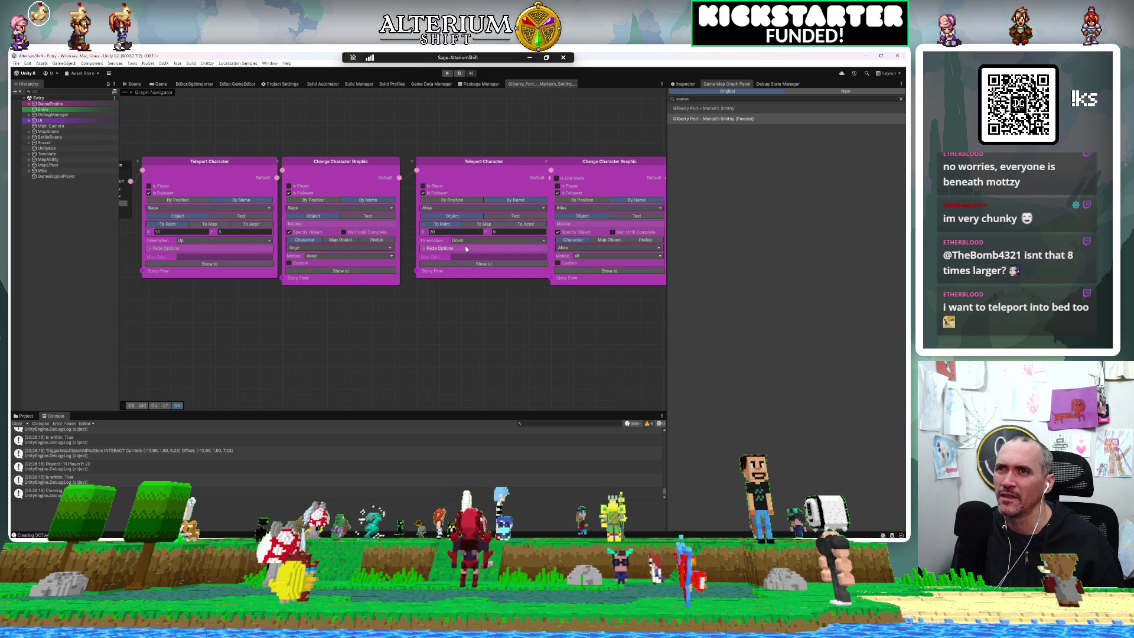
Step: Change Pyra's Change Character Graphic motion after Fade Screen from default to sleepingbed
{"action": "mouse_move", "coordinate": [466, 248]}
{"action": "left_mouse_down"}
{"action": "mouse_move", "coordinate": [409, 277]}
{"action": "mouse_move", "coordinate": [572, 267]}
{"action": "mouse_move", "coordinate": [667, 283]}
{"action": "left_mouse_up"}
{"action": "left_click_drag", "start_coordinate": [497, 312], "coordinate": [560, 331]}
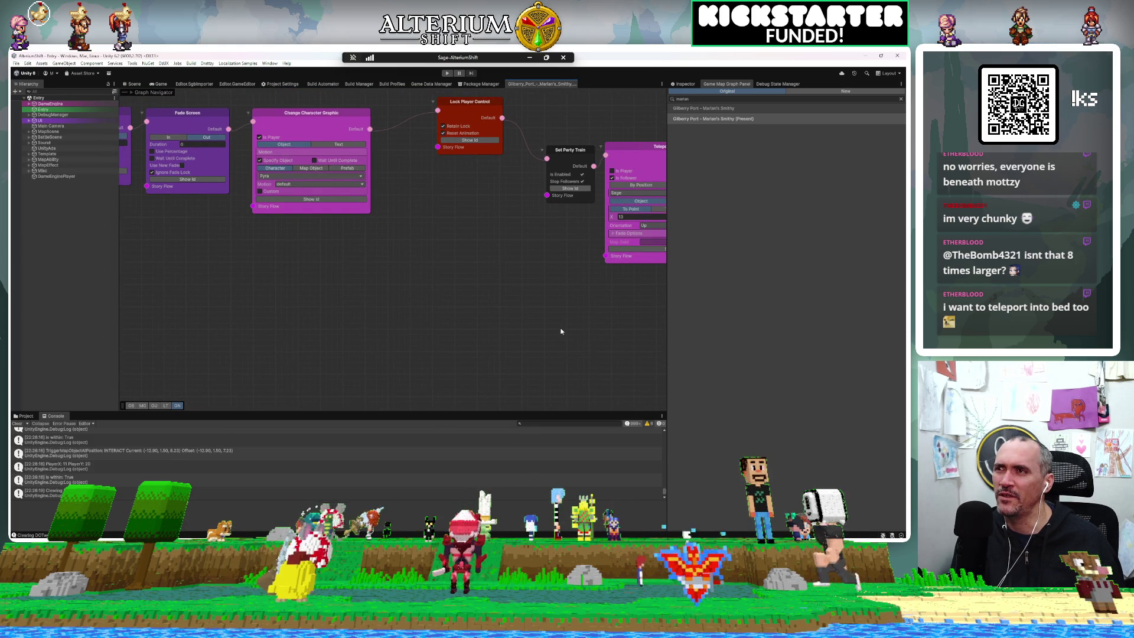
{"action": "left_click_drag", "start_coordinate": [560, 331], "coordinate": [567, 380]}
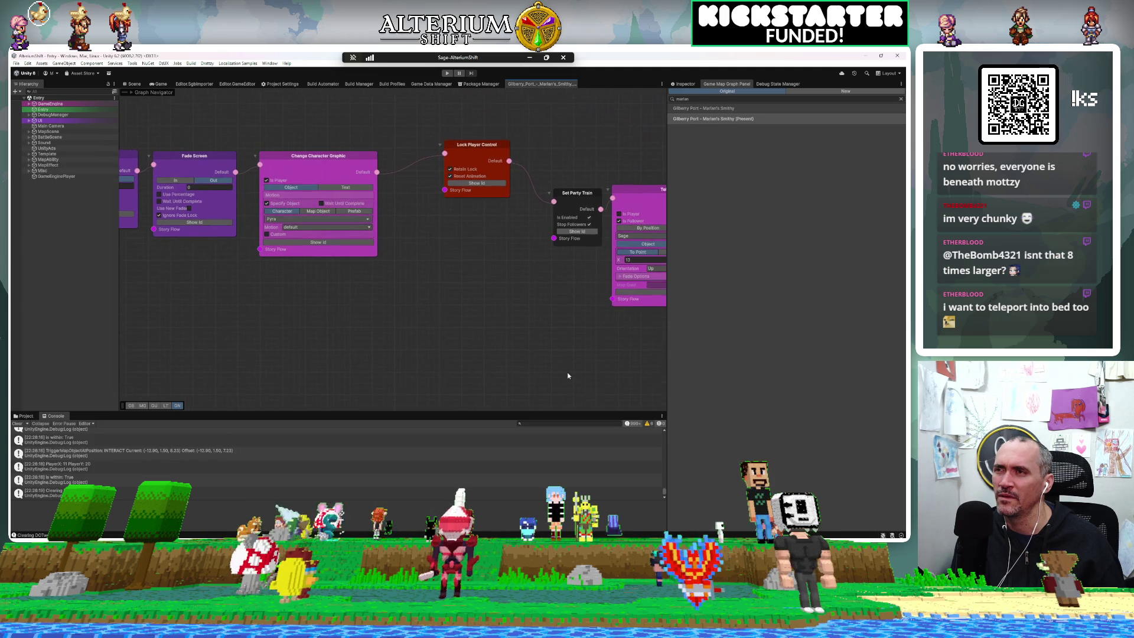
{"action": "left_click", "coordinate": [326, 232]}
{"action": "type", "text": "sleep"}
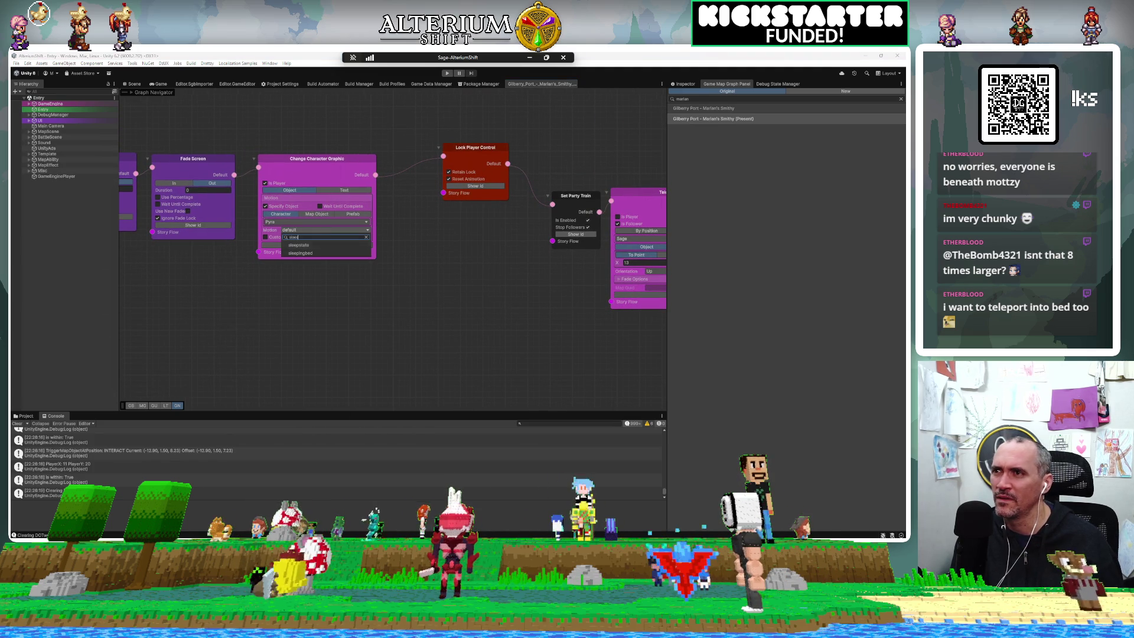
{"action": "left_click", "coordinate": [317, 253]}
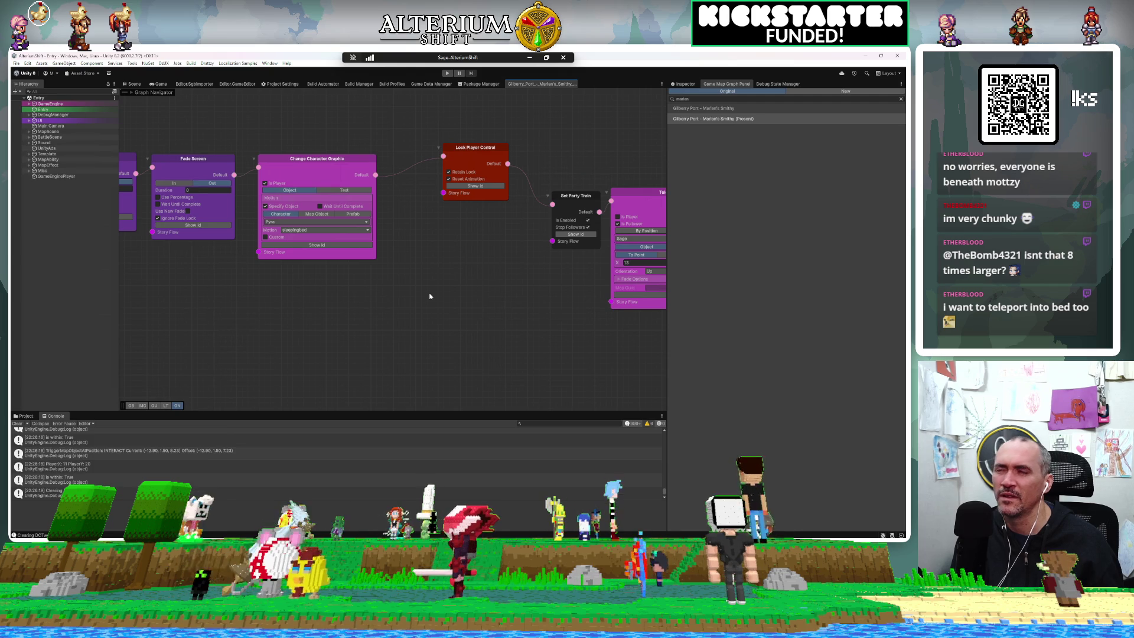
{"action": "scroll", "coordinate": [430, 296], "scroll_direction": "down", "scroll_amount": 2}
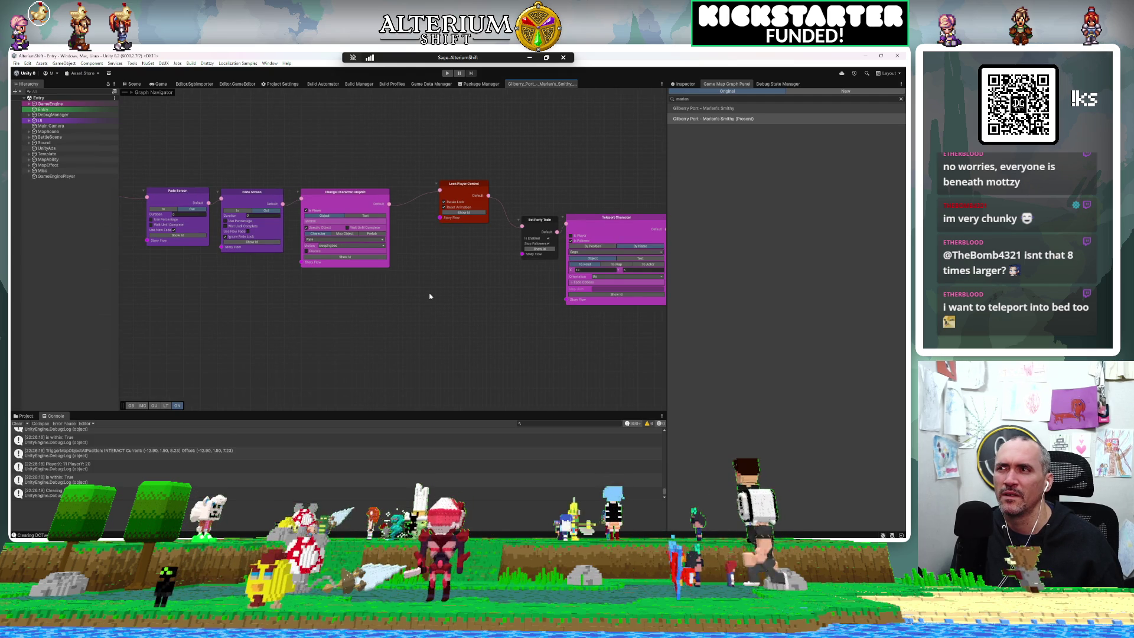
{"action": "scroll", "coordinate": [431, 319], "scroll_direction": "down", "scroll_amount": 1}
{"action": "mouse_move", "coordinate": [431, 341]}
{"action": "left_mouse_down"}
{"action": "mouse_move", "coordinate": [280, 281]}
{"action": "mouse_move", "coordinate": [270, 254]}
{"action": "mouse_move", "coordinate": [123, 235]}
{"action": "left_mouse_up"}
{"action": "scroll", "coordinate": [274, 286], "scroll_direction": "down", "scroll_amount": 1}
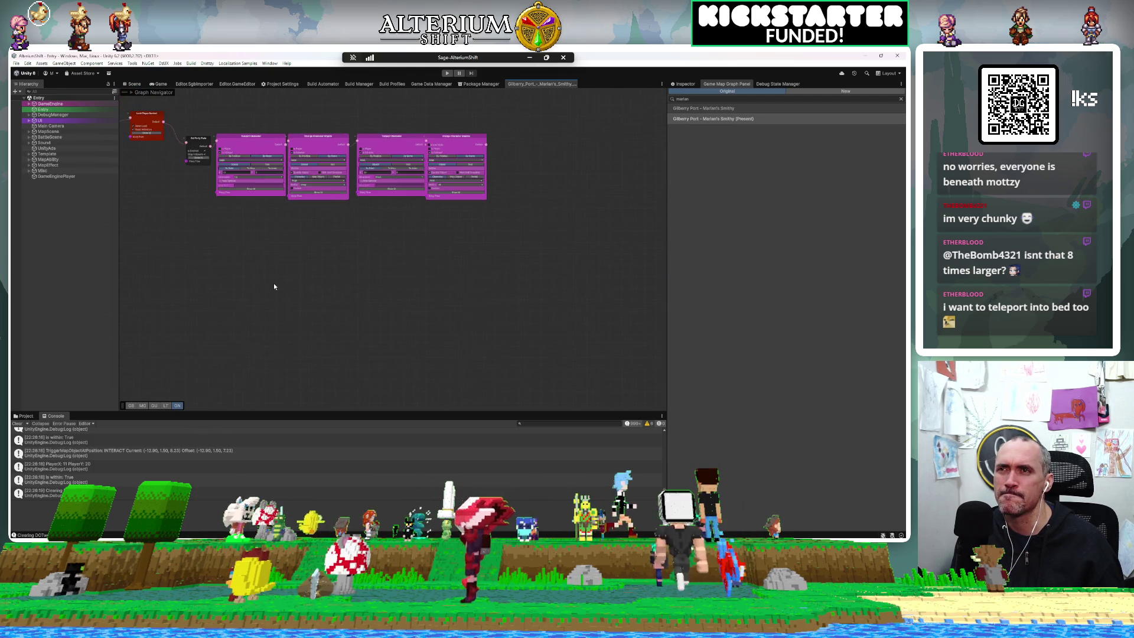
{"action": "scroll", "coordinate": [274, 287], "scroll_direction": "down", "scroll_amount": 2}
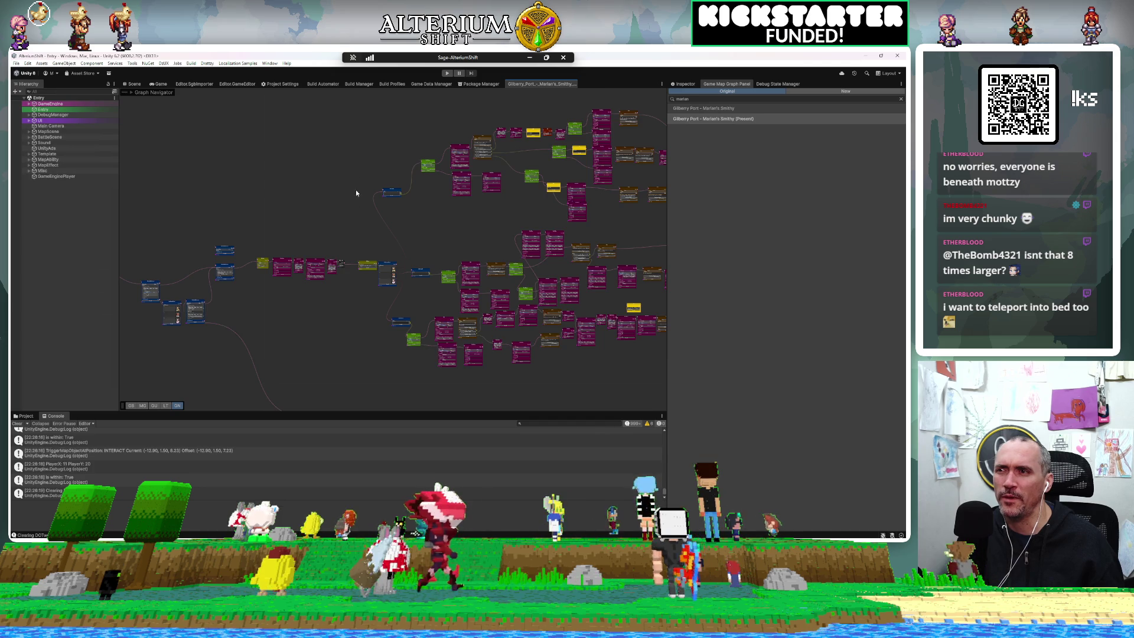
{"action": "scroll", "coordinate": [356, 192], "scroll_direction": "up", "scroll_amount": 1}
{"action": "scroll", "coordinate": [406, 254], "scroll_direction": "up", "scroll_amount": 5}
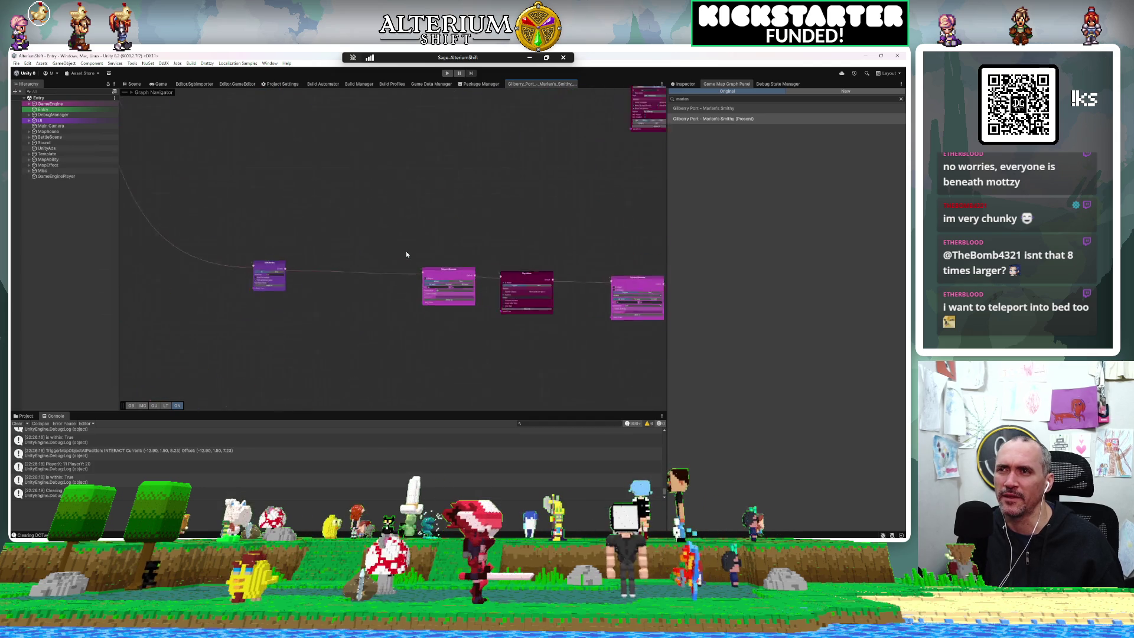
{"action": "scroll", "coordinate": [406, 254], "scroll_direction": "up", "scroll_amount": 2}
{"action": "left_click_drag", "start_coordinate": [435, 253], "coordinate": [355, 197]}
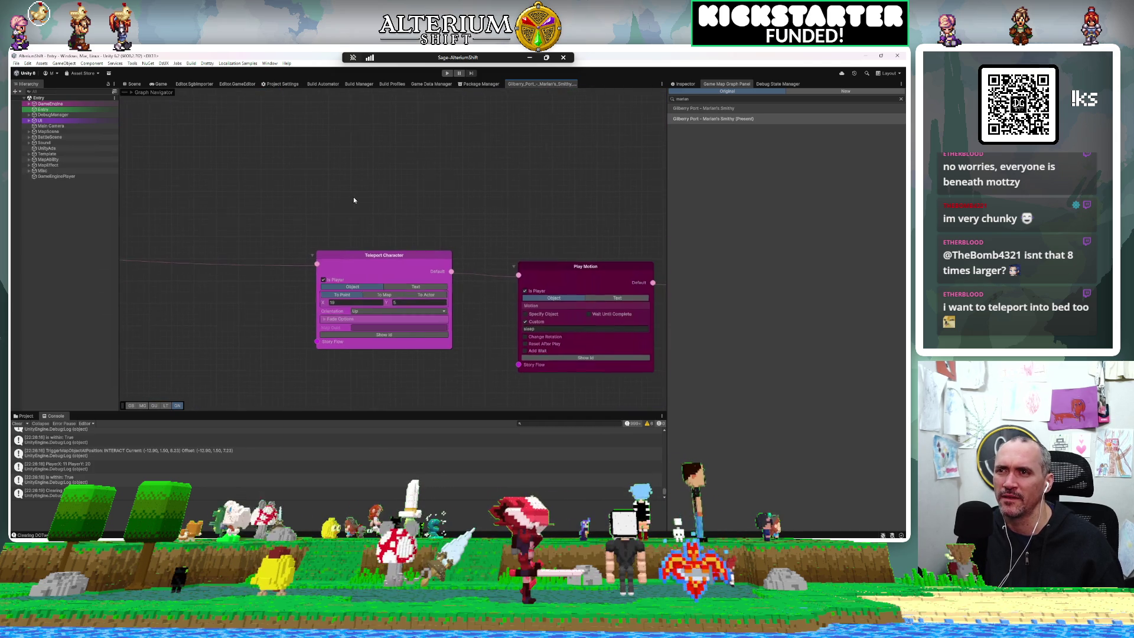
{"action": "left_click", "coordinate": [313, 262]}
{"action": "double_click", "coordinate": [365, 252]}
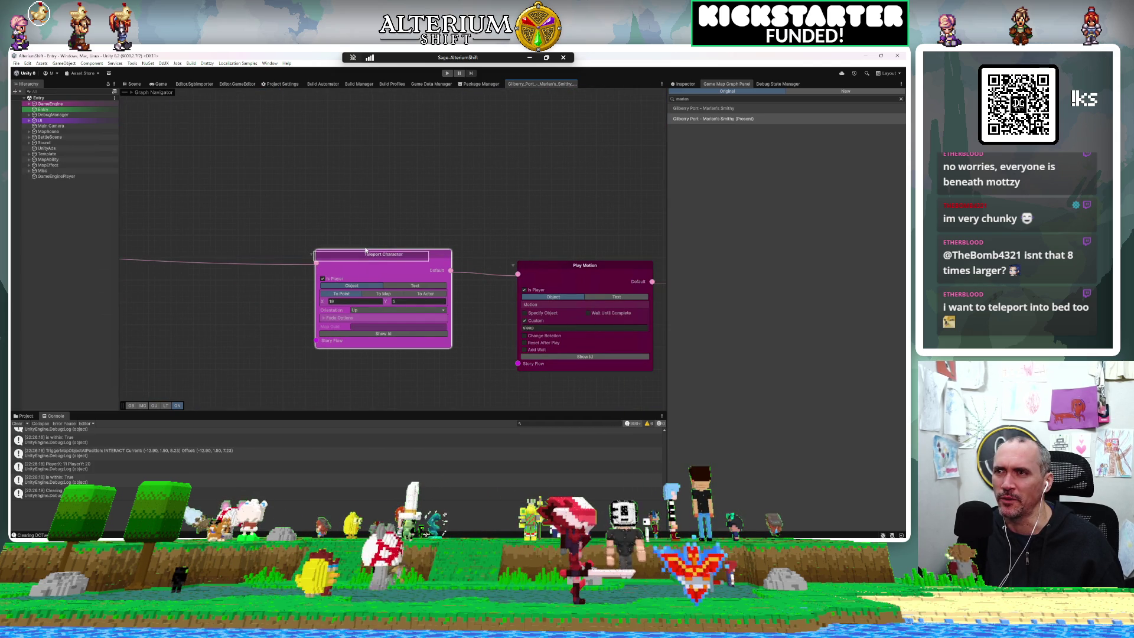
{"action": "scroll", "coordinate": [324, 211], "scroll_direction": "down", "scroll_amount": 5}
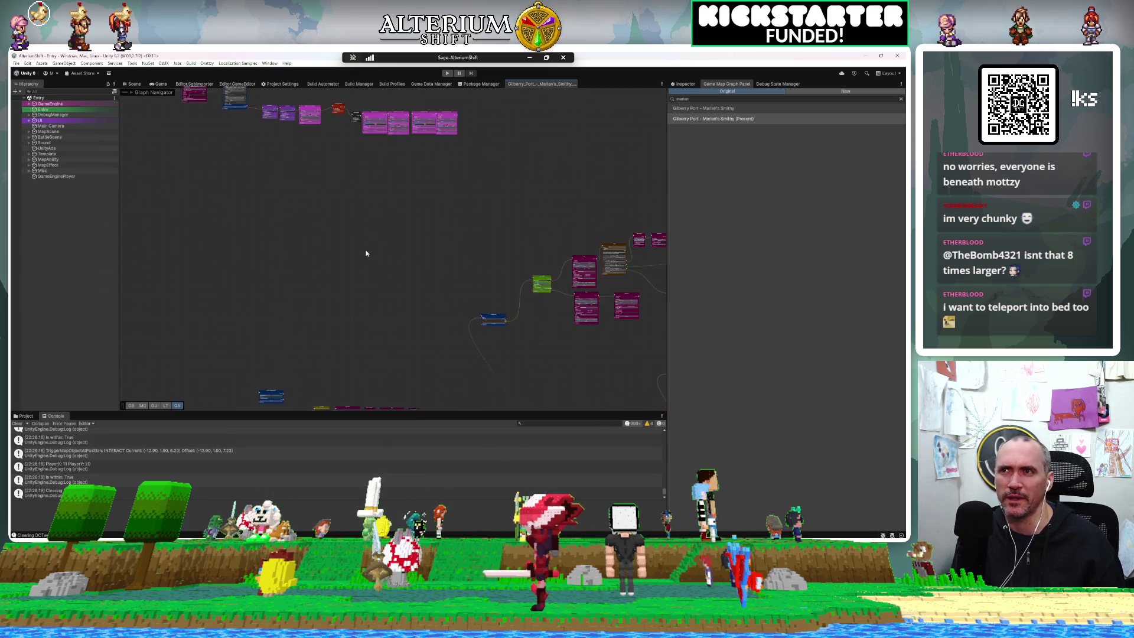
{"action": "scroll", "coordinate": [360, 235], "scroll_direction": "up", "scroll_amount": 5}
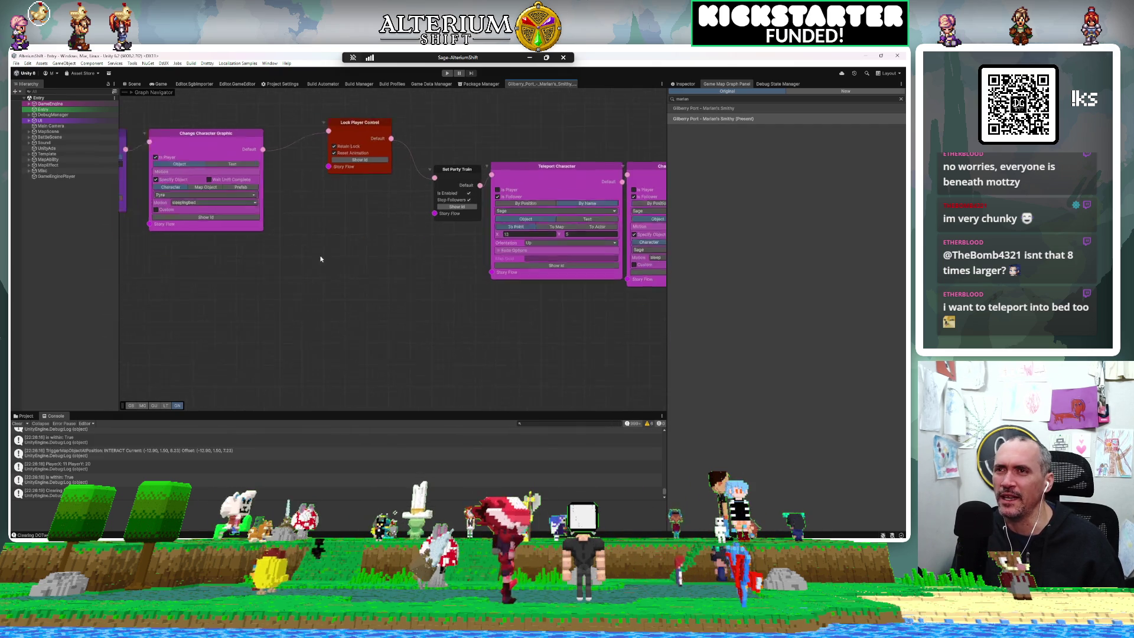
{"action": "scroll", "coordinate": [336, 200], "scroll_direction": "down", "scroll_amount": 5}
{"action": "scroll", "coordinate": [335, 200], "scroll_direction": "down", "scroll_amount": 1}
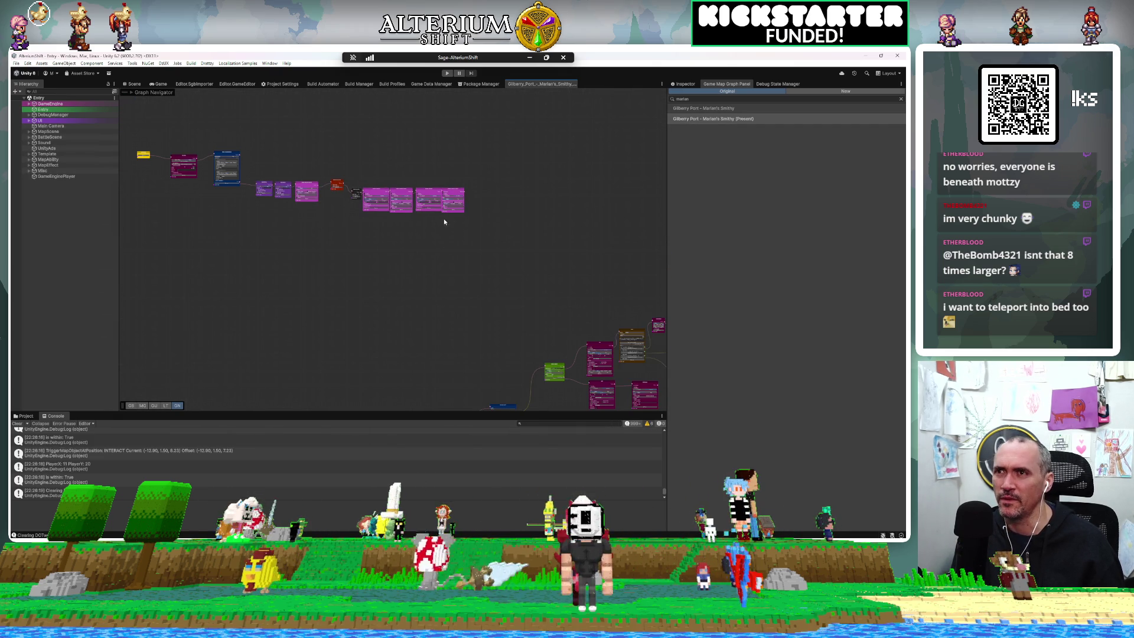
{"action": "mouse_move", "coordinate": [503, 237]}
{"action": "left_mouse_down"}
{"action": "mouse_move", "coordinate": [371, 182]}
{"action": "mouse_move", "coordinate": [339, 185]}
{"action": "left_mouse_up"}
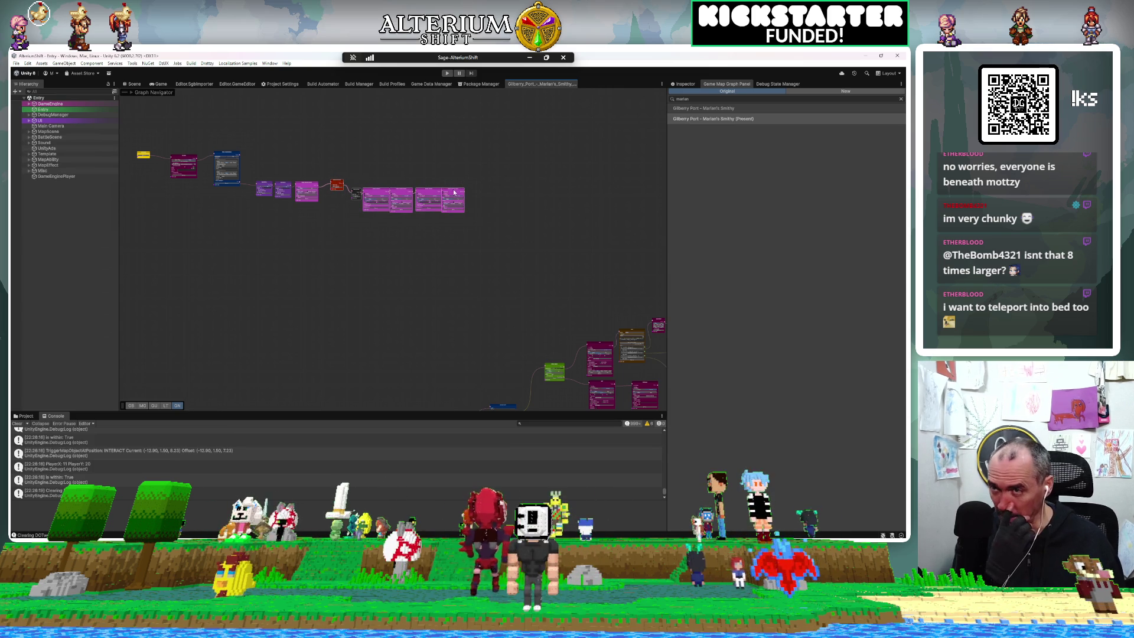
{"action": "scroll", "coordinate": [516, 211], "scroll_direction": "down", "scroll_amount": 3}
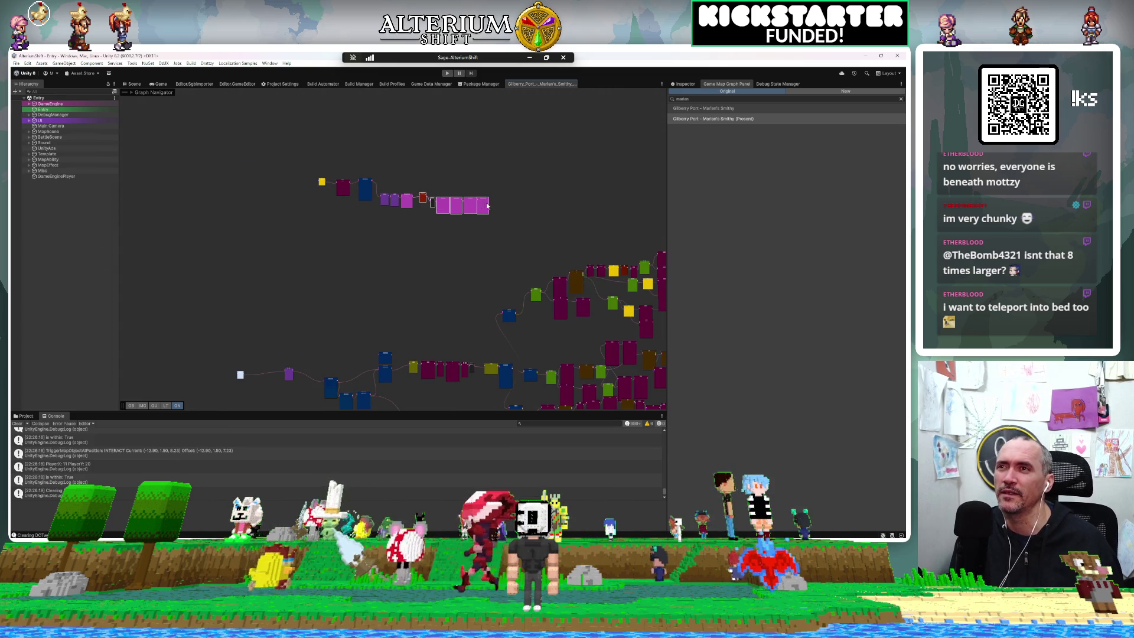
{"action": "mouse_move", "coordinate": [440, 330]}
{"action": "left_mouse_down"}
{"action": "mouse_move", "coordinate": [466, 263]}
{"action": "mouse_move", "coordinate": [469, 177]}
{"action": "mouse_move", "coordinate": [284, 192]}
{"action": "mouse_move", "coordinate": [410, 177]}
{"action": "mouse_move", "coordinate": [350, 159]}
{"action": "left_mouse_up"}
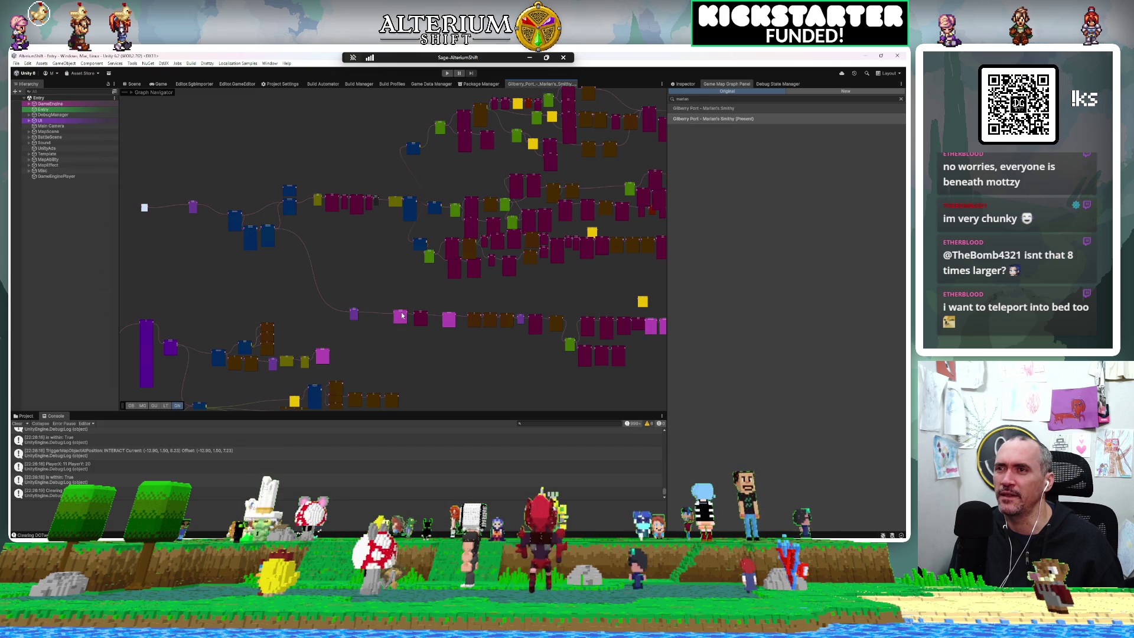
{"action": "scroll", "coordinate": [402, 316], "scroll_direction": "up", "scroll_amount": 5}
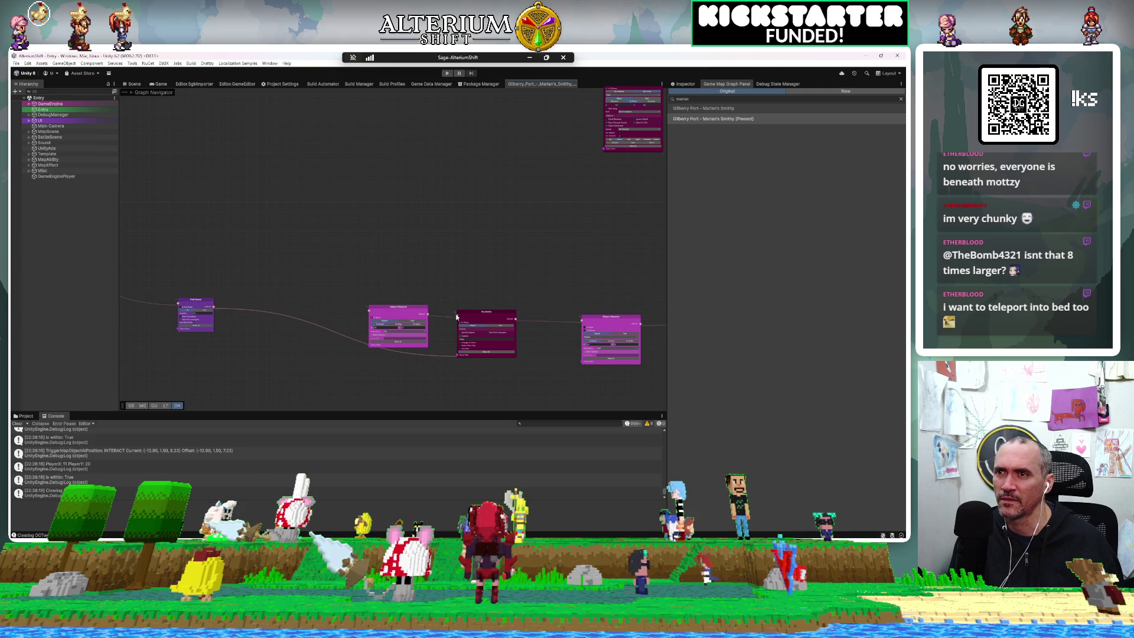
Step: Move the magenta node above the chain and wire Change Character Graphic into Teleport Character
{"action": "mouse_move", "coordinate": [413, 311]}
{"action": "left_mouse_down"}
{"action": "mouse_move", "coordinate": [357, 291]}
{"action": "mouse_move", "coordinate": [351, 164]}
{"action": "left_mouse_up"}
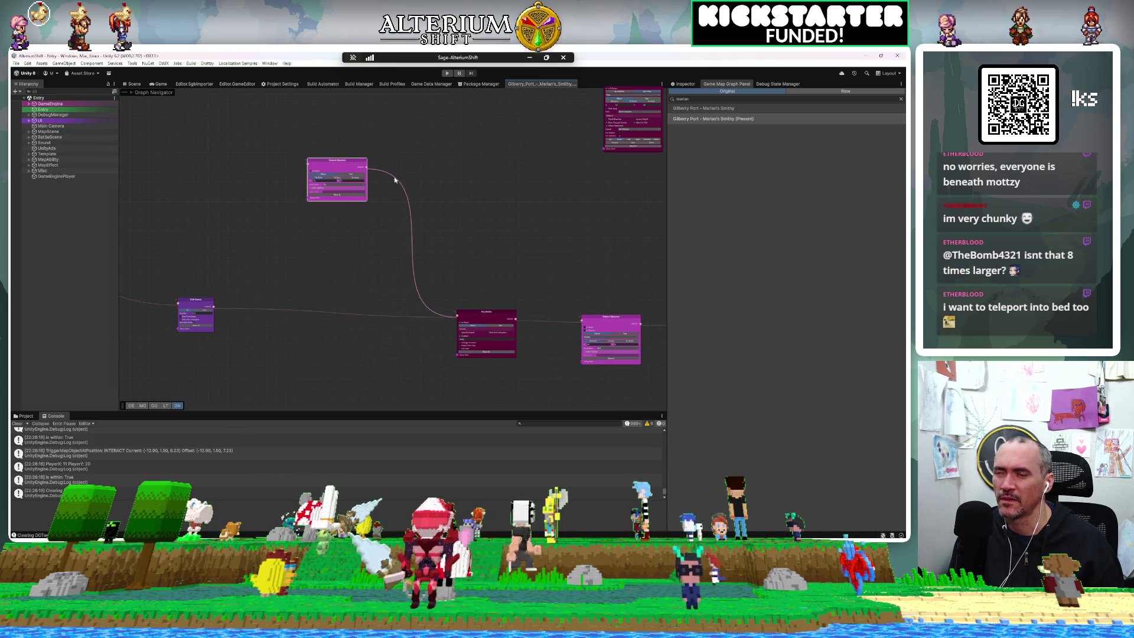
{"action": "scroll", "coordinate": [394, 175], "scroll_direction": "down", "scroll_amount": 5}
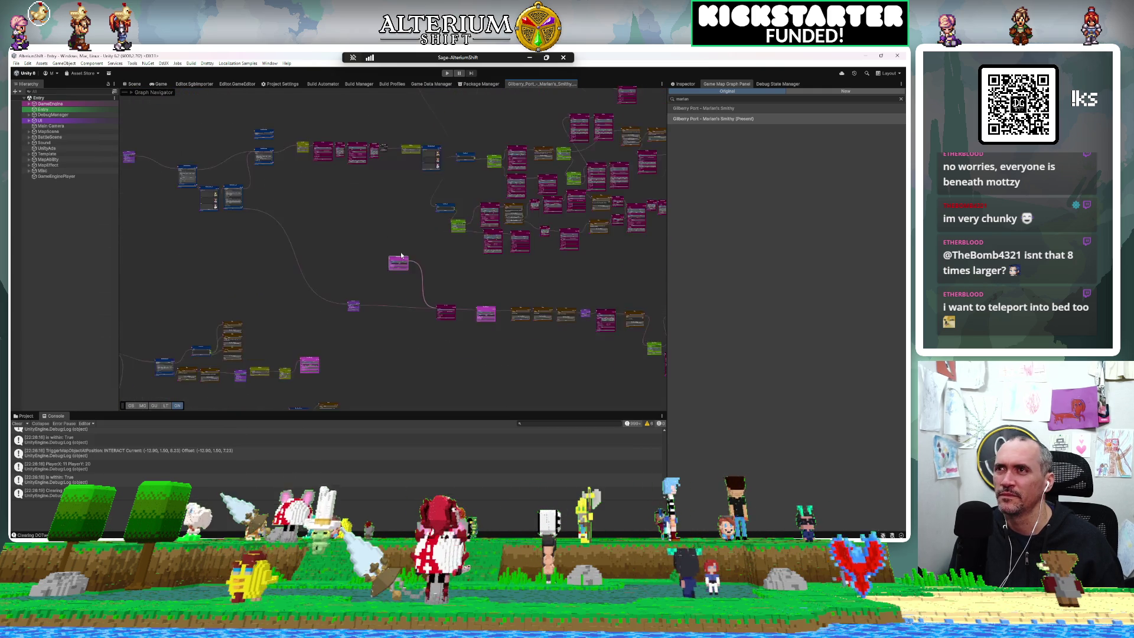
{"action": "scroll", "coordinate": [392, 314], "scroll_direction": "up", "scroll_amount": 3}
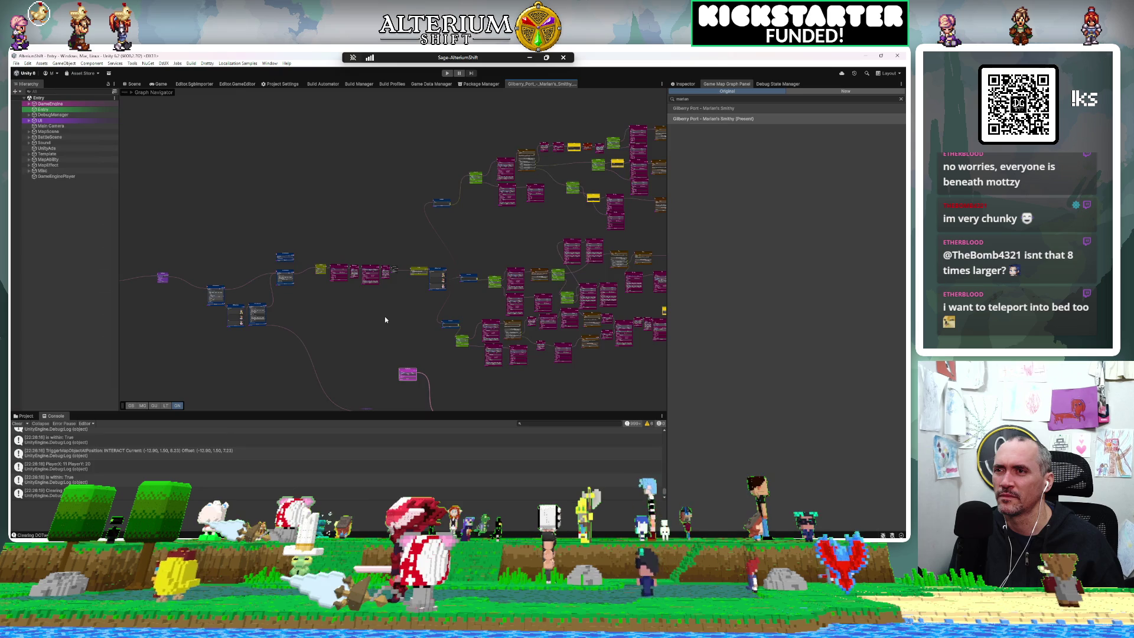
{"action": "scroll", "coordinate": [385, 319], "scroll_direction": "up", "scroll_amount": 2}
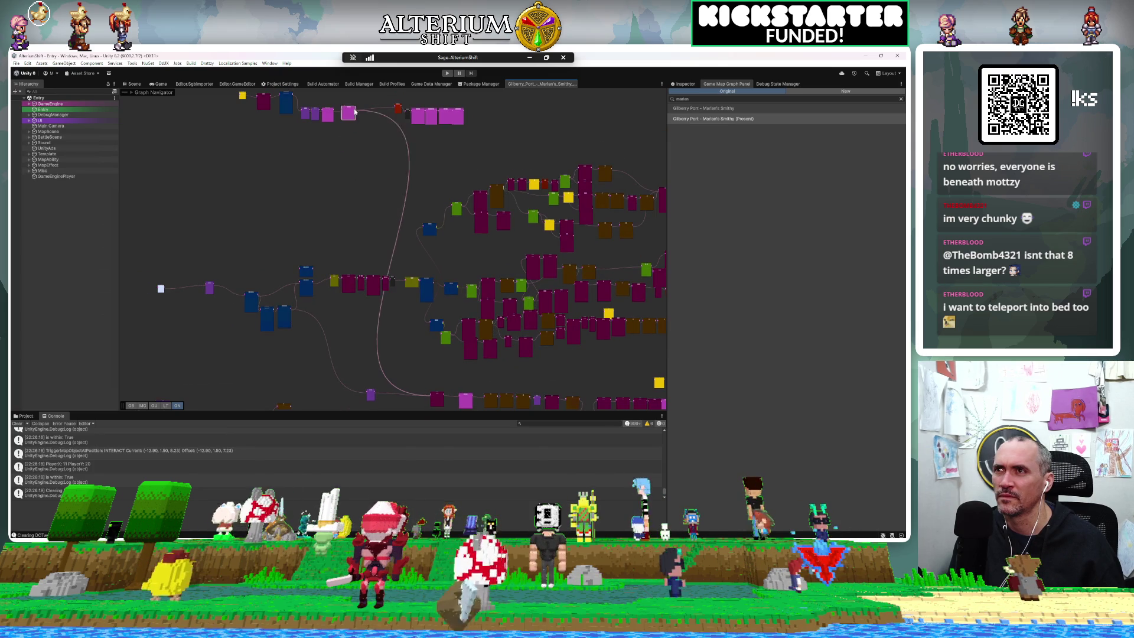
{"action": "scroll", "coordinate": [343, 114], "scroll_direction": "up", "scroll_amount": 5}
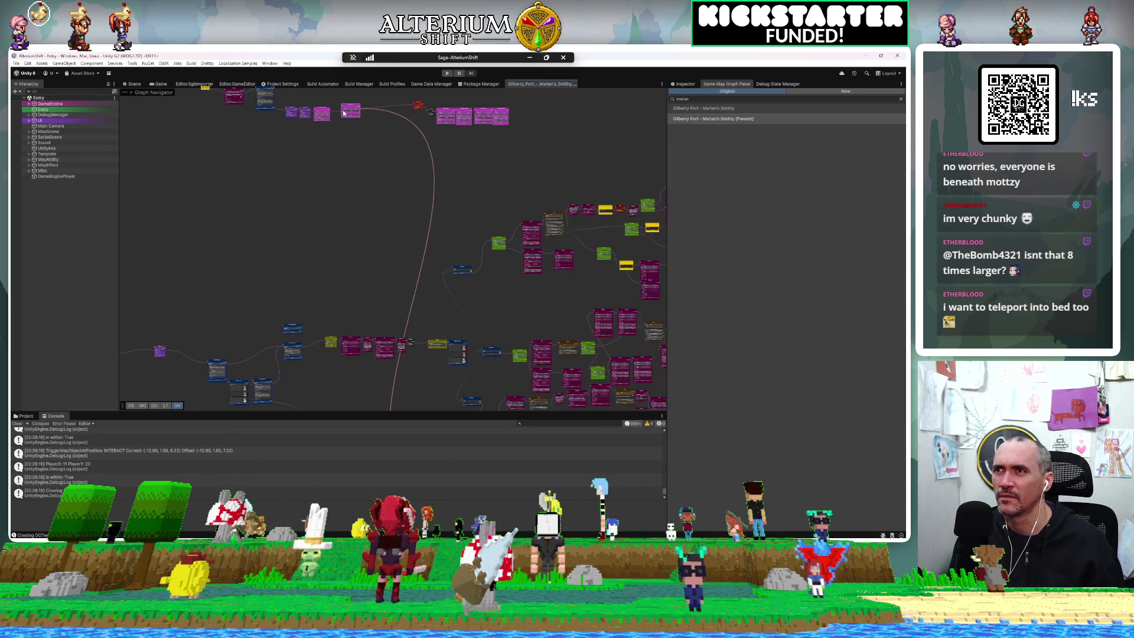
{"action": "scroll", "coordinate": [344, 114], "scroll_direction": "up", "scroll_amount": 5}
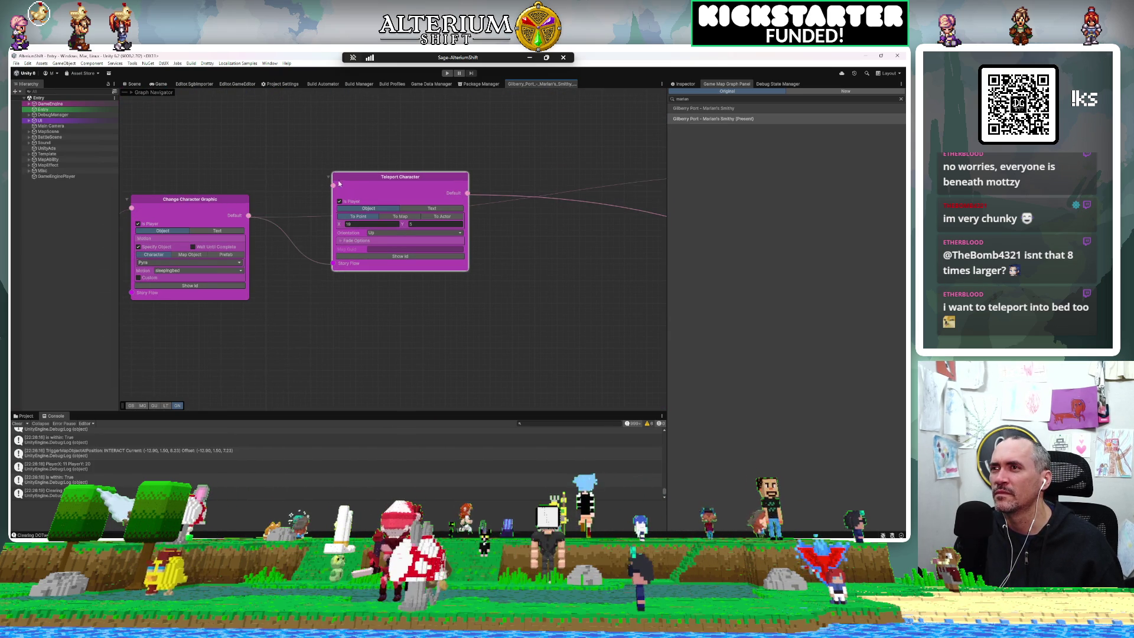
{"action": "left_click_drag", "start_coordinate": [248, 215], "coordinate": [340, 193]}
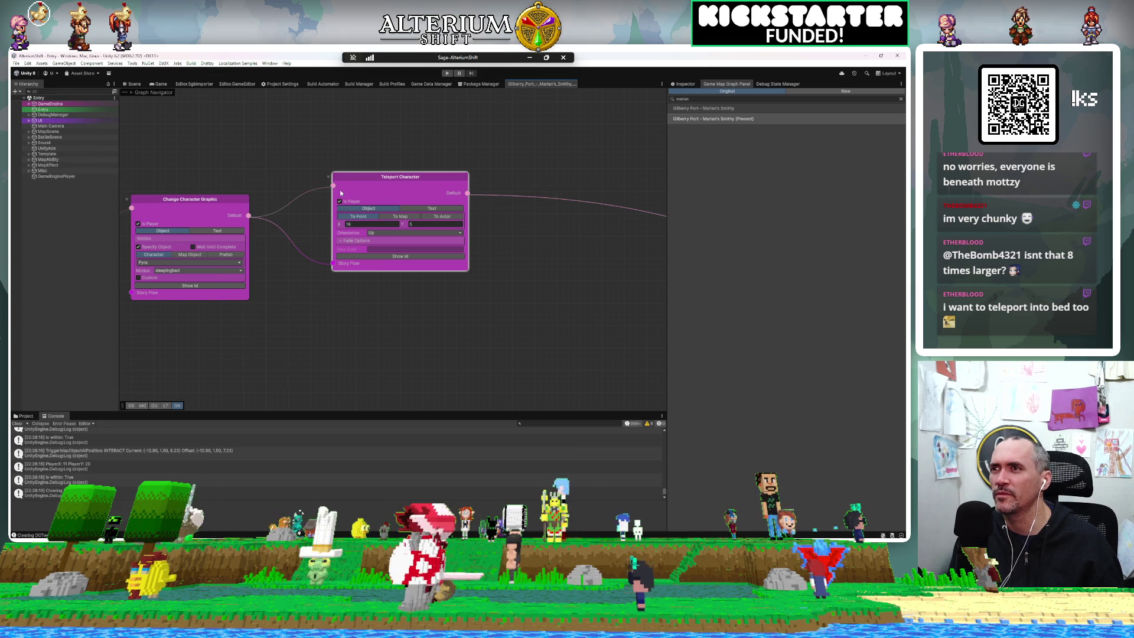
Step: Shift Teleport Character right and link its output to Lock Player Control
{"action": "scroll", "coordinate": [279, 322], "scroll_direction": "down", "scroll_amount": 5}
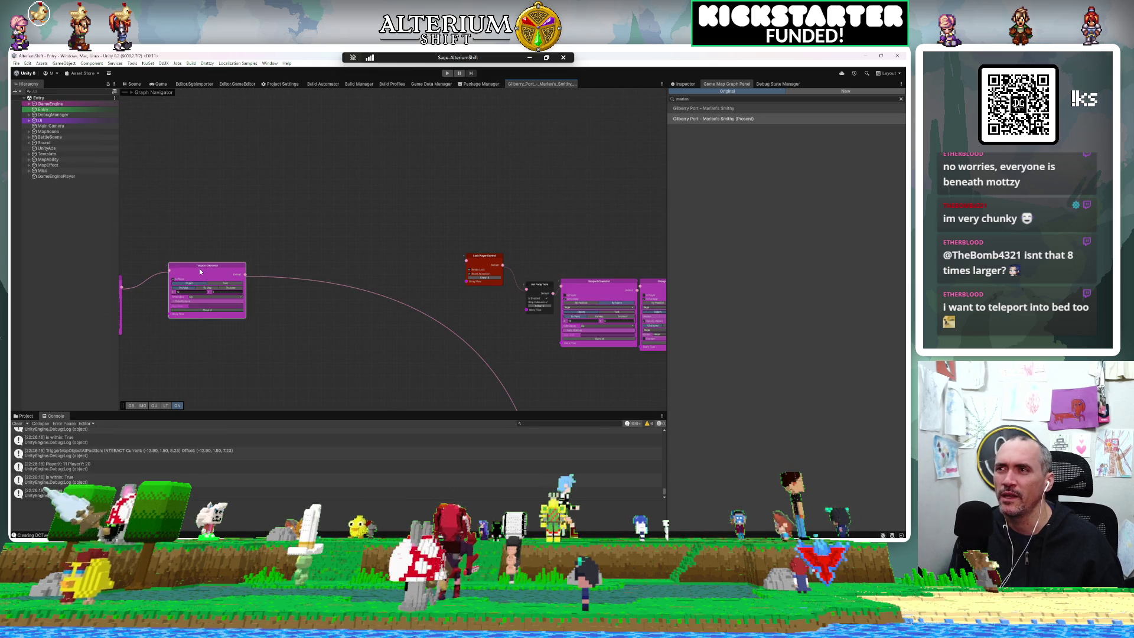
{"action": "left_click_drag", "start_coordinate": [200, 269], "coordinate": [310, 275]}
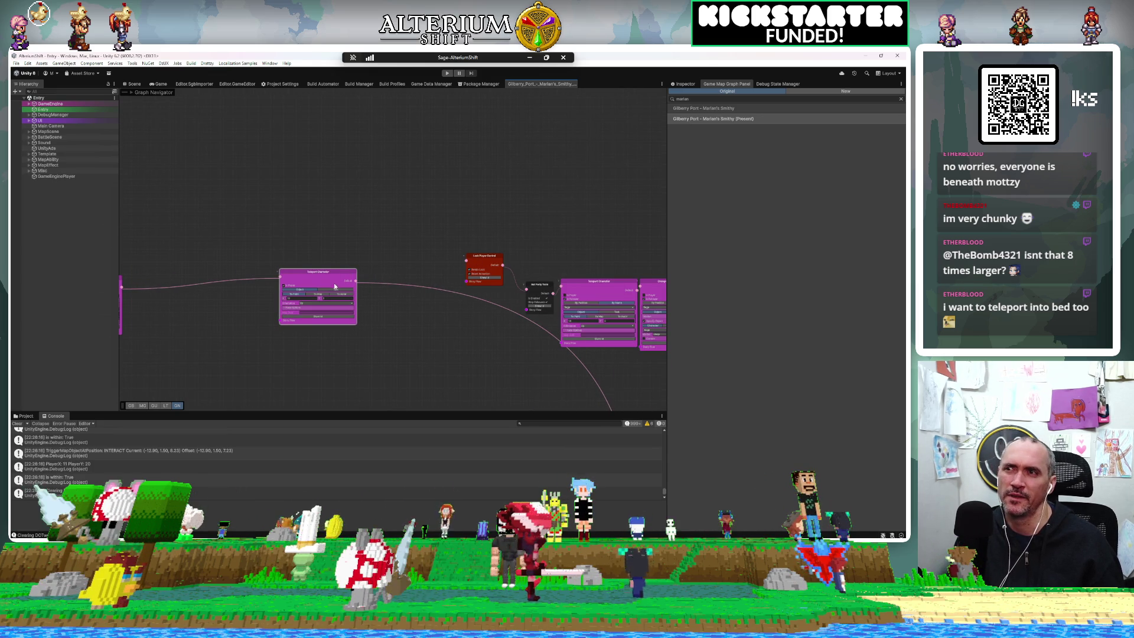
{"action": "left_click_drag", "start_coordinate": [354, 281], "coordinate": [446, 261]}
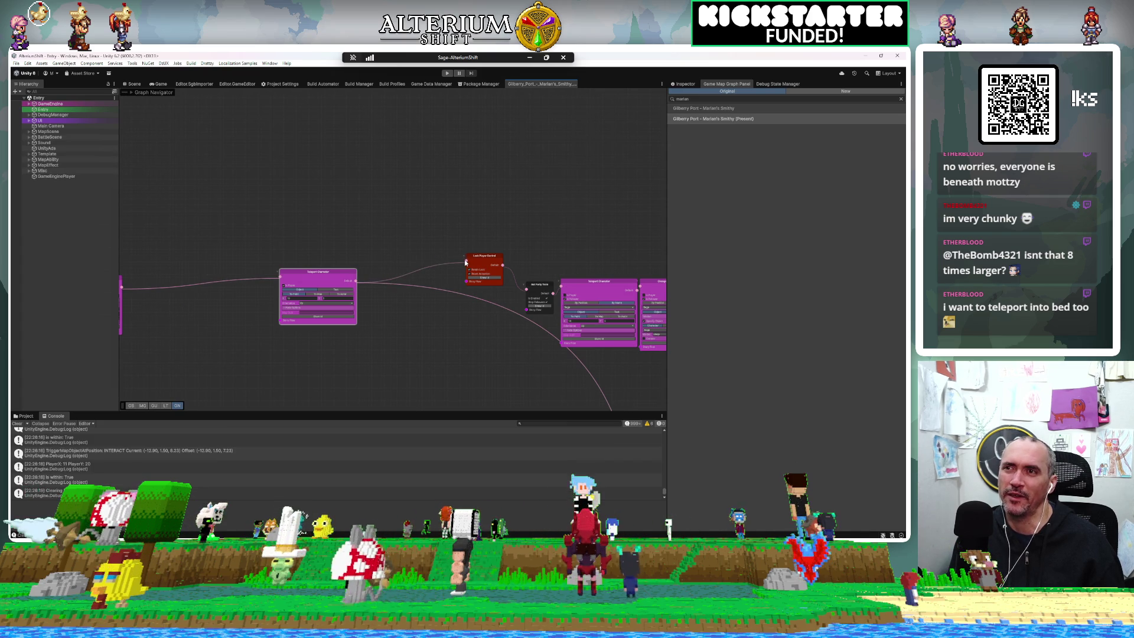
{"action": "left_click_drag", "start_coordinate": [465, 262], "coordinate": [466, 261]}
{"action": "scroll", "coordinate": [385, 292], "scroll_direction": "up", "scroll_amount": 3}
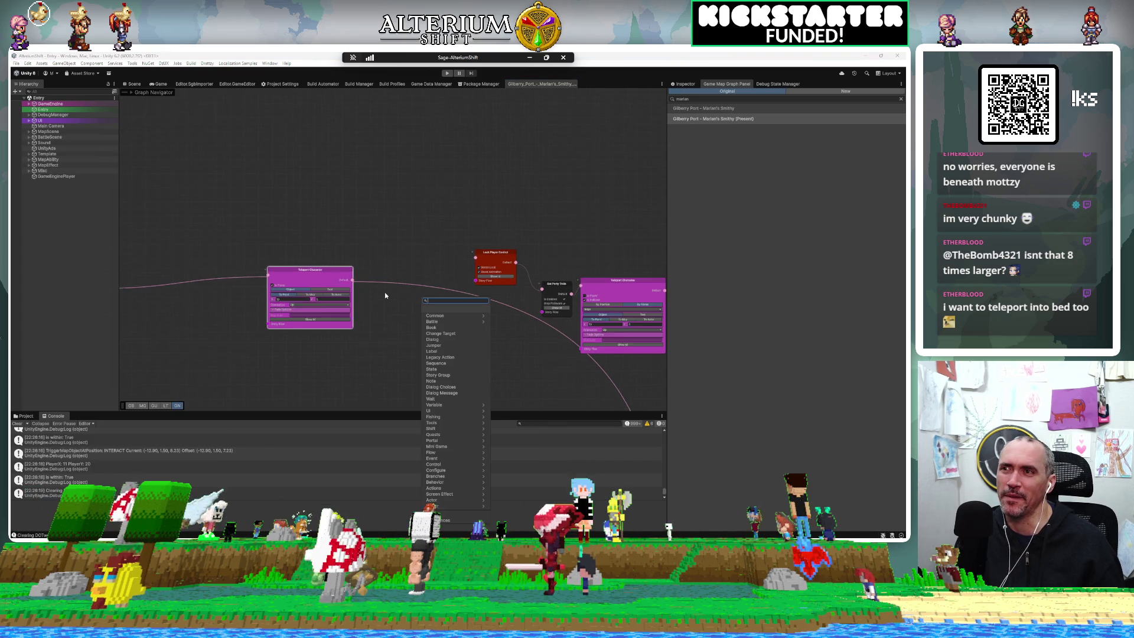
{"action": "left_click", "coordinate": [326, 242]}
{"action": "scroll", "coordinate": [328, 264], "scroll_direction": "right", "scroll_amount": 3}
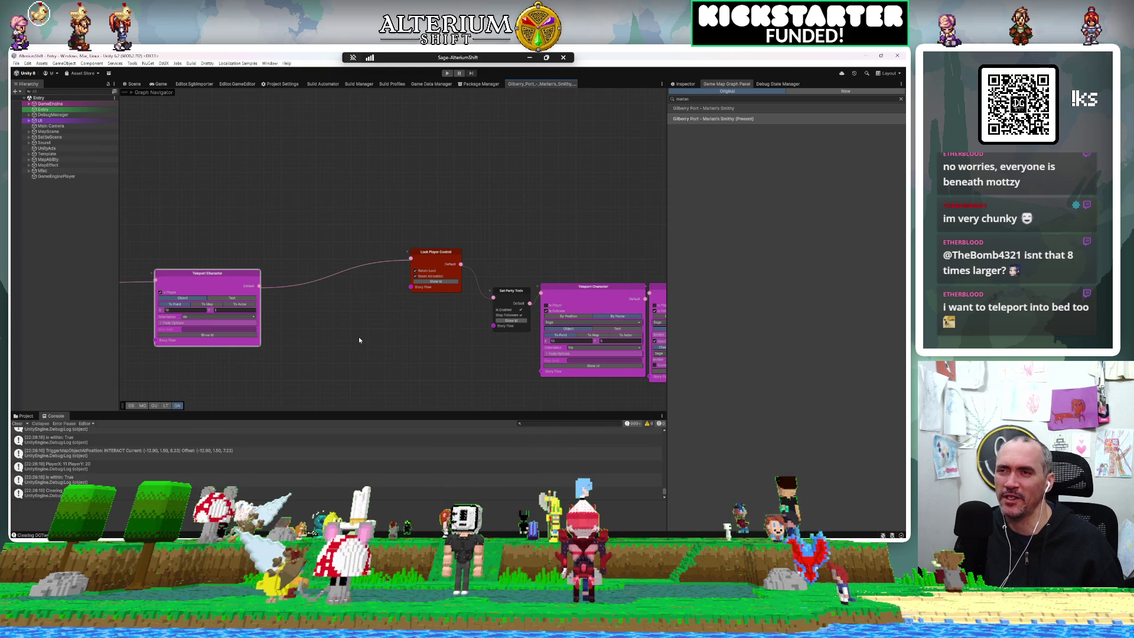
{"action": "scroll", "coordinate": [307, 337], "scroll_direction": "right", "scroll_amount": 5}
{"action": "scroll", "coordinate": [248, 336], "scroll_direction": "down", "scroll_amount": 3}
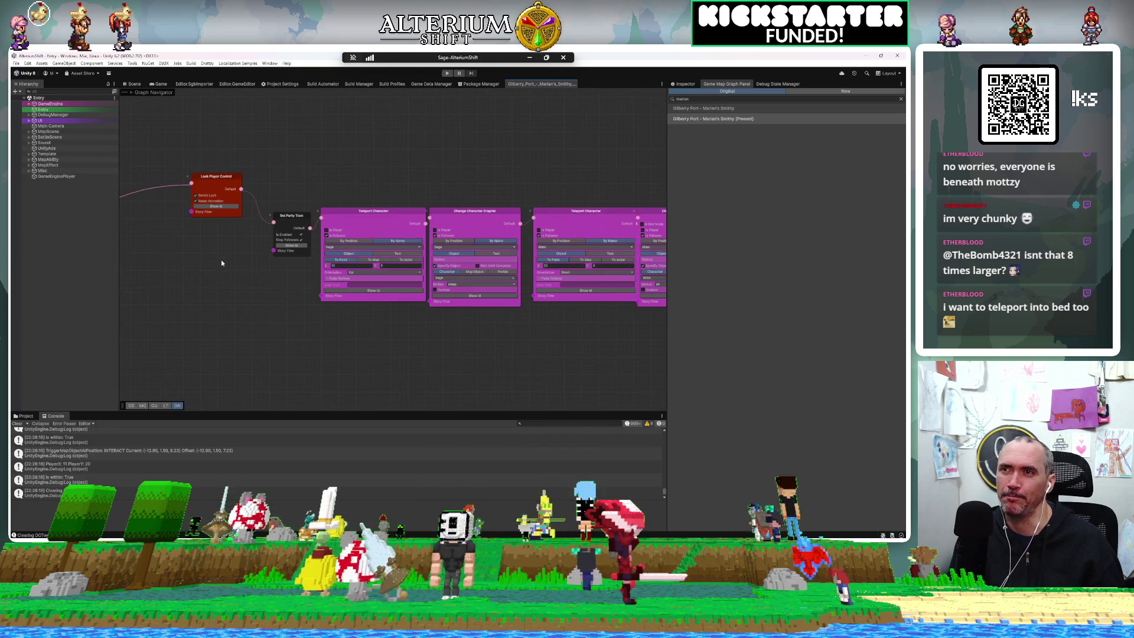
{"action": "scroll", "coordinate": [208, 301], "scroll_direction": "down", "scroll_amount": 5}
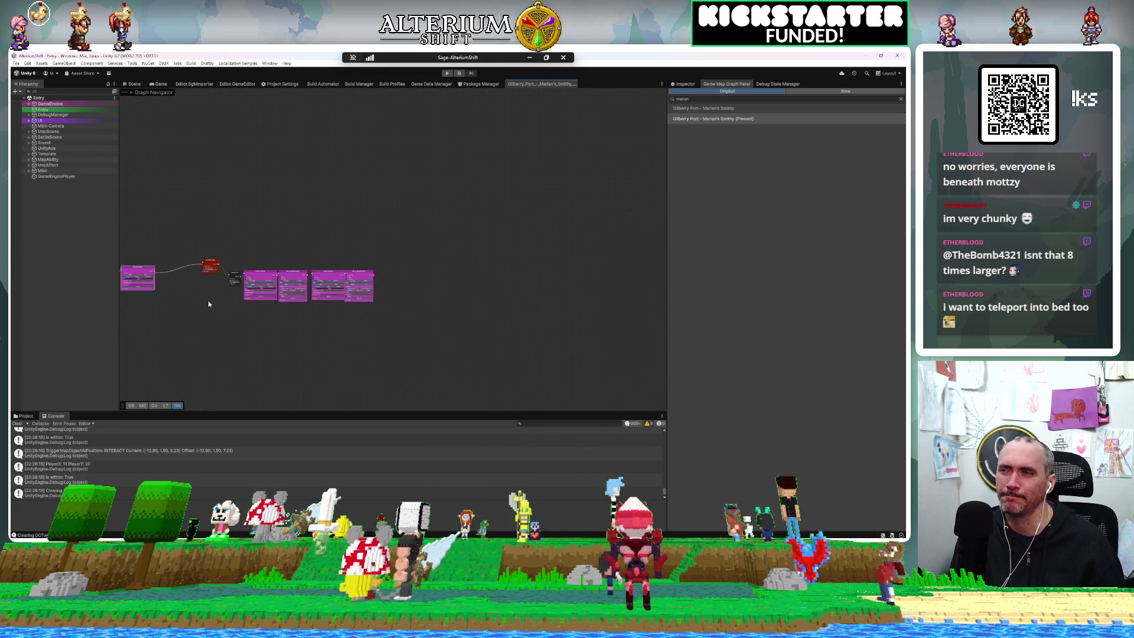
{"action": "scroll", "coordinate": [208, 303], "scroll_direction": "up", "scroll_amount": 5}
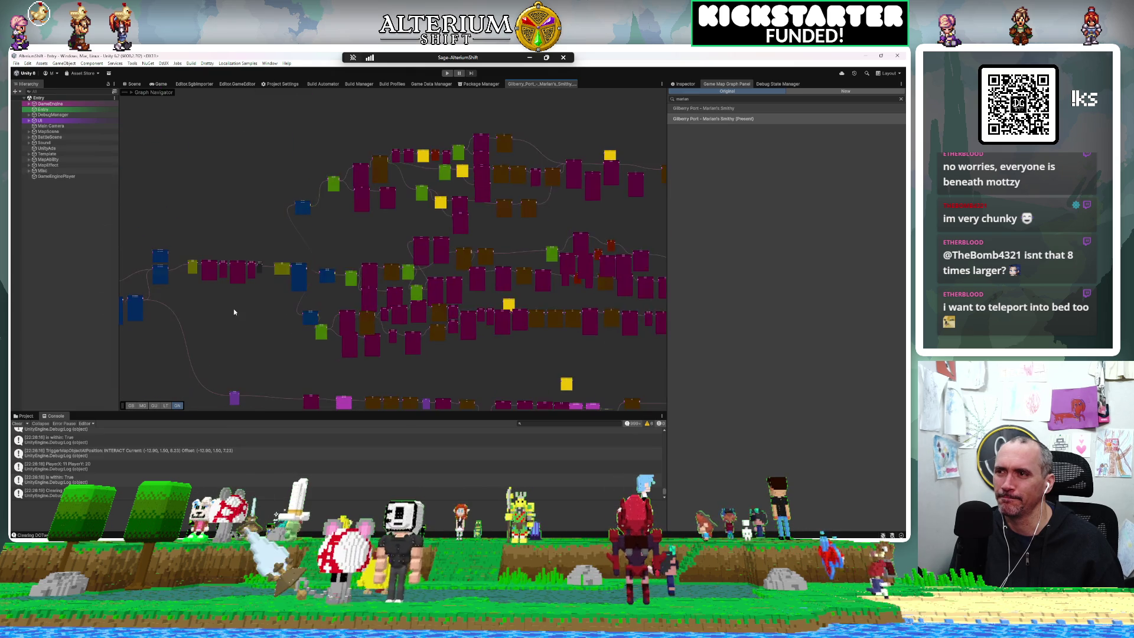
{"action": "scroll", "coordinate": [315, 300], "scroll_direction": "up", "scroll_amount": 5}
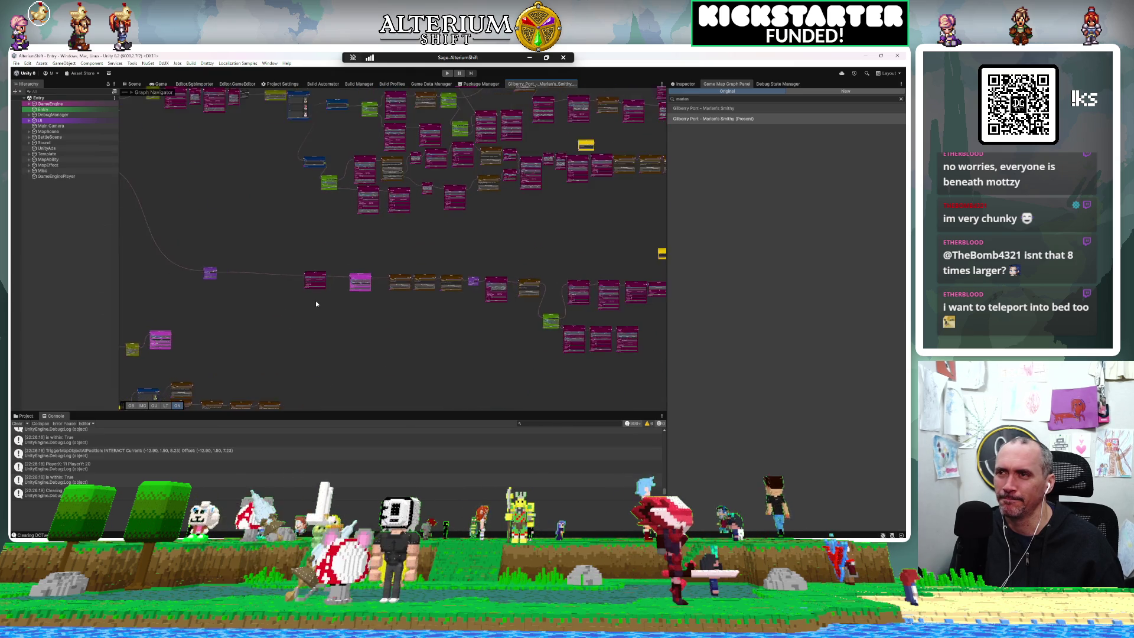
{"action": "scroll", "coordinate": [316, 304], "scroll_direction": "up", "scroll_amount": 3}
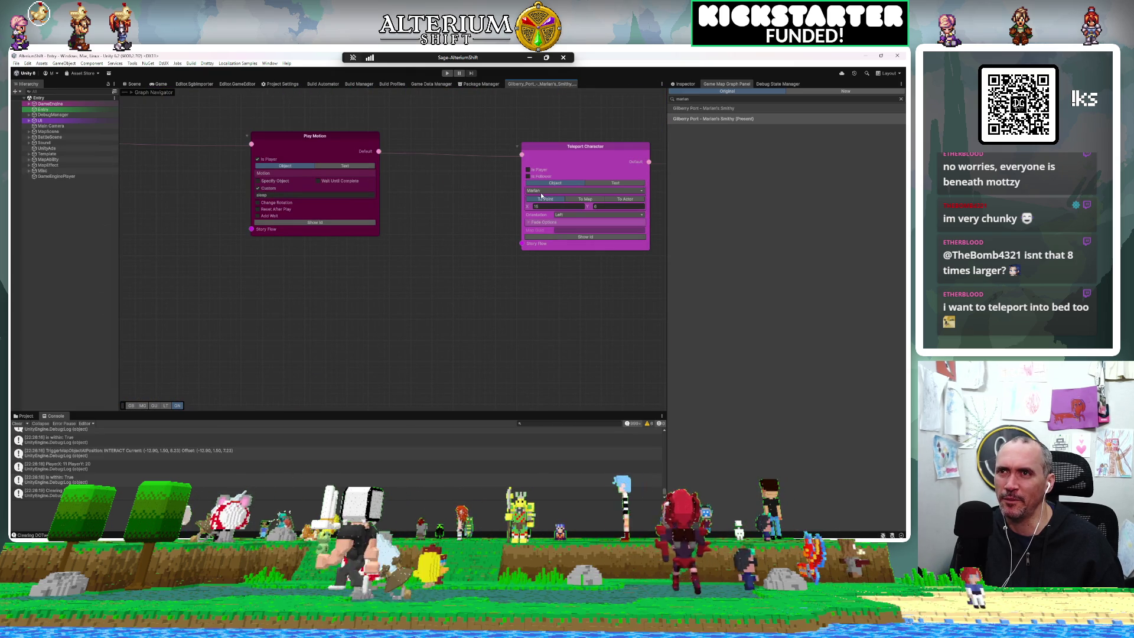
Step: Connect Play Motion into Teleport Character and link that teleport to the following node
{"action": "left_click_drag", "start_coordinate": [448, 213], "coordinate": [347, 263]}
{"action": "left_click_drag", "start_coordinate": [388, 229], "coordinate": [395, 229]}
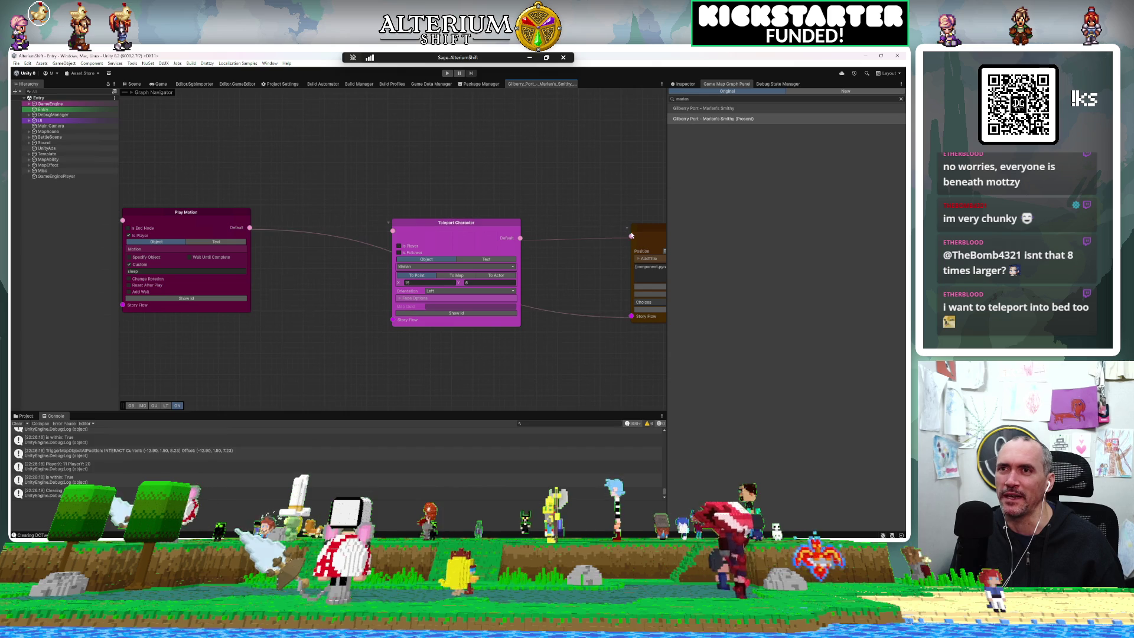
{"action": "left_click_drag", "start_coordinate": [631, 236], "coordinate": [635, 238]}
{"action": "left_click_drag", "start_coordinate": [462, 228], "coordinate": [351, 270]}
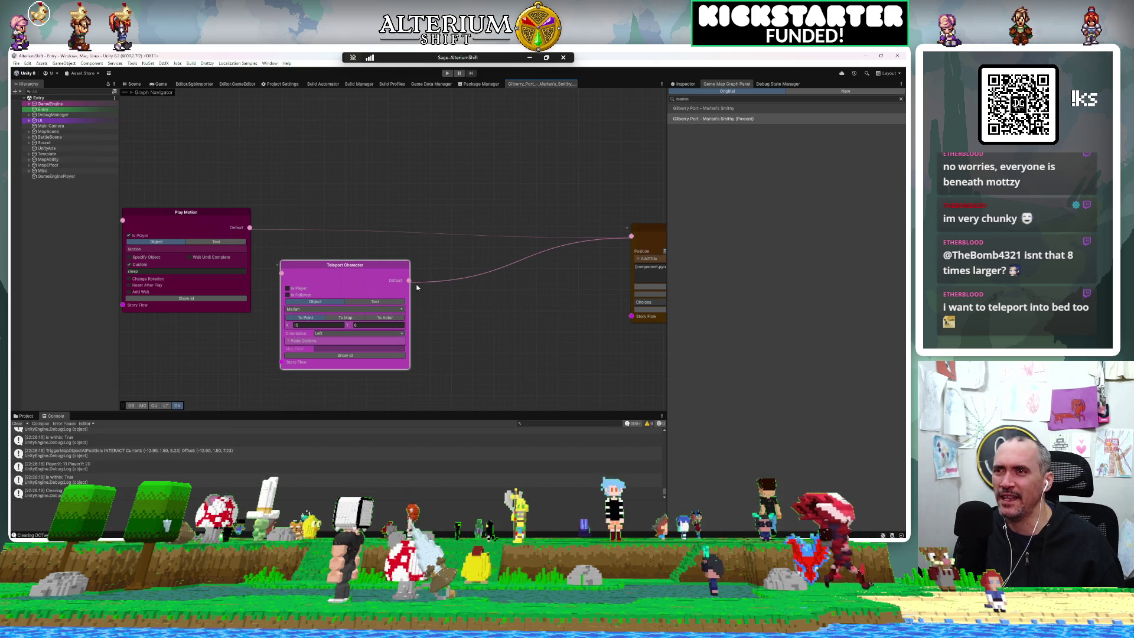
{"action": "scroll", "coordinate": [360, 277], "scroll_direction": "down", "scroll_amount": 8}
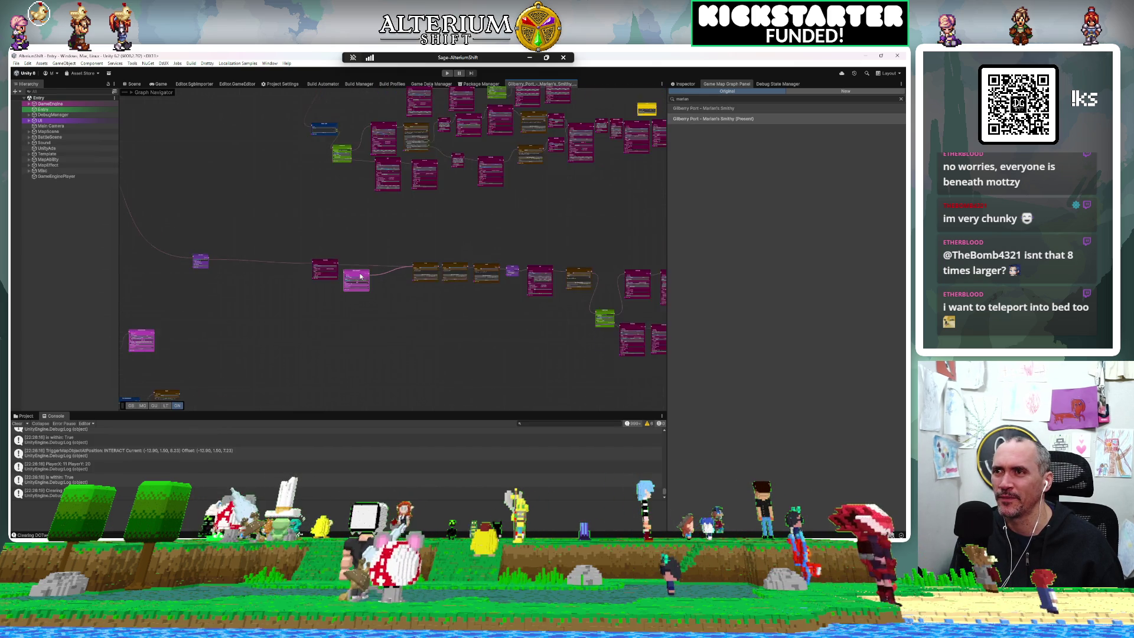
{"action": "scroll", "coordinate": [360, 276], "scroll_direction": "down", "scroll_amount": 2}
Step: Move the magenta node up to the top row alongside the other magenta nodes
{"action": "mouse_move", "coordinate": [351, 272]}
{"action": "left_mouse_down"}
{"action": "mouse_move", "coordinate": [259, 232]}
{"action": "mouse_move", "coordinate": [242, 297]}
{"action": "mouse_move", "coordinate": [277, 345]}
{"action": "left_mouse_up"}
{"action": "mouse_move", "coordinate": [319, 390]}
{"action": "left_mouse_down"}
{"action": "mouse_move", "coordinate": [307, 248]}
{"action": "mouse_move", "coordinate": [356, 92]}
{"action": "mouse_move", "coordinate": [340, 102]}
{"action": "left_mouse_up"}
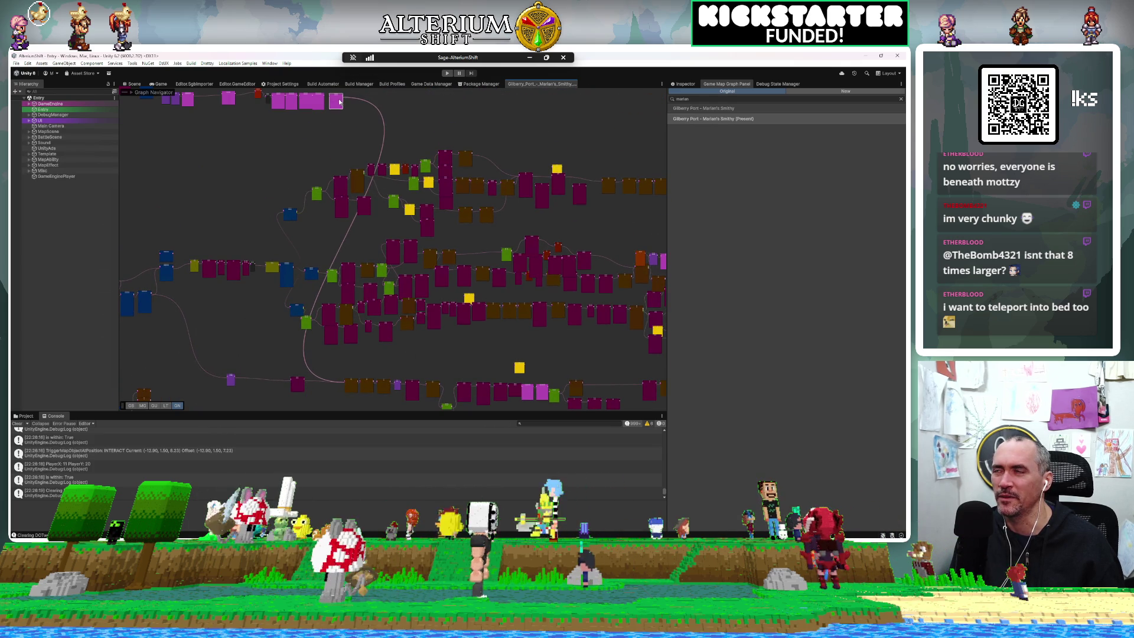
{"action": "scroll", "coordinate": [340, 102], "scroll_direction": "up", "scroll_amount": 2}
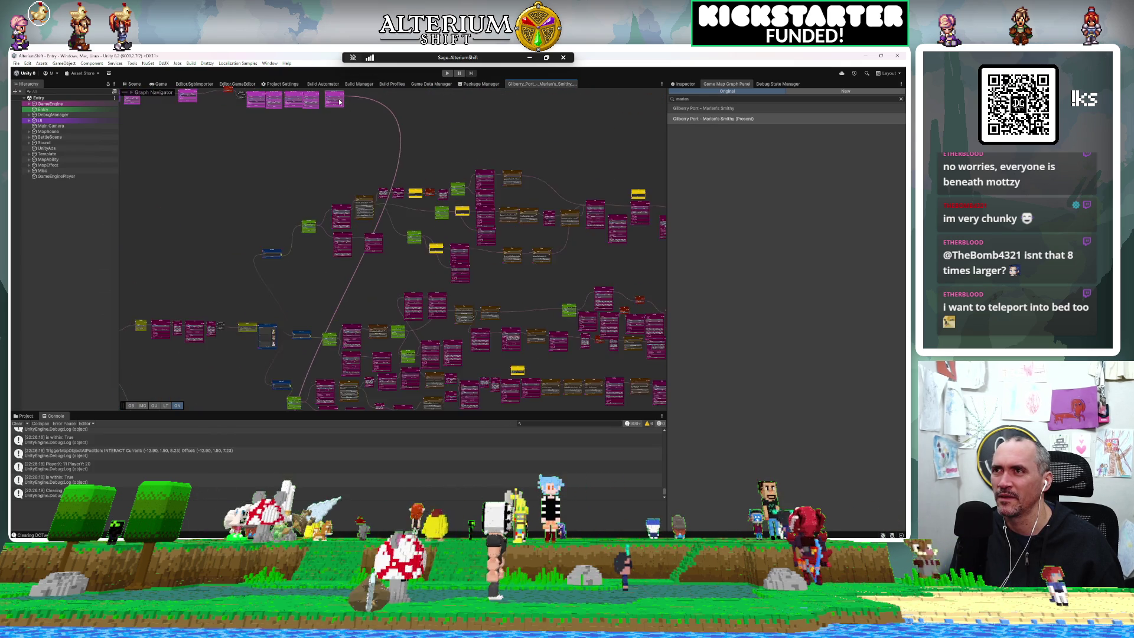
{"action": "scroll", "coordinate": [340, 101], "scroll_direction": "up", "scroll_amount": 5}
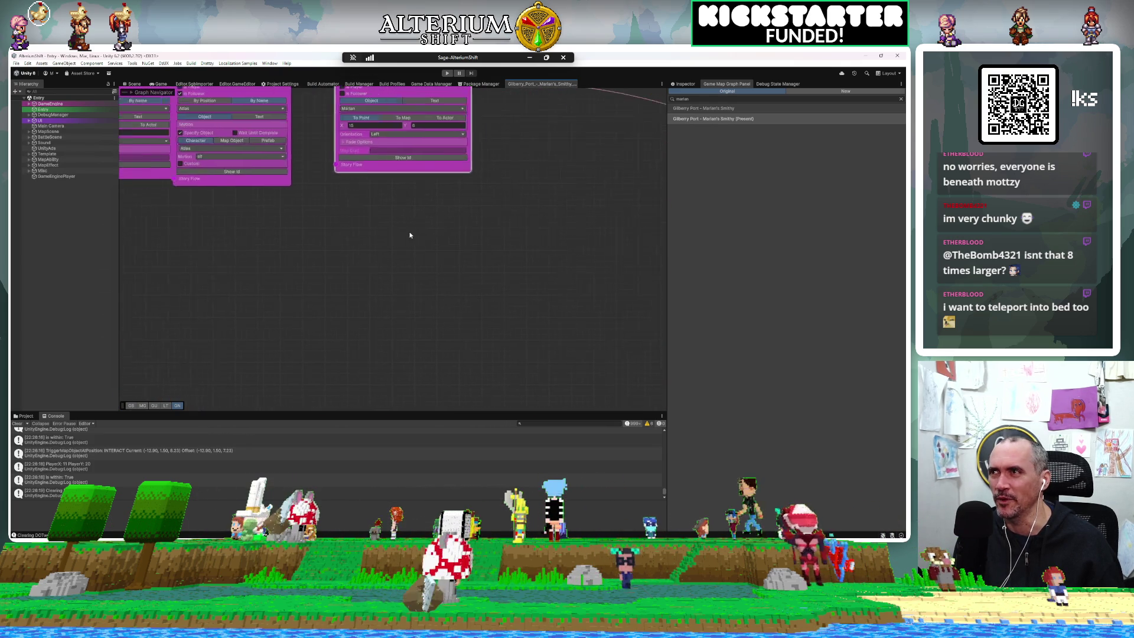
{"action": "scroll", "coordinate": [438, 229], "scroll_direction": "down", "scroll_amount": 3}
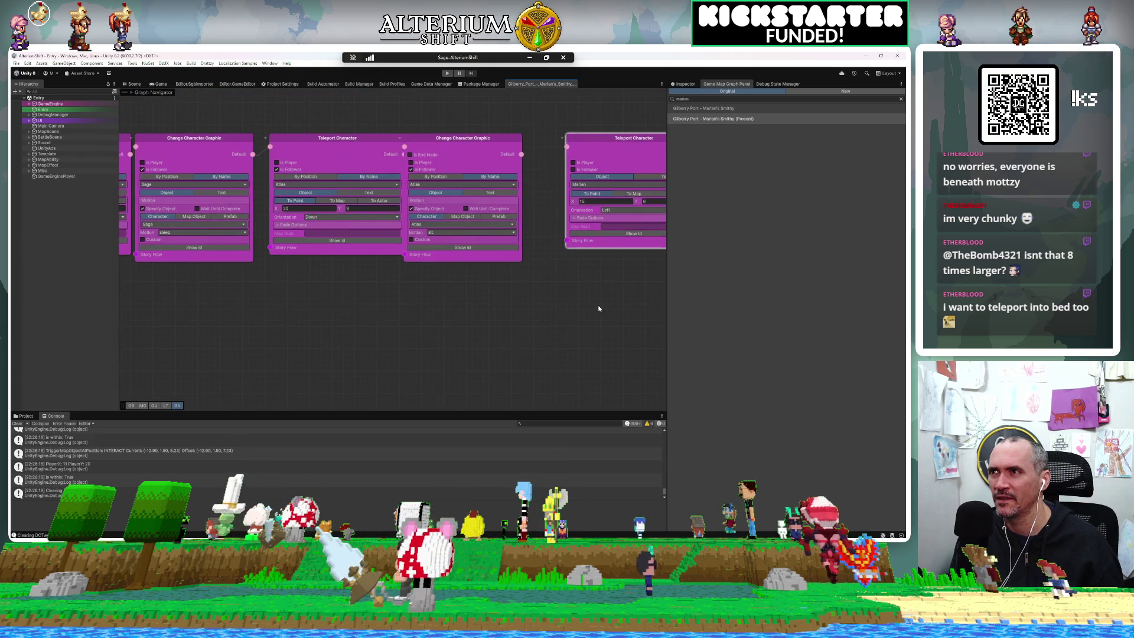
{"action": "left_click_drag", "start_coordinate": [506, 317], "coordinate": [309, 359]}
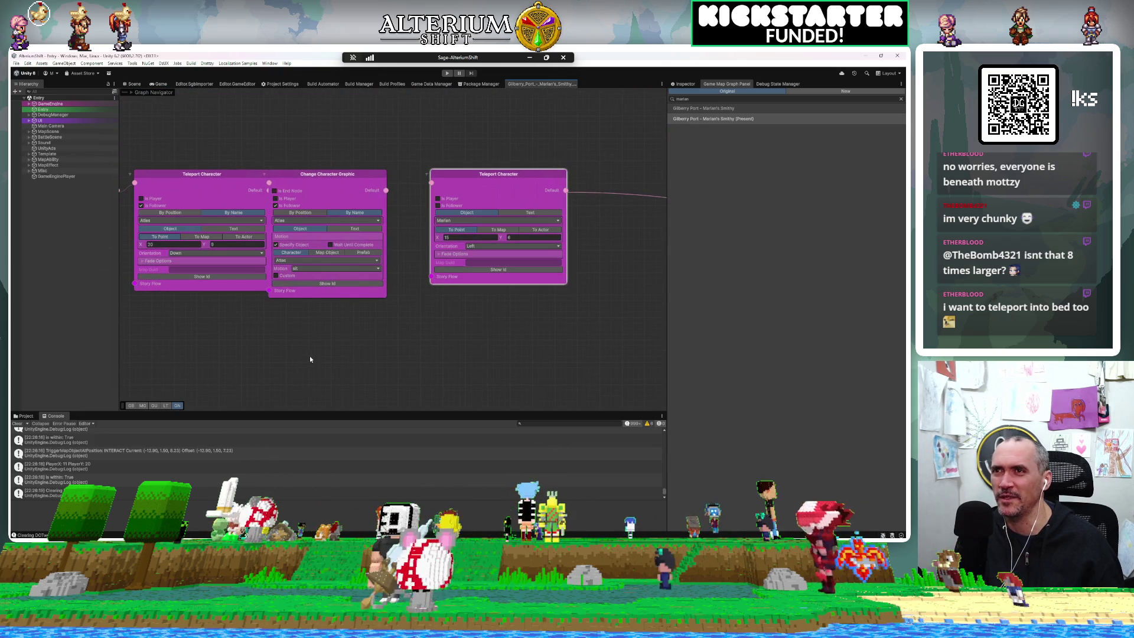
Step: Connect Change Character Graphic to the right-hand Teleport Character node
{"action": "mouse_move", "coordinate": [385, 190]}
{"action": "left_mouse_down"}
{"action": "mouse_move", "coordinate": [445, 182]}
{"action": "mouse_move", "coordinate": [431, 183]}
{"action": "left_mouse_up"}
{"action": "left_click_drag", "start_coordinate": [567, 190], "coordinate": [583, 178]}
{"action": "left_click", "coordinate": [537, 329]}
{"action": "scroll", "coordinate": [481, 289], "scroll_direction": "down", "scroll_amount": 10}
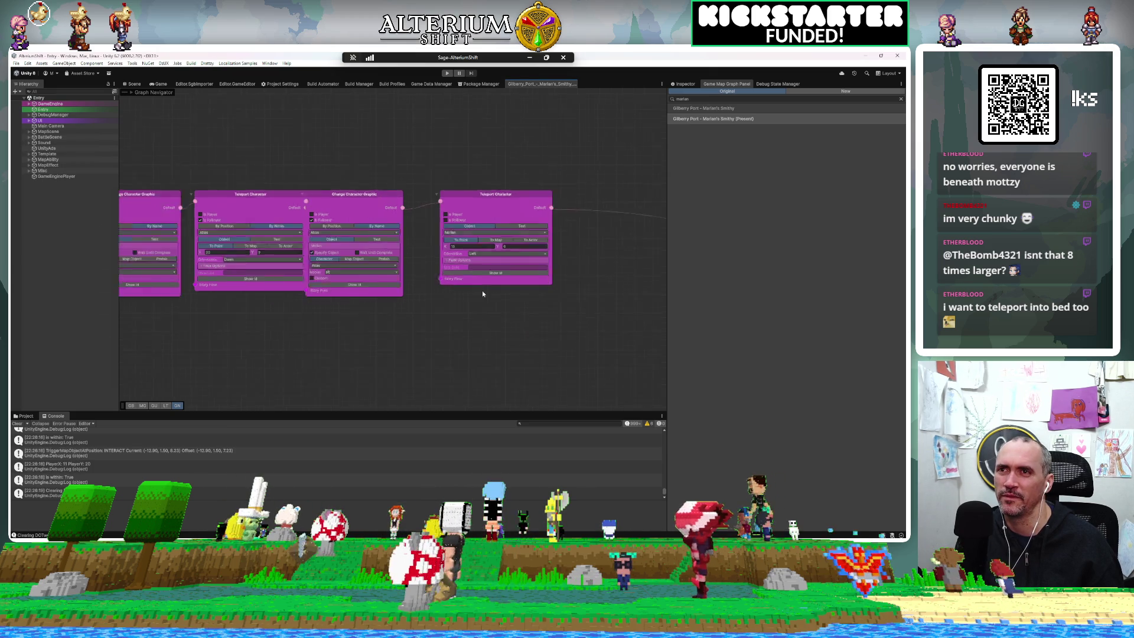
{"action": "scroll", "coordinate": [410, 212], "scroll_direction": "down", "scroll_amount": 5}
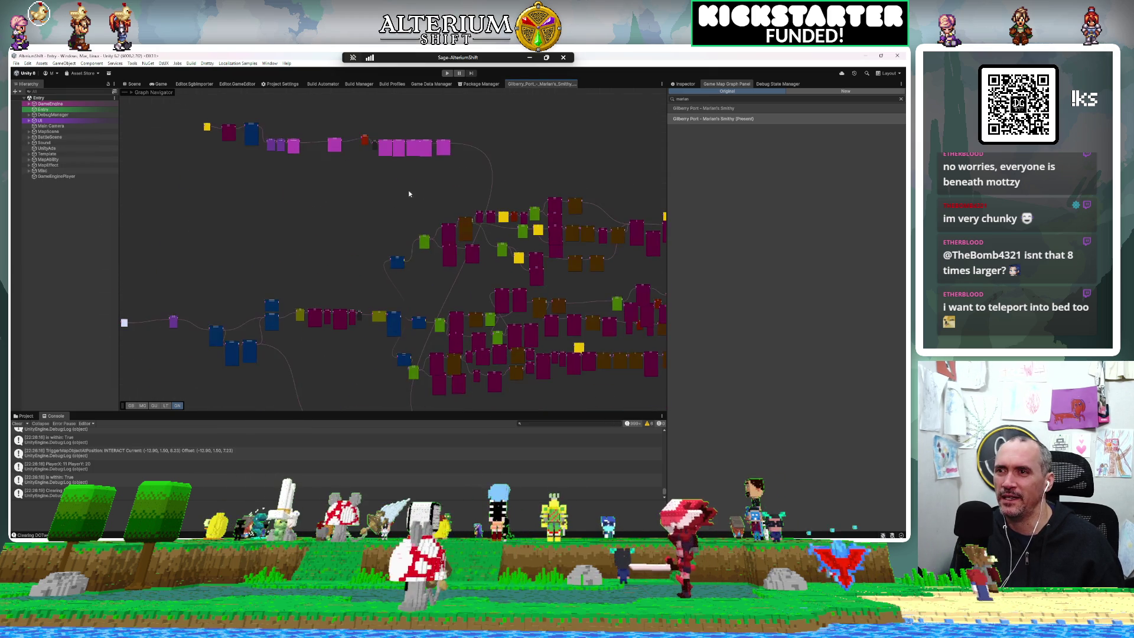
{"action": "scroll", "coordinate": [380, 370], "scroll_direction": "up", "scroll_amount": 10}
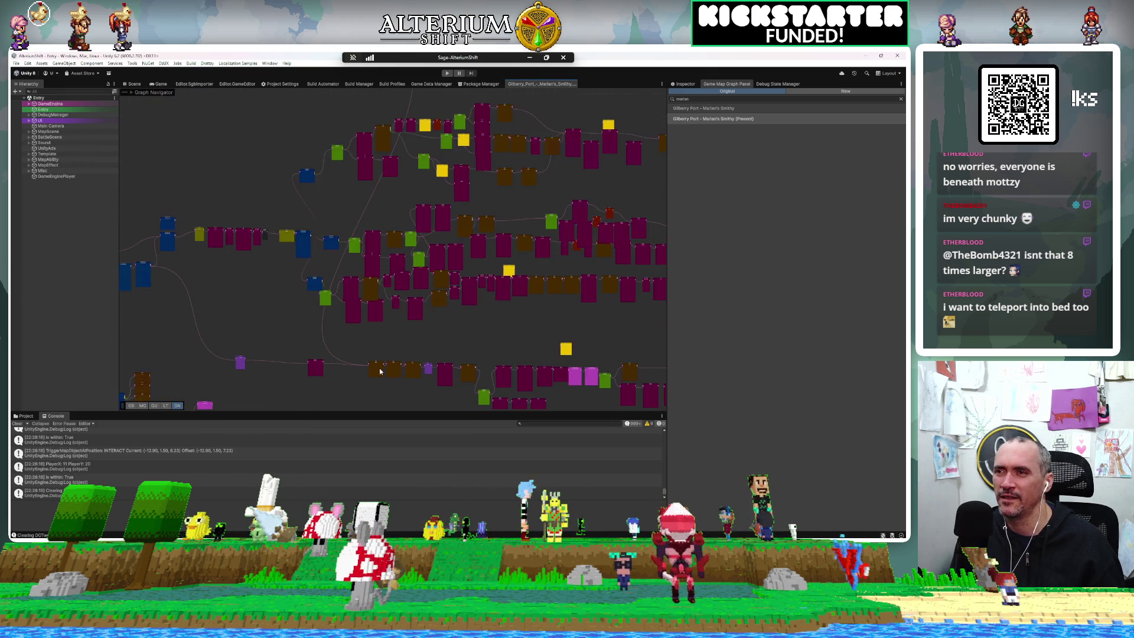
{"action": "scroll", "coordinate": [380, 370], "scroll_direction": "up", "scroll_amount": 1}
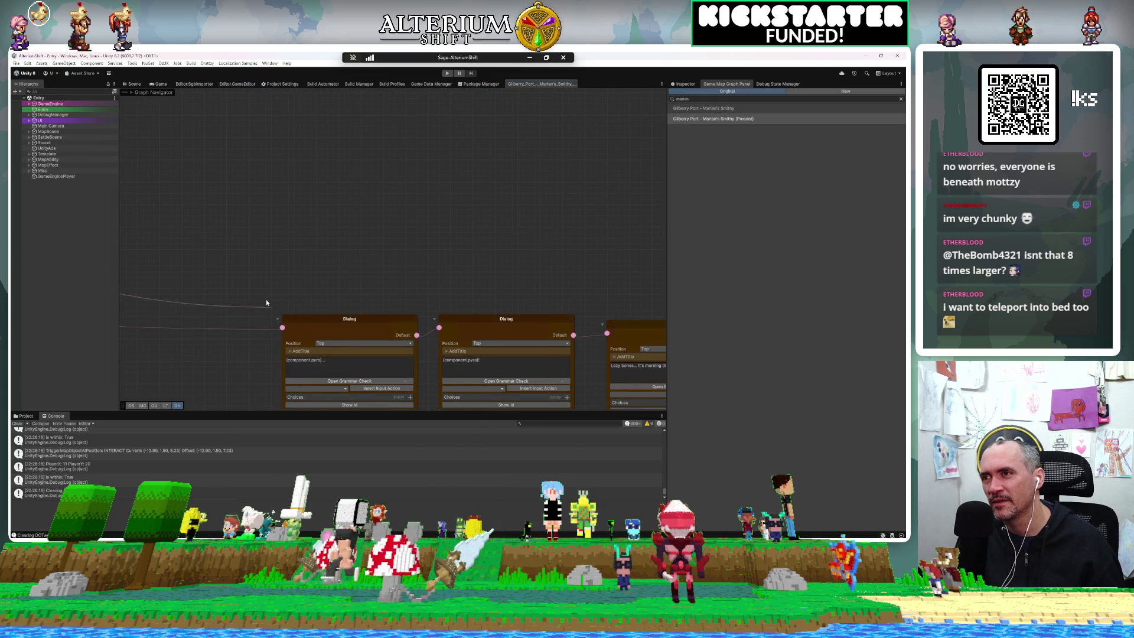
Step: Move the green node's wire from the left to the right Check Condition Branch, then show the Game view
{"action": "scroll", "coordinate": [260, 267], "scroll_direction": "down", "scroll_amount": 10}
{"action": "scroll", "coordinate": [260, 267], "scroll_direction": "down", "scroll_amount": 5}
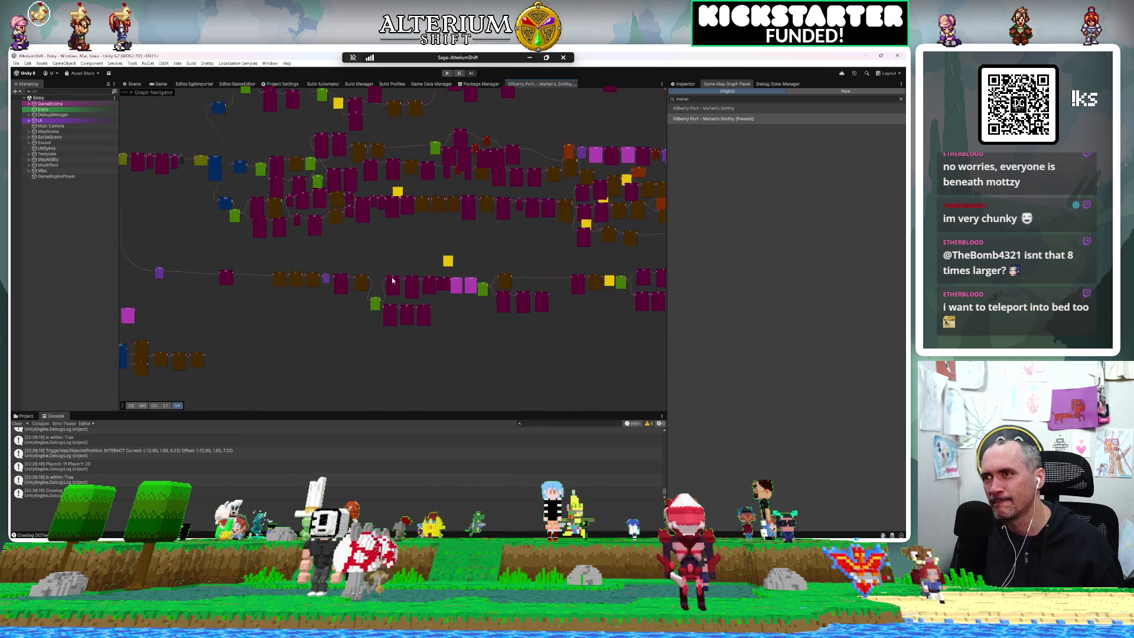
{"action": "scroll", "coordinate": [547, 194], "scroll_direction": "up", "scroll_amount": 8}
{"action": "scroll", "coordinate": [579, 236], "scroll_direction": "up", "scroll_amount": 3}
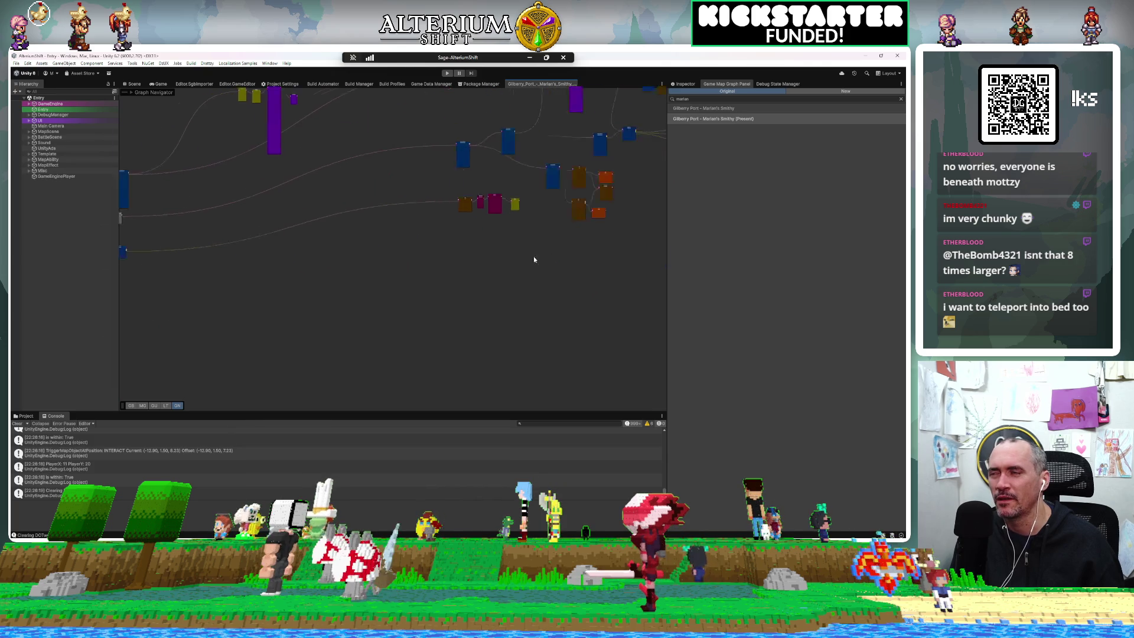
{"action": "mouse_move", "coordinate": [579, 323]}
{"action": "left_mouse_down"}
{"action": "mouse_move", "coordinate": [520, 283]}
{"action": "mouse_move", "coordinate": [537, 385]}
{"action": "mouse_move", "coordinate": [516, 321]}
{"action": "mouse_move", "coordinate": [567, 299]}
{"action": "mouse_move", "coordinate": [565, 346]}
{"action": "mouse_move", "coordinate": [527, 352]}
{"action": "mouse_move", "coordinate": [486, 324]}
{"action": "mouse_move", "coordinate": [405, 306]}
{"action": "left_mouse_up"}
{"action": "scroll", "coordinate": [393, 297], "scroll_direction": "up", "scroll_amount": 6}
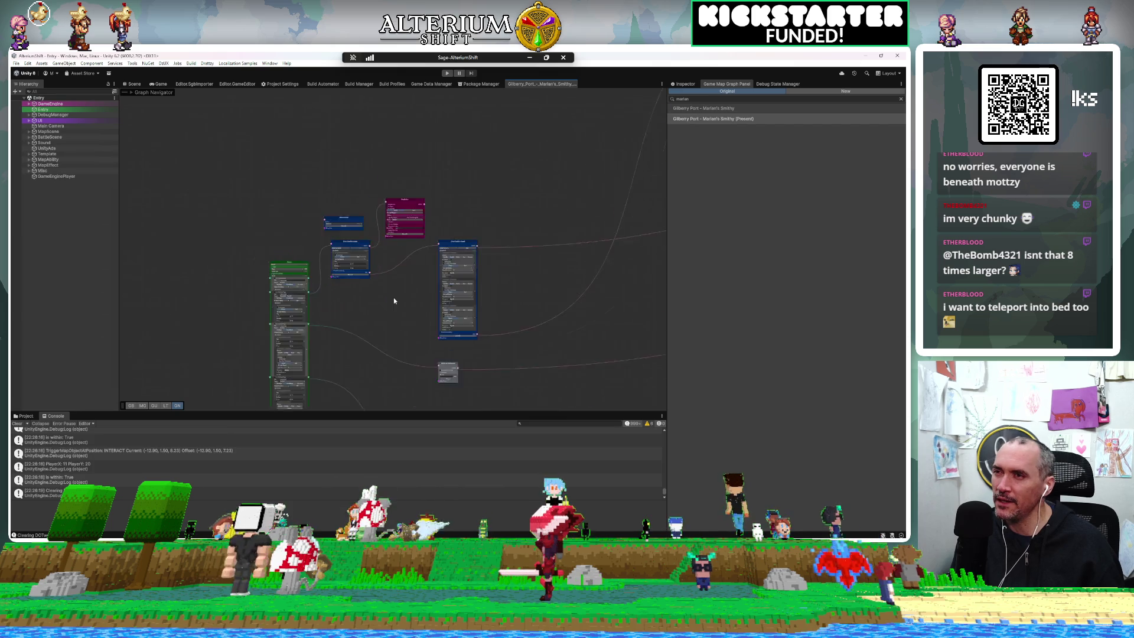
{"action": "left_click_drag", "start_coordinate": [325, 239], "coordinate": [399, 318]}
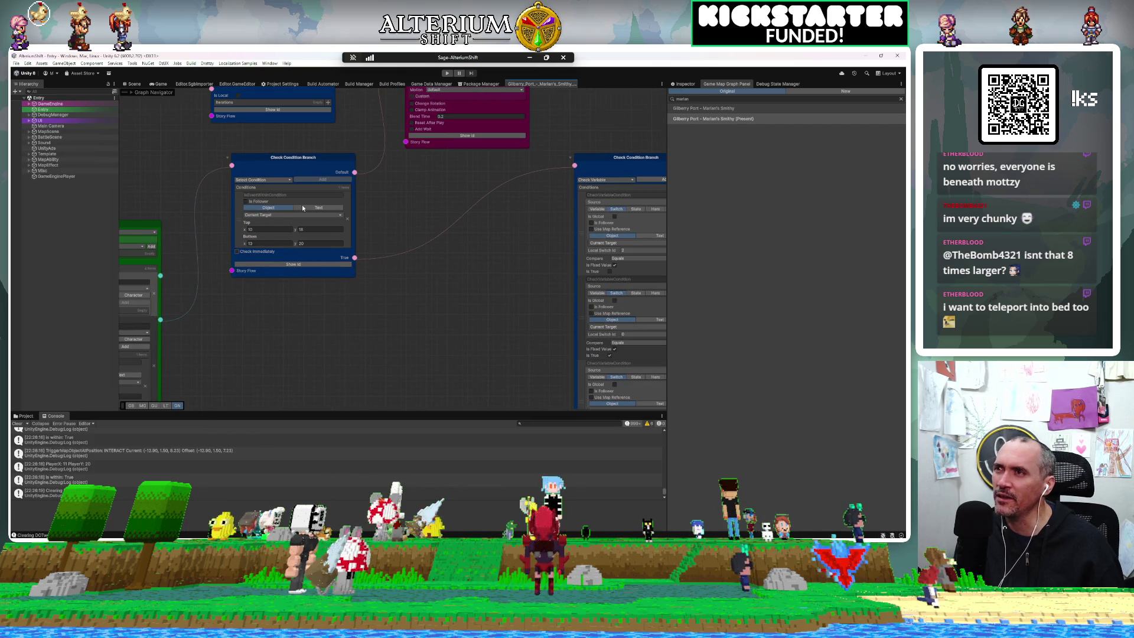
{"action": "mouse_move", "coordinate": [232, 166]}
{"action": "left_mouse_down"}
{"action": "mouse_move", "coordinate": [454, 183]}
{"action": "mouse_move", "coordinate": [574, 166]}
{"action": "left_mouse_up"}
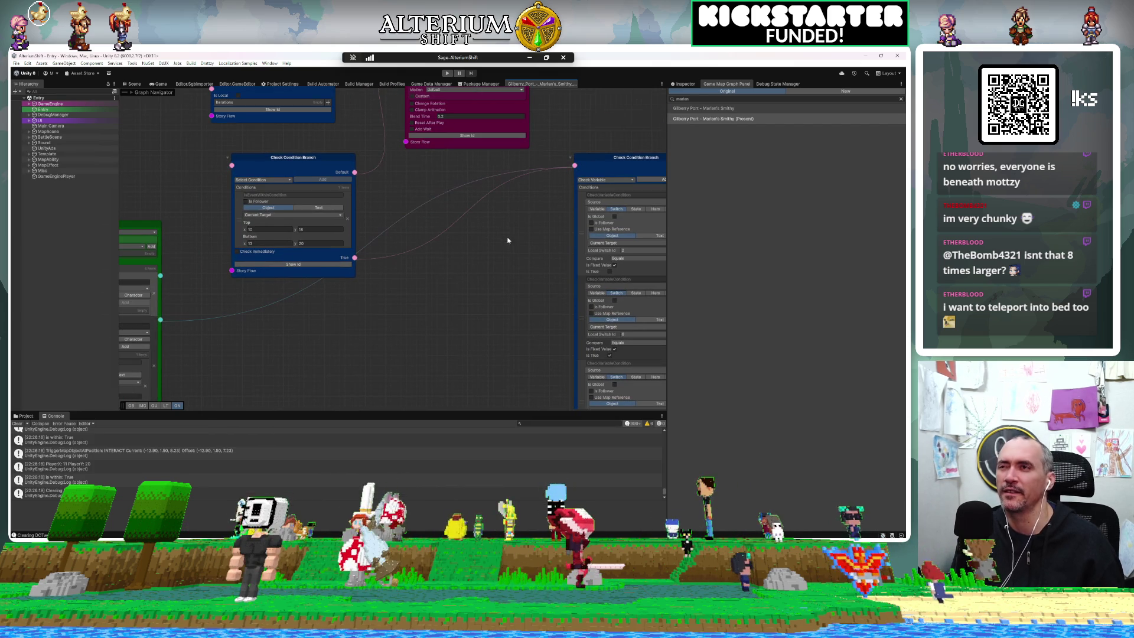
{"action": "left_click", "coordinate": [159, 83]}
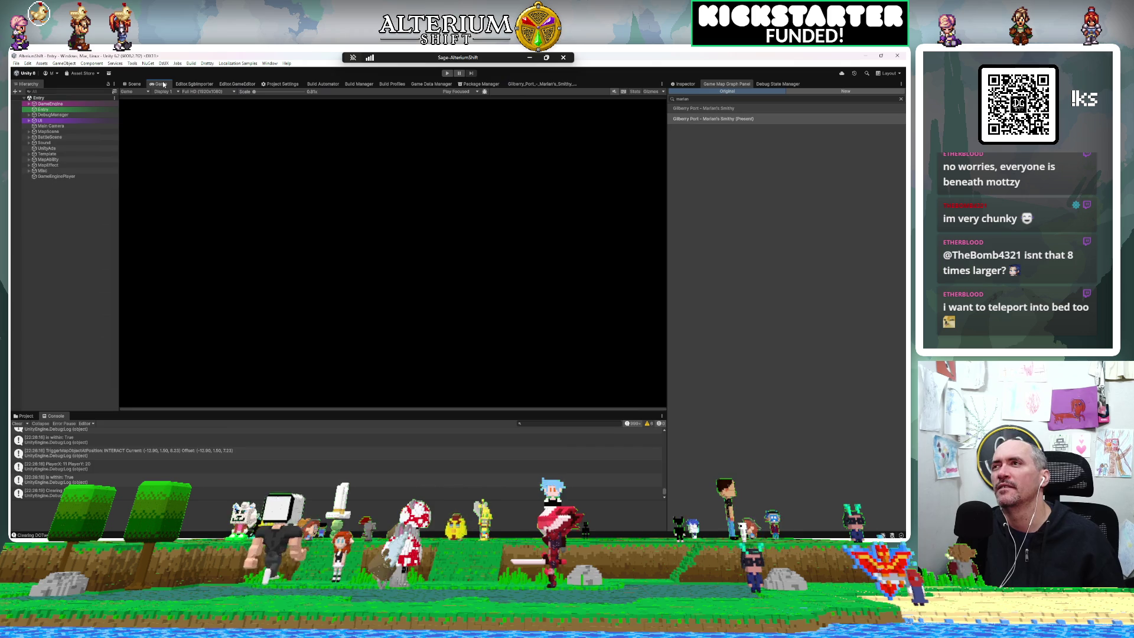
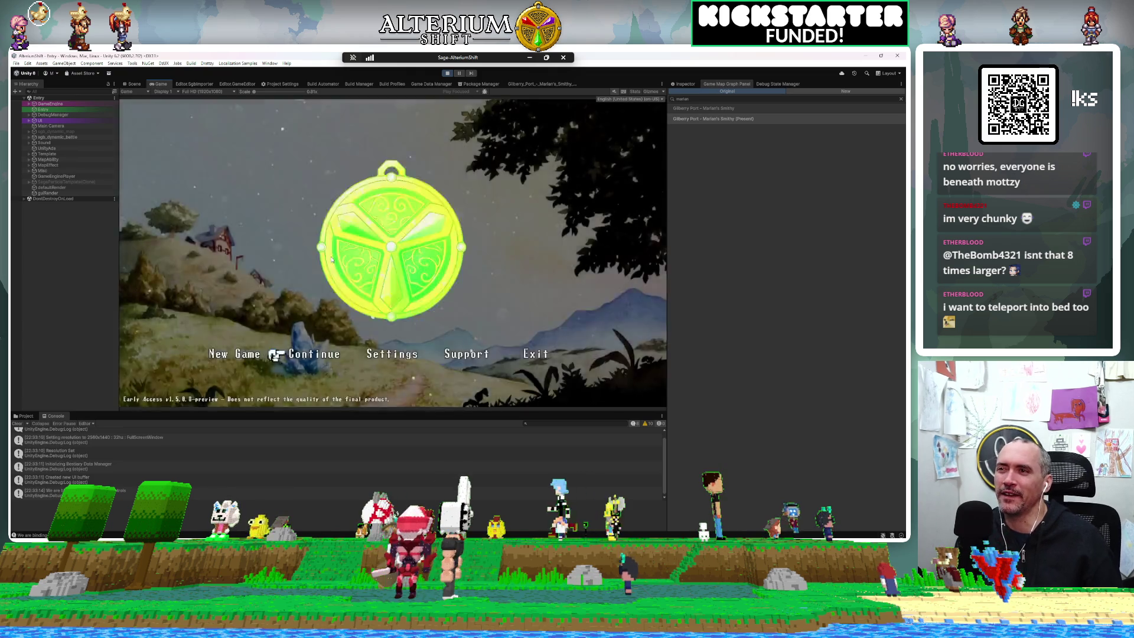
Step: Open the Load screen from Continue on the title screen and switch to the All saves tab
{"action": "key", "text": "Return"}
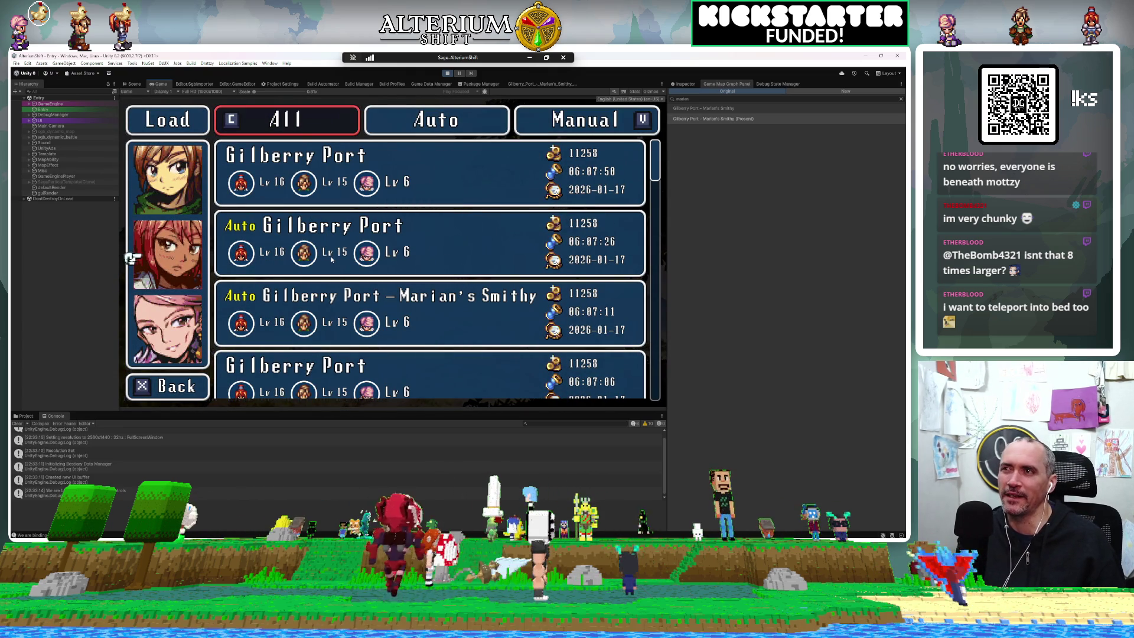
{"action": "key", "text": "Up"}
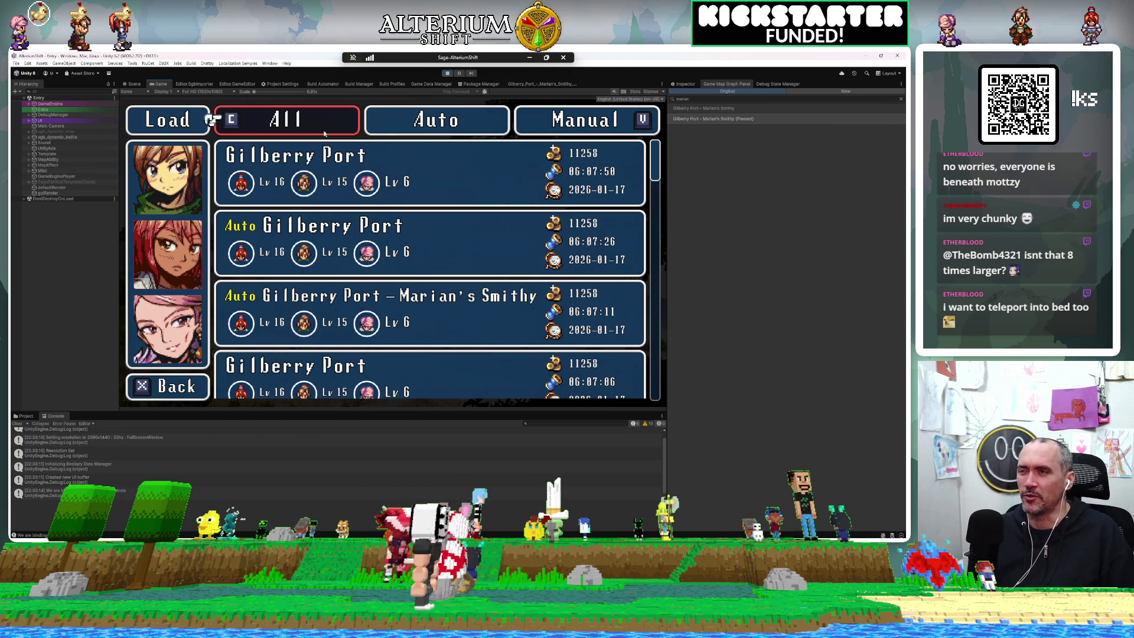
Step: Select and load the 'Gilberry Port – Marian's Smithy (Past)' auto save from the list
{"action": "key", "text": "Down"}
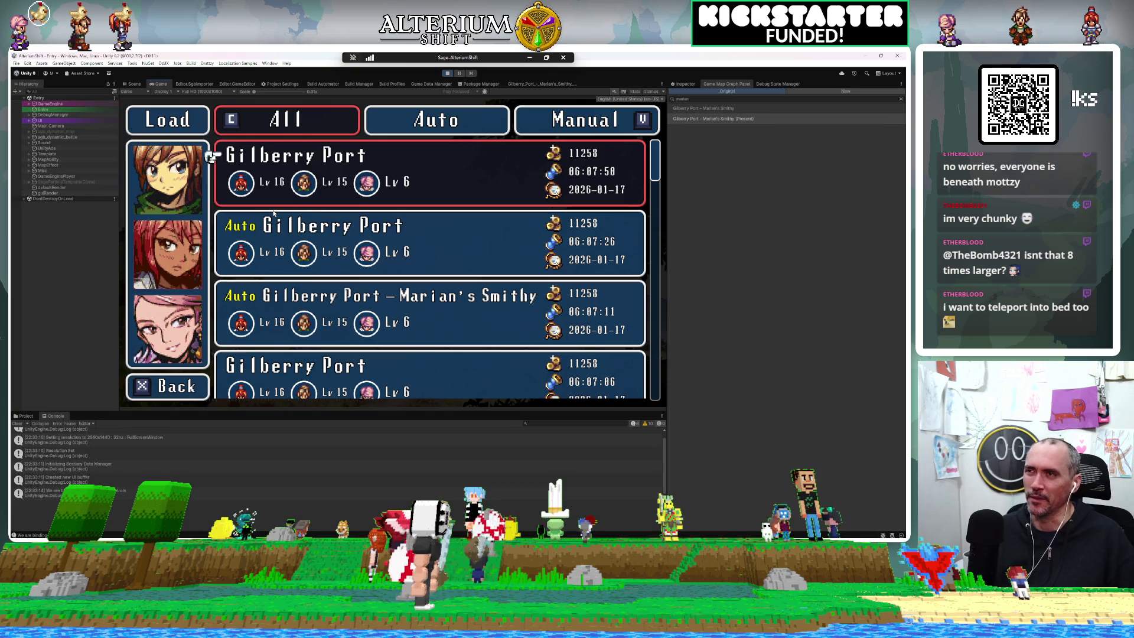
{"action": "scroll", "coordinate": [274, 211], "scroll_direction": "down", "scroll_amount": 10}
{"action": "scroll", "coordinate": [274, 211], "scroll_direction": "up", "scroll_amount": 10}
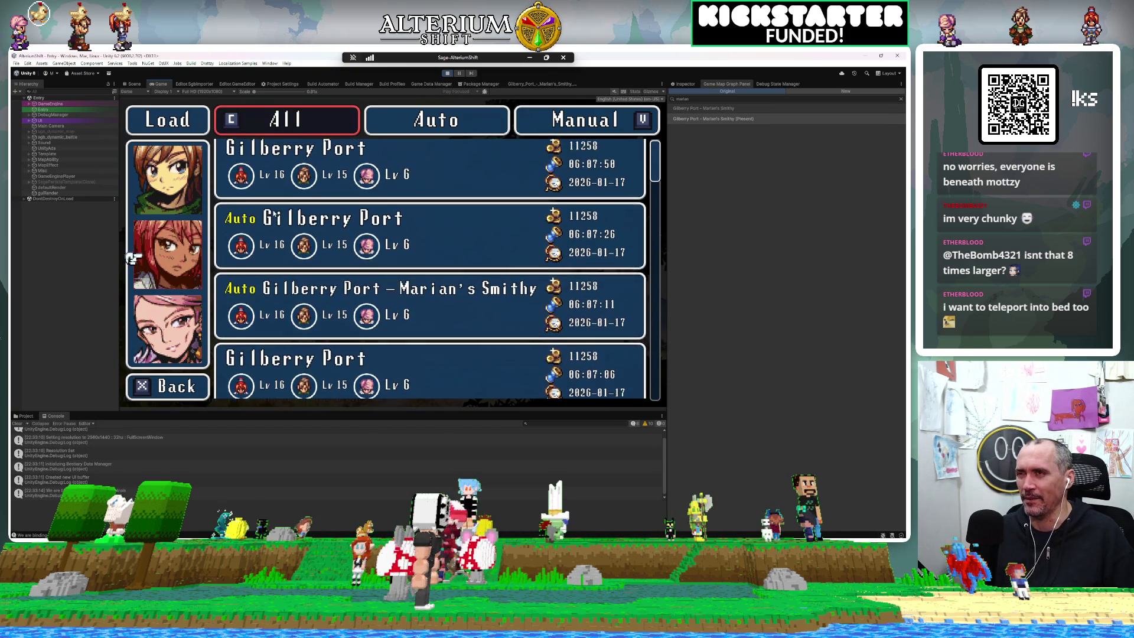
{"action": "key", "text": "Down"}
{"action": "key", "text": "Down"}
{"action": "key", "text": "Down"}
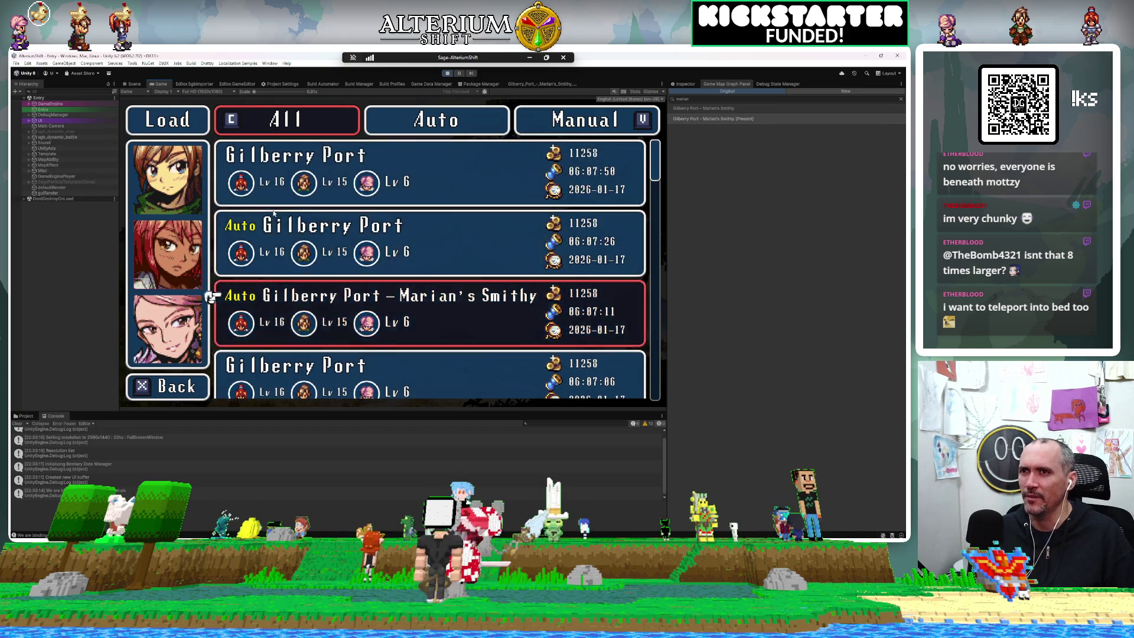
{"action": "key", "text": "Down"}
{"action": "key", "text": "Down"}
{"action": "key", "text": "Down"}
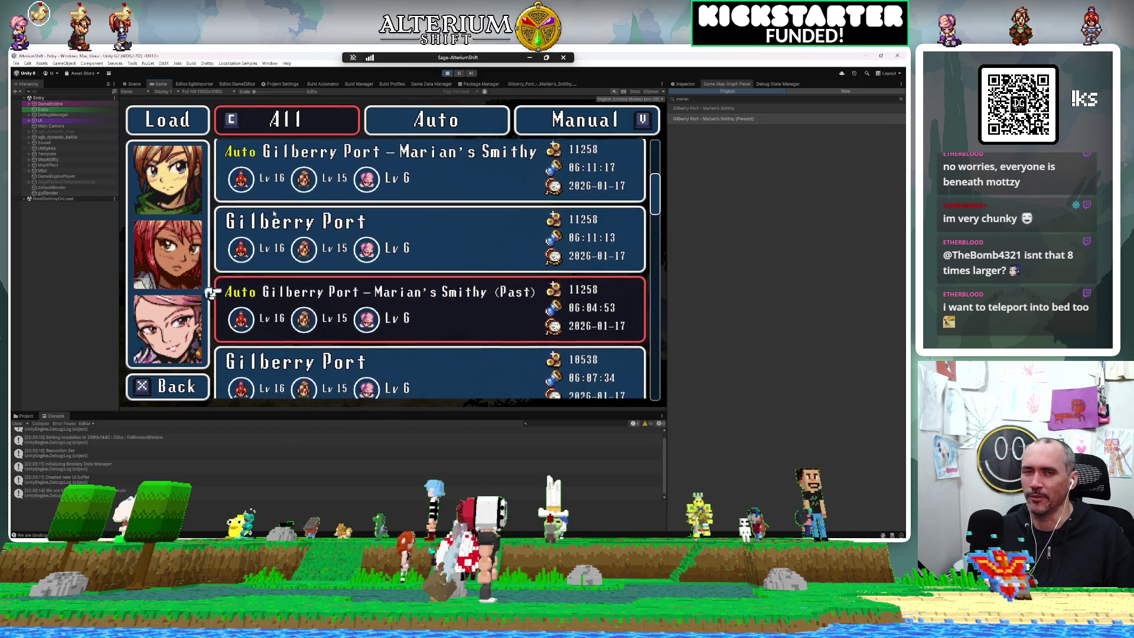
{"action": "key", "text": "Return"}
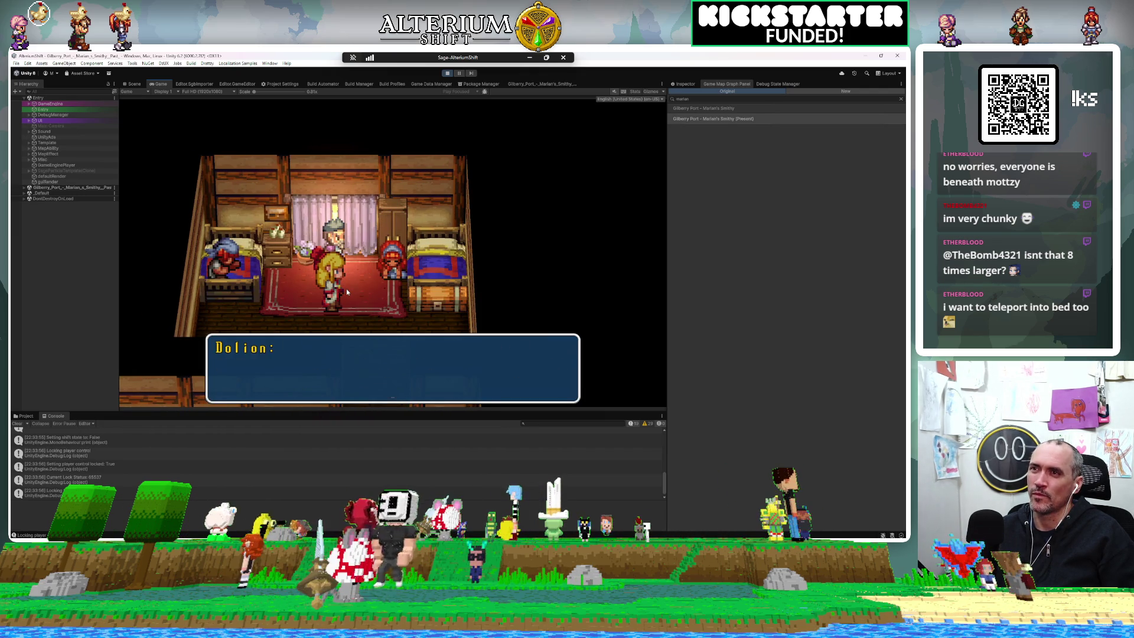
Step: Advance Dolion's talk with the first reply and the wake-up scene to Marian's 'perfect day' line
{"action": "key", "text": "Return"}
{"action": "key", "text": "Return"}
{"action": "key", "text": "Return"}
{"action": "key", "text": "Return"}
{"action": "key", "text": "Return"}
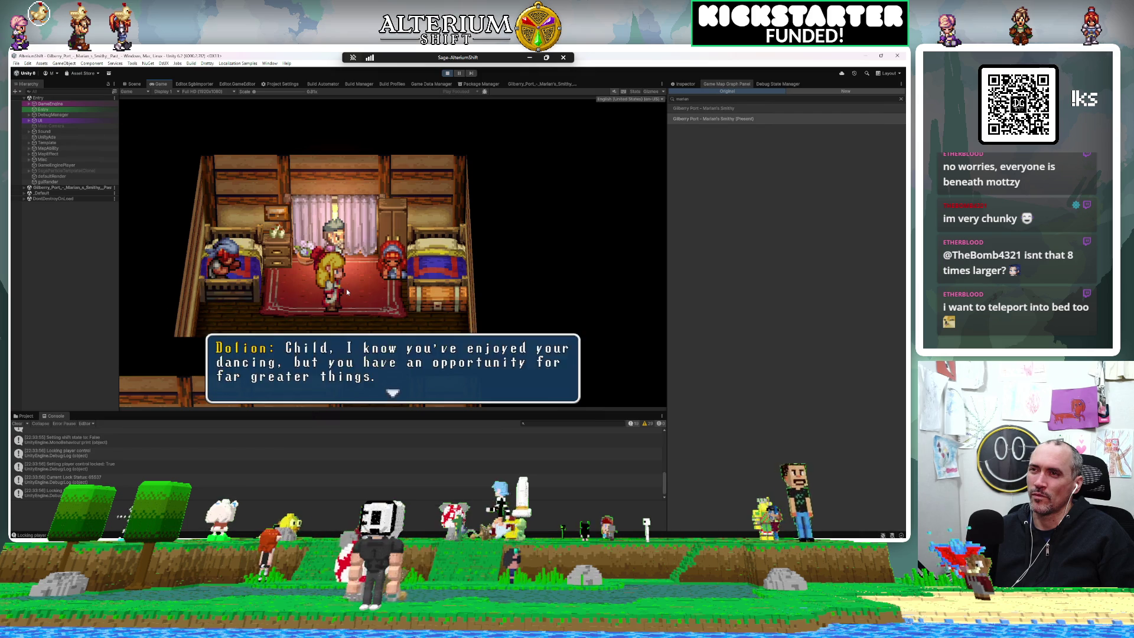
{"action": "key", "text": "Return"}
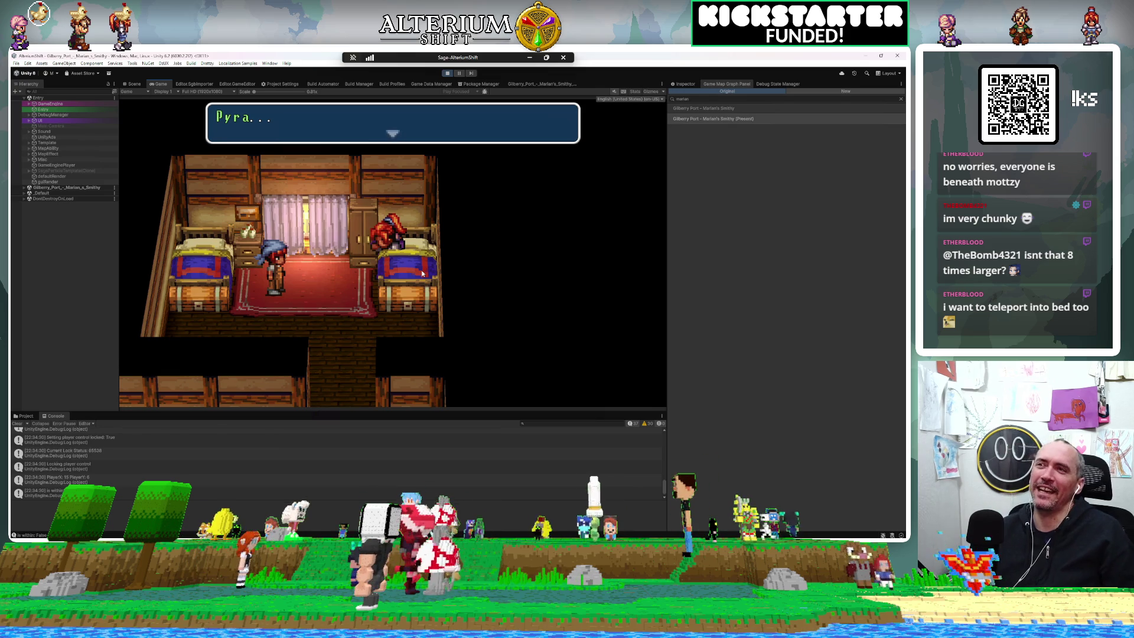
{"action": "key", "text": "Return"}
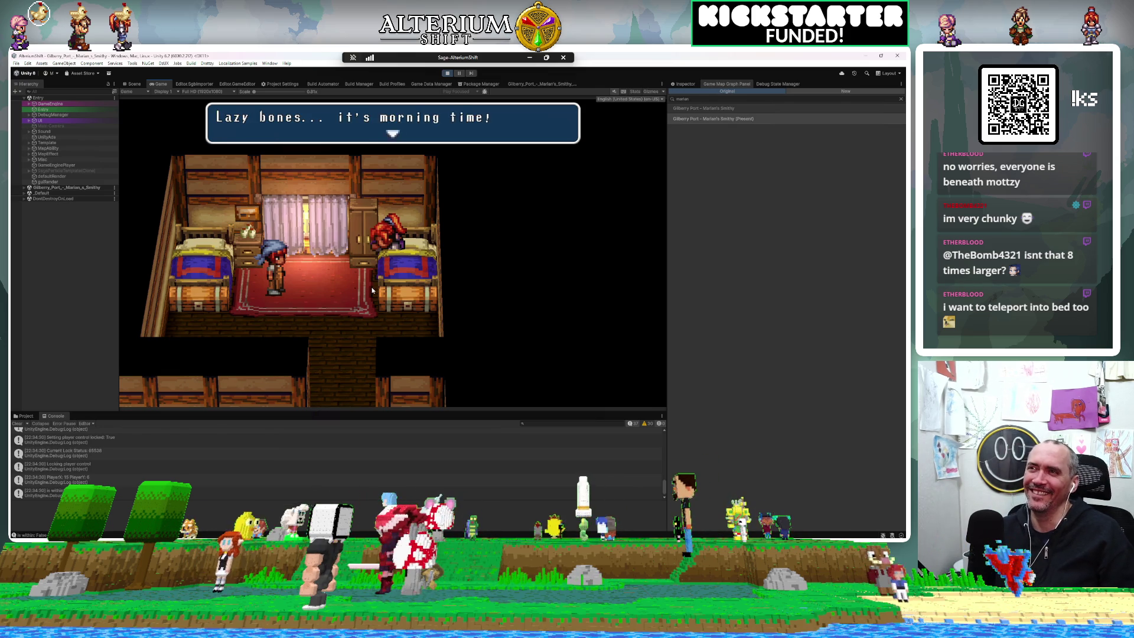
{"action": "key", "text": "Return"}
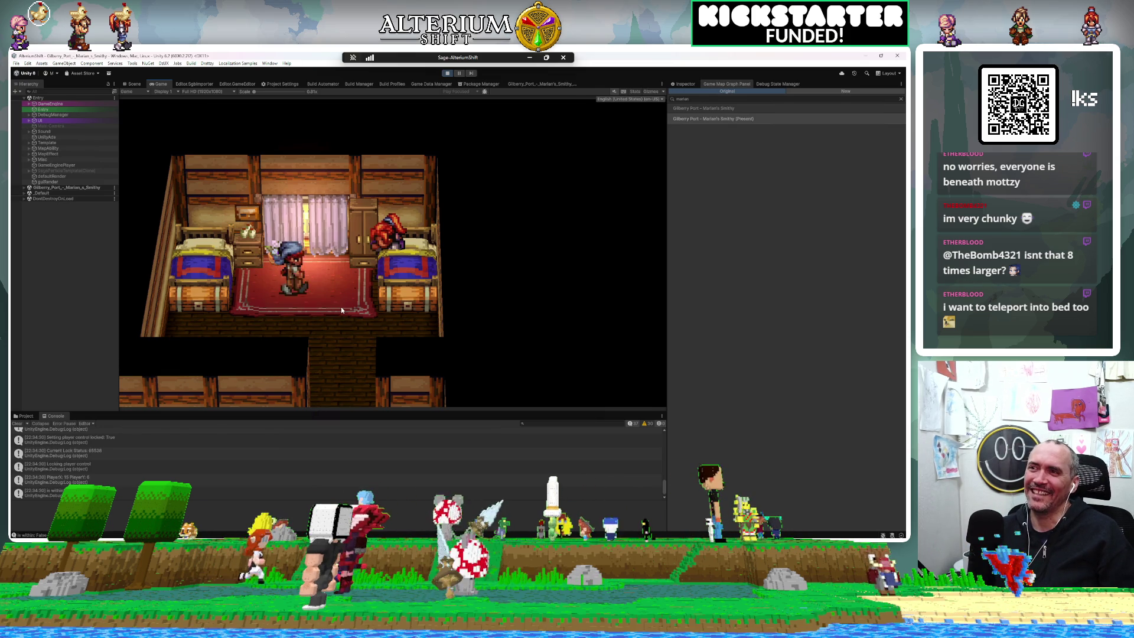
{"action": "key", "text": "Return"}
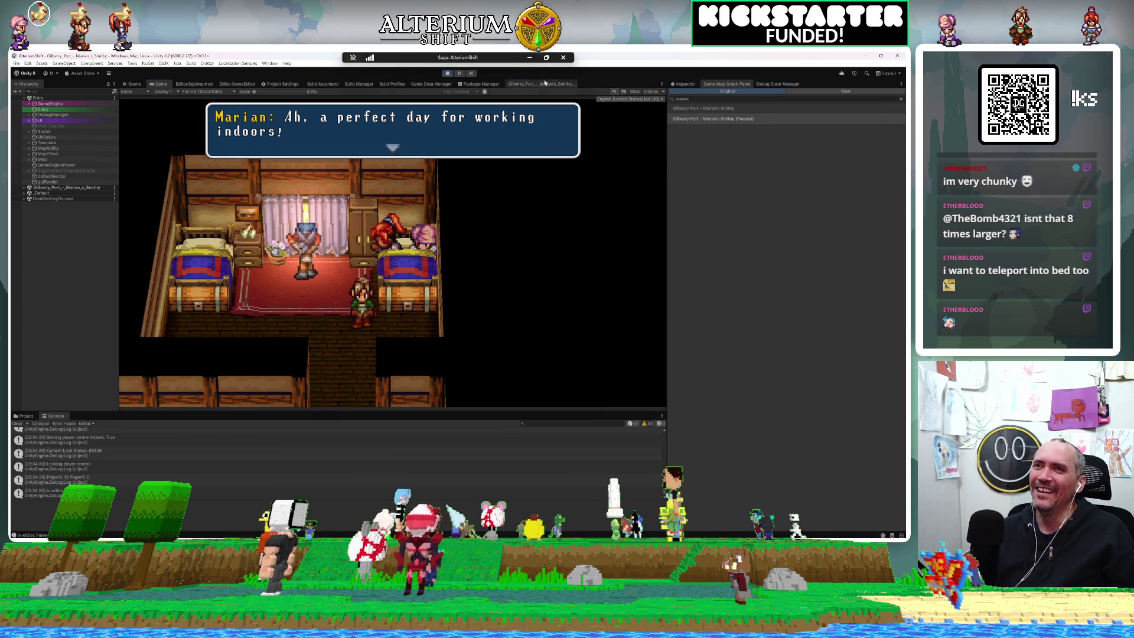
{"action": "left_click", "coordinate": [562, 86]}
Step: Move the edge entering Fade Screen onto Check Condition Branch's input, then stop the playtest
{"action": "scroll", "coordinate": [429, 258], "scroll_direction": "down", "scroll_amount": 5}
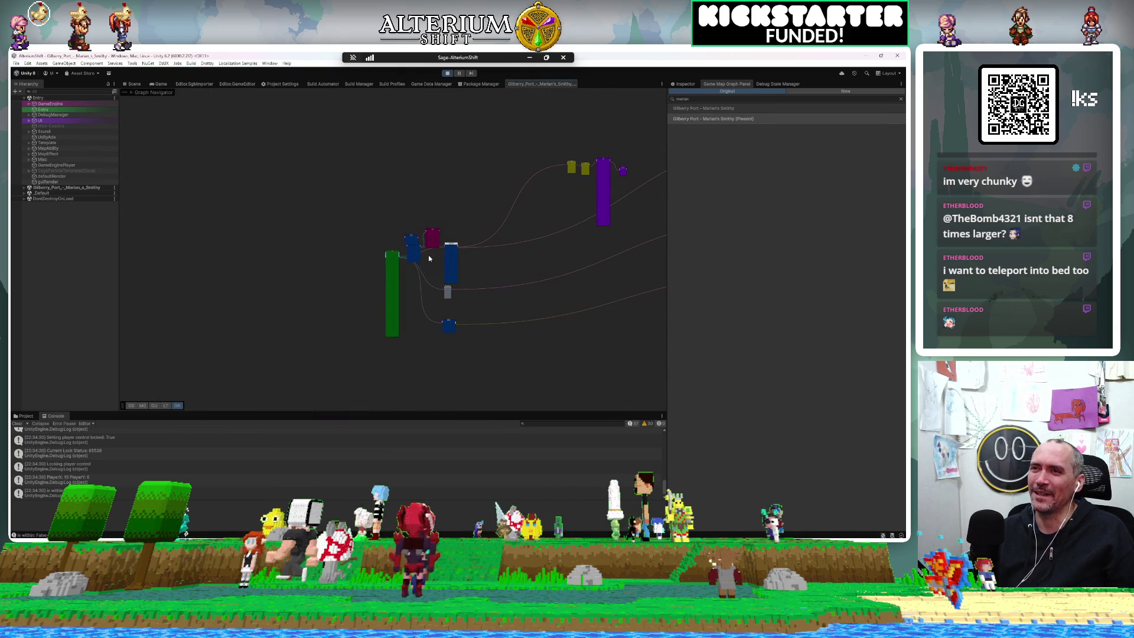
{"action": "mouse_move", "coordinate": [438, 178]}
{"action": "left_mouse_down"}
{"action": "mouse_move", "coordinate": [430, 329]}
{"action": "mouse_move", "coordinate": [342, 260]}
{"action": "mouse_move", "coordinate": [324, 356]}
{"action": "mouse_move", "coordinate": [332, 289]}
{"action": "mouse_move", "coordinate": [288, 448]}
{"action": "mouse_move", "coordinate": [381, 250]}
{"action": "mouse_move", "coordinate": [290, 226]}
{"action": "mouse_move", "coordinate": [265, 172]}
{"action": "mouse_move", "coordinate": [199, 282]}
{"action": "mouse_move", "coordinate": [296, 374]}
{"action": "mouse_move", "coordinate": [185, 185]}
{"action": "left_mouse_up"}
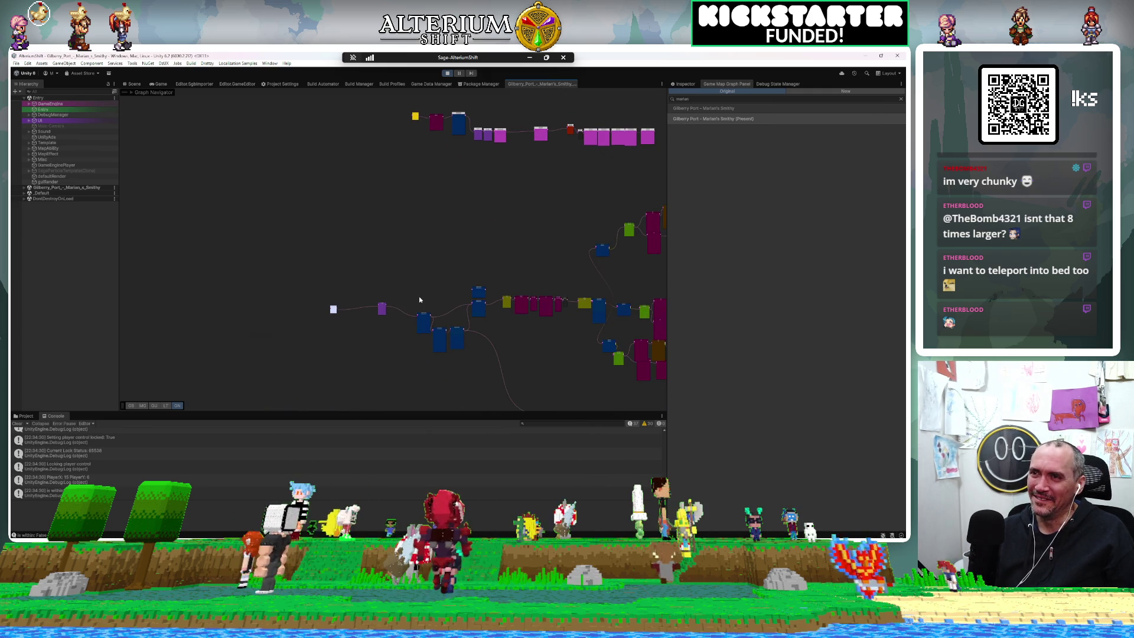
{"action": "scroll", "coordinate": [380, 327], "scroll_direction": "up", "scroll_amount": 10}
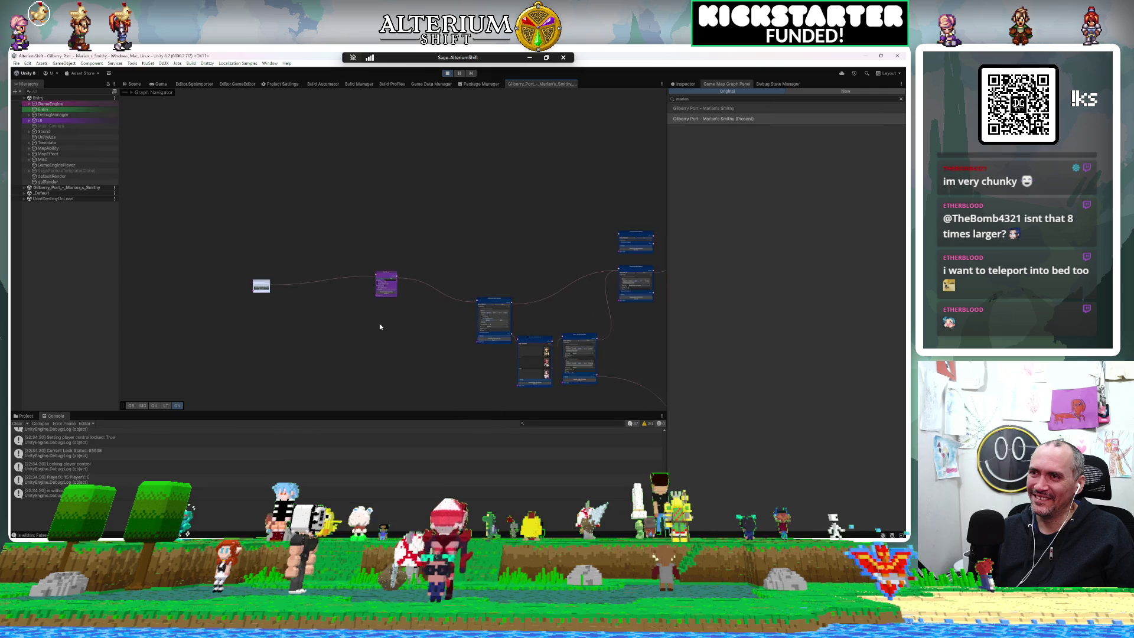
{"action": "left_click_drag", "start_coordinate": [574, 308], "coordinate": [585, 310]}
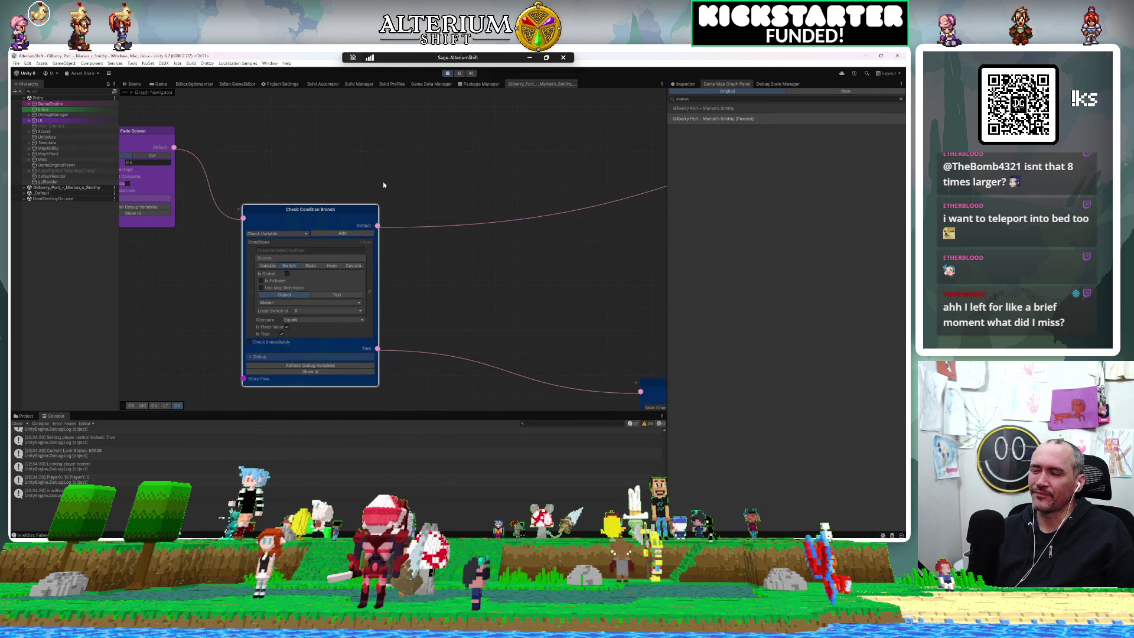
{"action": "mouse_move", "coordinate": [293, 177]}
{"action": "left_mouse_down"}
{"action": "mouse_move", "coordinate": [354, 250]}
{"action": "mouse_move", "coordinate": [445, 255]}
{"action": "left_mouse_up"}
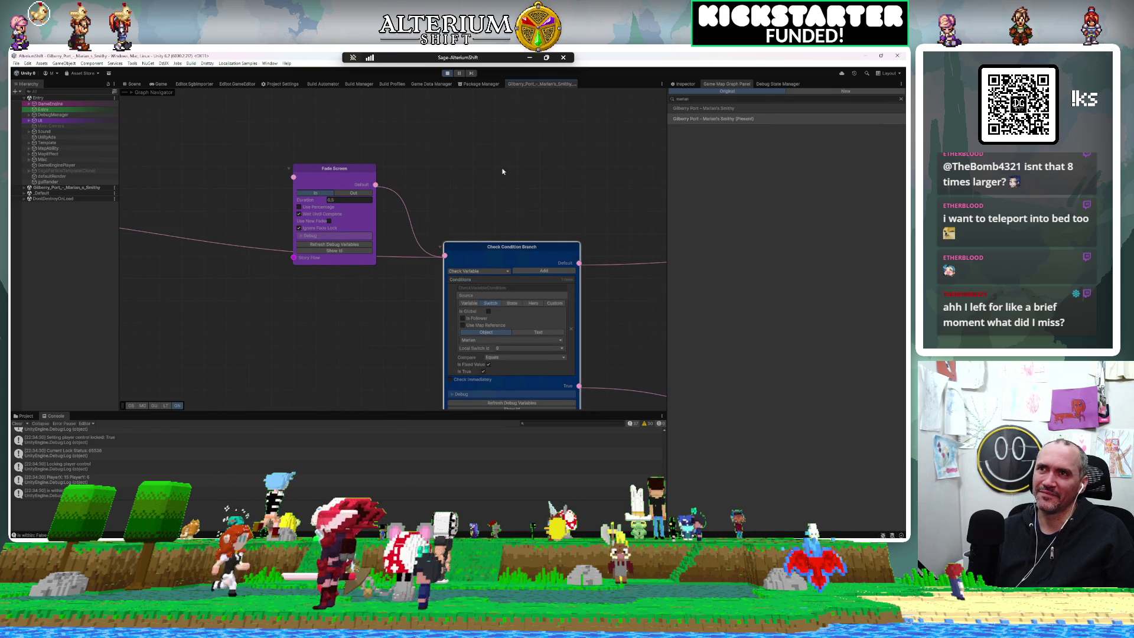
{"action": "key", "text": "ctrl+p"}
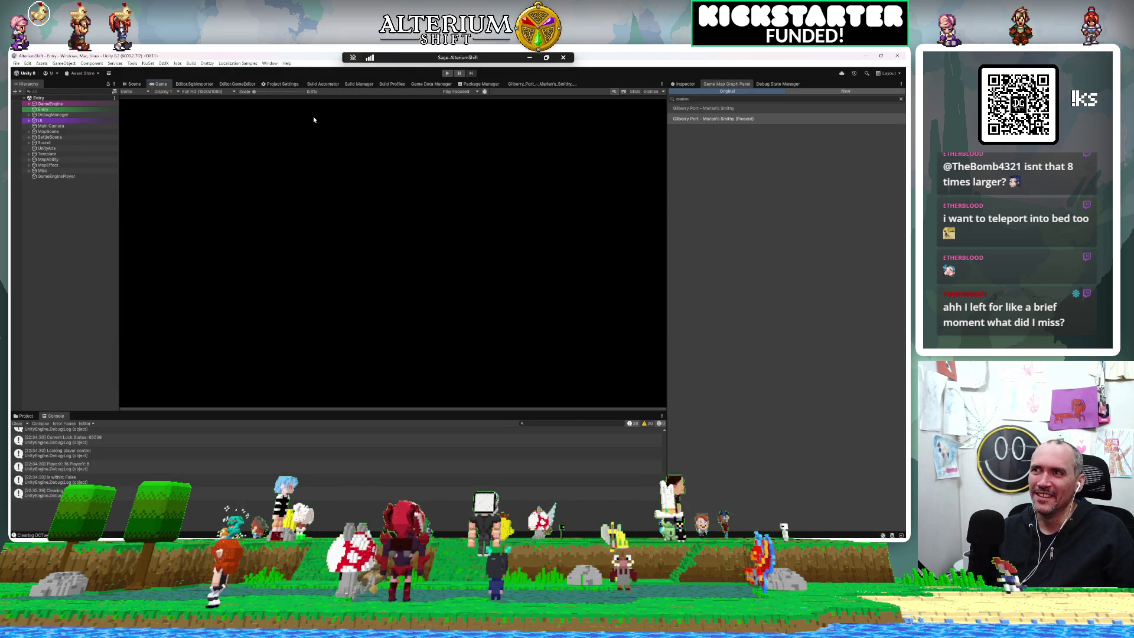
Step: Link Check Condition Branch's Default output to Fade Screen, and Fade Screen onward to the next branch
{"action": "left_click", "coordinate": [541, 84]}
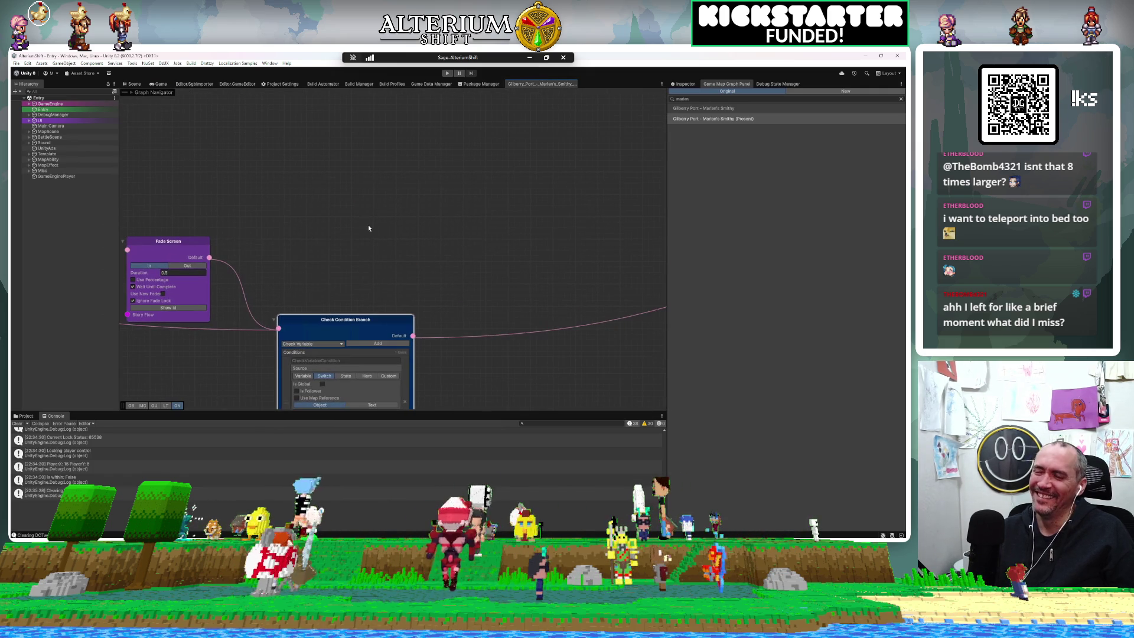
{"action": "mouse_move", "coordinate": [201, 248]}
{"action": "left_mouse_down"}
{"action": "mouse_move", "coordinate": [223, 235]}
{"action": "mouse_move", "coordinate": [611, 227]}
{"action": "mouse_move", "coordinate": [574, 238]}
{"action": "left_mouse_up"}
{"action": "mouse_move", "coordinate": [412, 336]}
{"action": "left_mouse_down"}
{"action": "mouse_move", "coordinate": [495, 241]}
{"action": "mouse_move", "coordinate": [523, 297]}
{"action": "left_mouse_up"}
{"action": "mouse_move", "coordinate": [489, 255]}
{"action": "left_mouse_down"}
{"action": "mouse_move", "coordinate": [392, 214]}
{"action": "mouse_move", "coordinate": [217, 213]}
{"action": "left_mouse_up"}
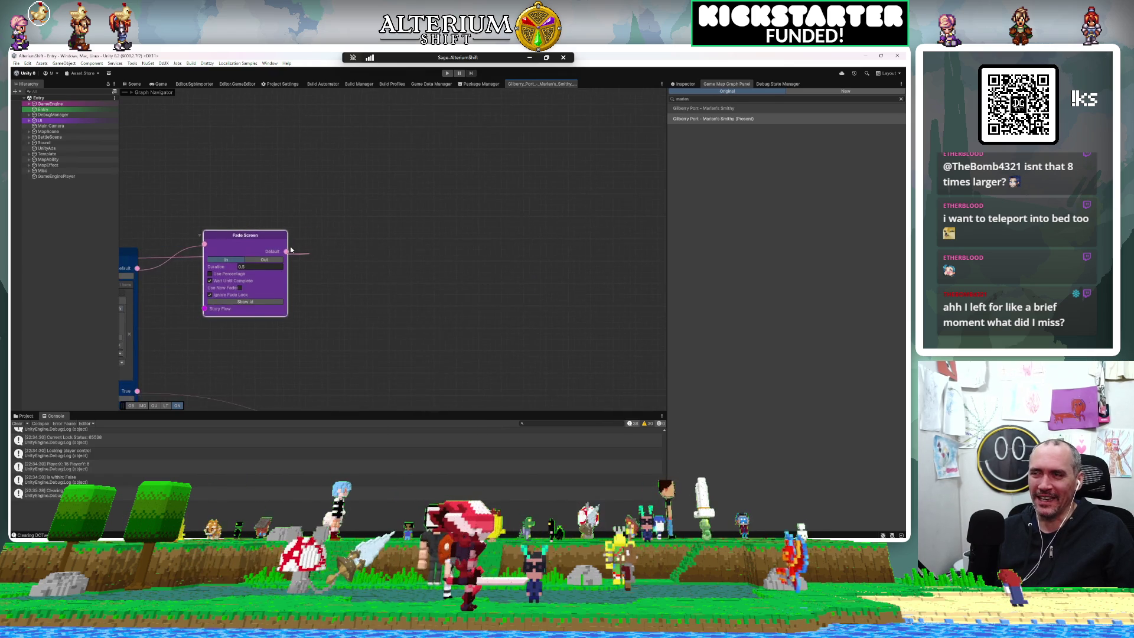
{"action": "scroll", "coordinate": [298, 237], "scroll_direction": "down", "scroll_amount": 4}
{"action": "mouse_move", "coordinate": [290, 250]}
{"action": "left_mouse_down"}
{"action": "mouse_move", "coordinate": [563, 211]}
{"action": "mouse_move", "coordinate": [546, 201]}
{"action": "left_mouse_up"}
{"action": "left_click", "coordinate": [348, 212]}
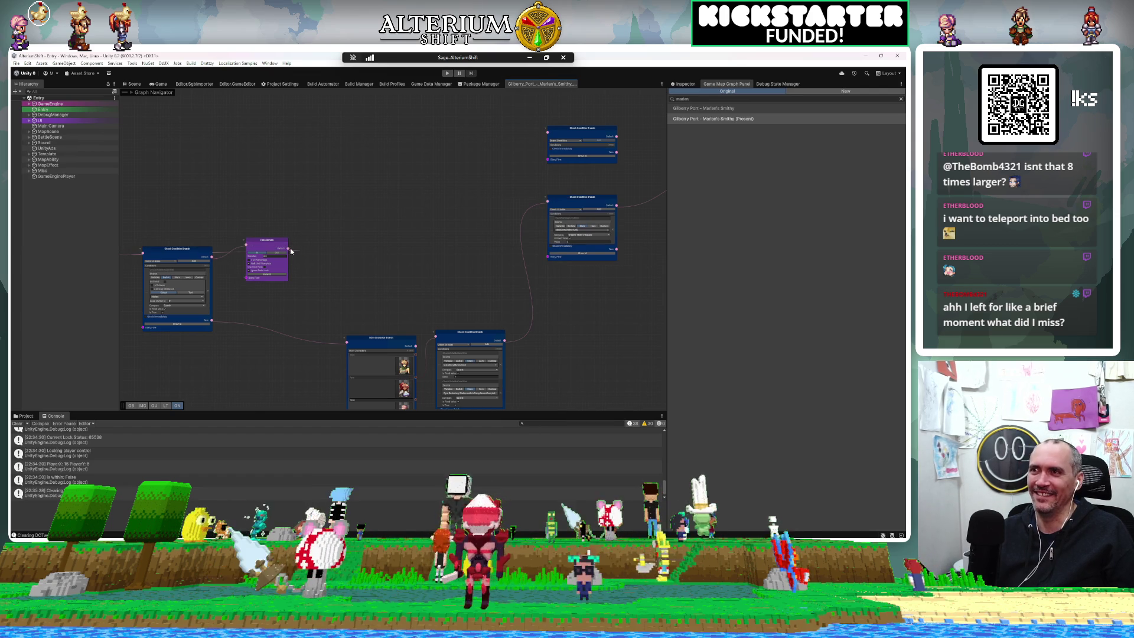
Step: Connect Fade Screen's output to the upper Check Condition Branch's input
{"action": "left_click_drag", "start_coordinate": [290, 250], "coordinate": [441, 229]}
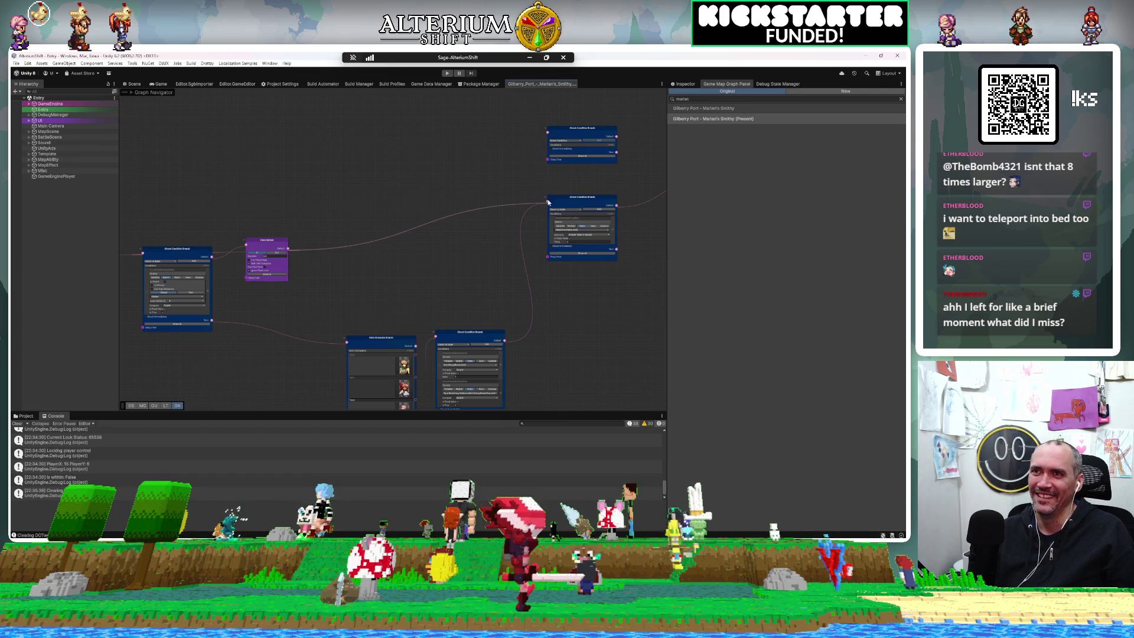
{"action": "left_click_drag", "start_coordinate": [547, 202], "coordinate": [546, 202]}
{"action": "left_click", "coordinate": [448, 209]}
{"action": "mouse_move", "coordinate": [289, 251]}
{"action": "left_mouse_down"}
{"action": "mouse_move", "coordinate": [540, 206]}
{"action": "mouse_move", "coordinate": [373, 240]}
{"action": "left_mouse_up"}
{"action": "mouse_move", "coordinate": [289, 251]}
{"action": "left_mouse_down"}
{"action": "mouse_move", "coordinate": [124, 247]}
{"action": "mouse_move", "coordinate": [451, 223]}
{"action": "left_mouse_up"}
{"action": "left_click_drag", "start_coordinate": [552, 204], "coordinate": [548, 202]}
{"action": "left_click", "coordinate": [288, 253]}
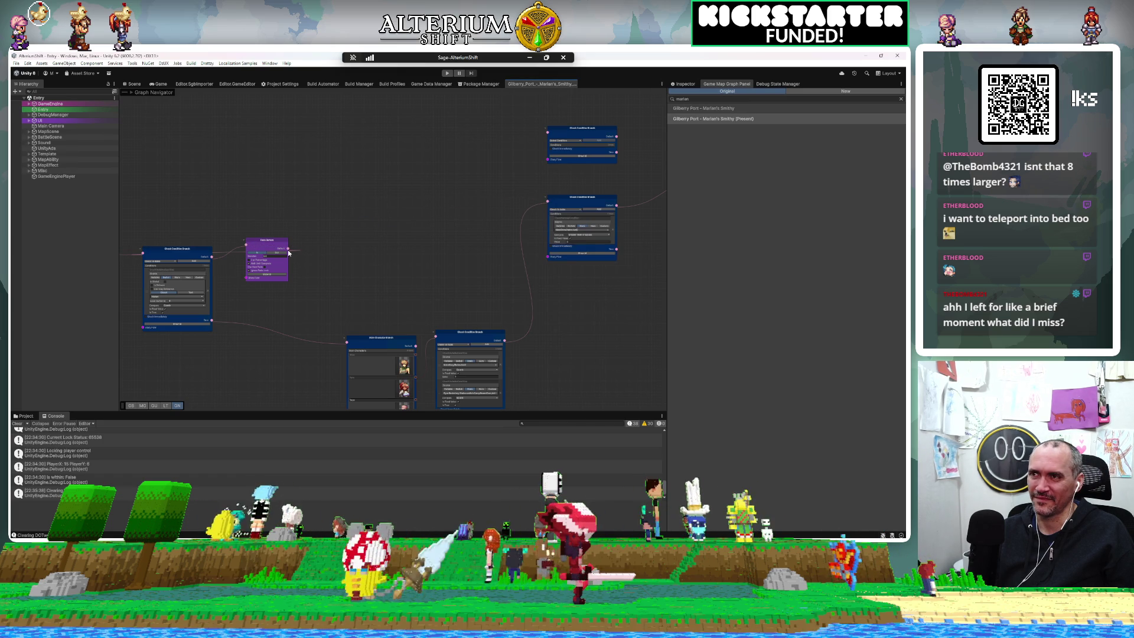
{"action": "left_click_drag", "start_coordinate": [291, 252], "coordinate": [557, 198]}
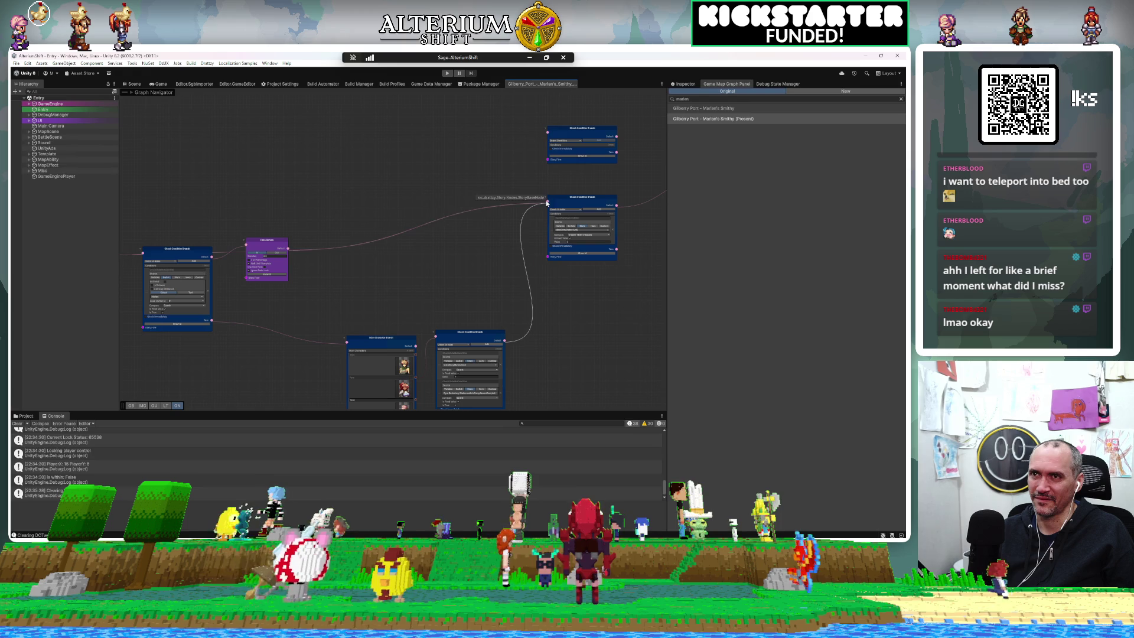
Step: Move the Check Condition Branch left and place Fade Screen to its right
{"action": "mouse_move", "coordinate": [275, 243]}
{"action": "left_mouse_down"}
{"action": "mouse_move", "coordinate": [413, 215]}
{"action": "mouse_move", "coordinate": [430, 207]}
{"action": "mouse_move", "coordinate": [426, 188]}
{"action": "left_mouse_up"}
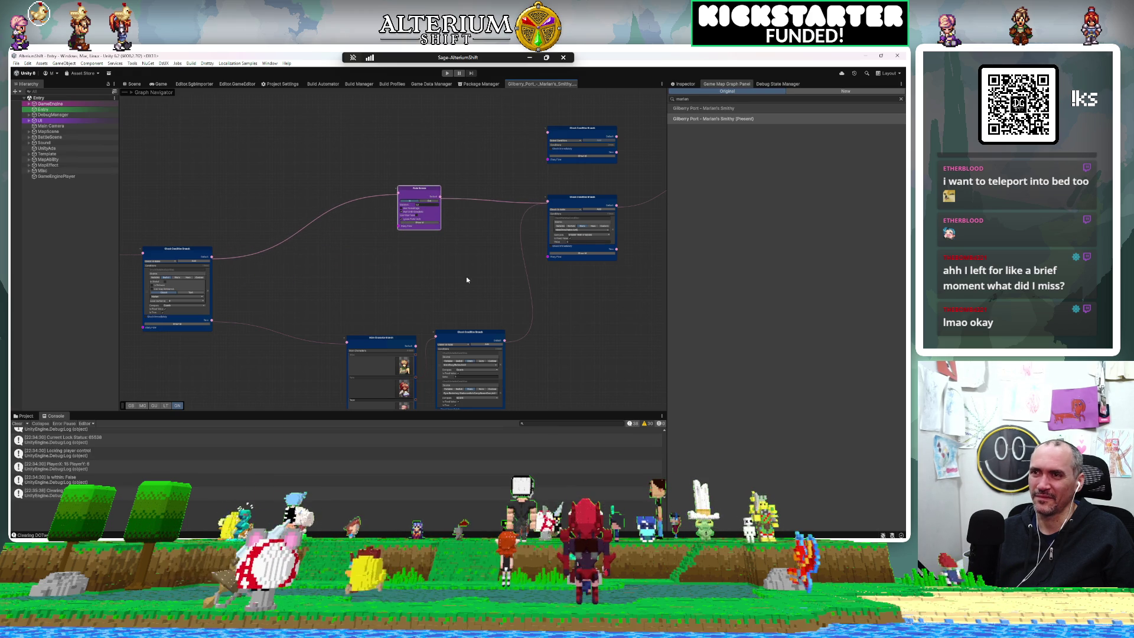
{"action": "scroll", "coordinate": [467, 280], "scroll_direction": "down", "scroll_amount": 1}
{"action": "mouse_move", "coordinate": [422, 270]}
{"action": "left_mouse_down"}
{"action": "mouse_move", "coordinate": [345, 267]}
{"action": "mouse_move", "coordinate": [238, 294]}
{"action": "left_mouse_up"}
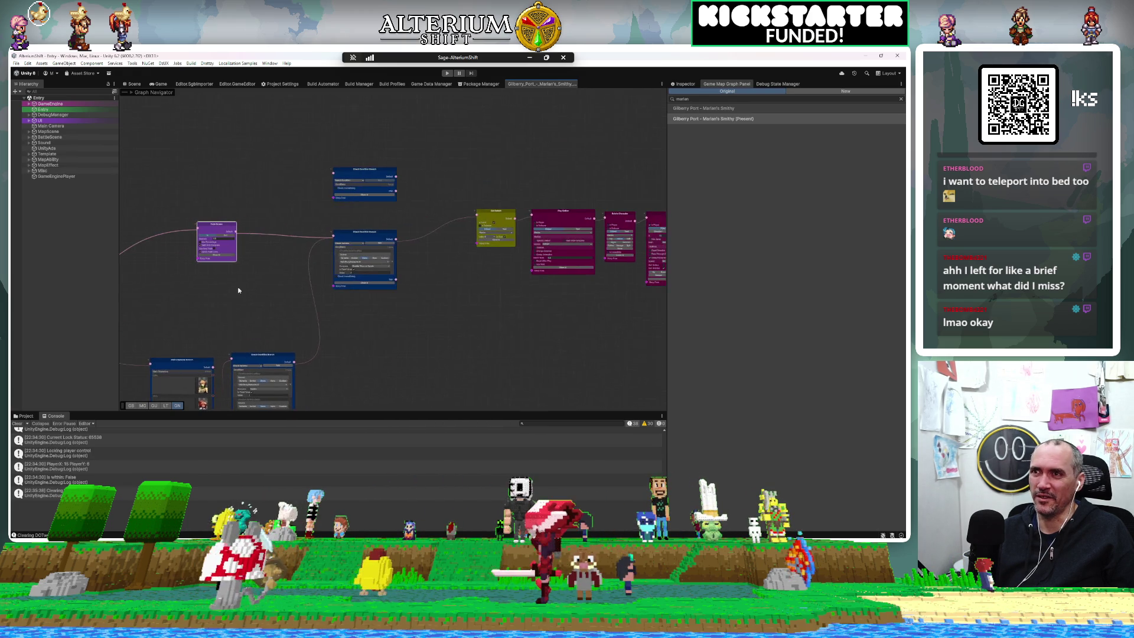
{"action": "left_click", "coordinate": [364, 232]}
{"action": "left_click_drag", "start_coordinate": [365, 232], "coordinate": [315, 232]}
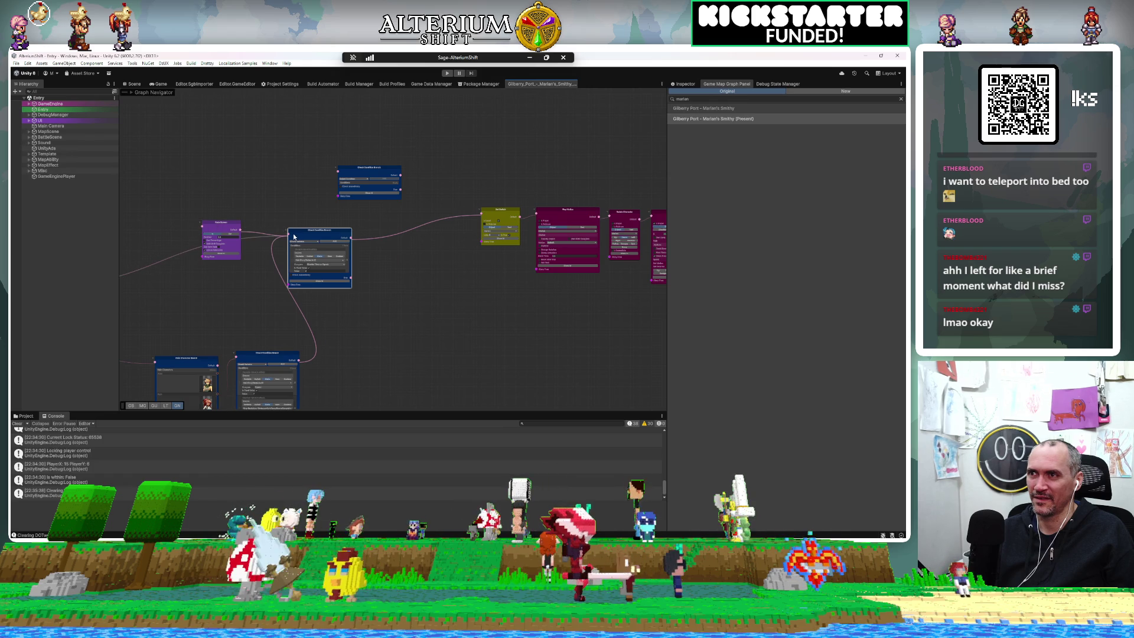
{"action": "mouse_move", "coordinate": [228, 223]}
{"action": "left_mouse_down"}
{"action": "mouse_move", "coordinate": [295, 225]}
{"action": "mouse_move", "coordinate": [457, 268]}
{"action": "mouse_move", "coordinate": [439, 236]}
{"action": "mouse_move", "coordinate": [398, 218]}
{"action": "left_mouse_up"}
{"action": "scroll", "coordinate": [399, 217], "scroll_direction": "up", "scroll_amount": 3}
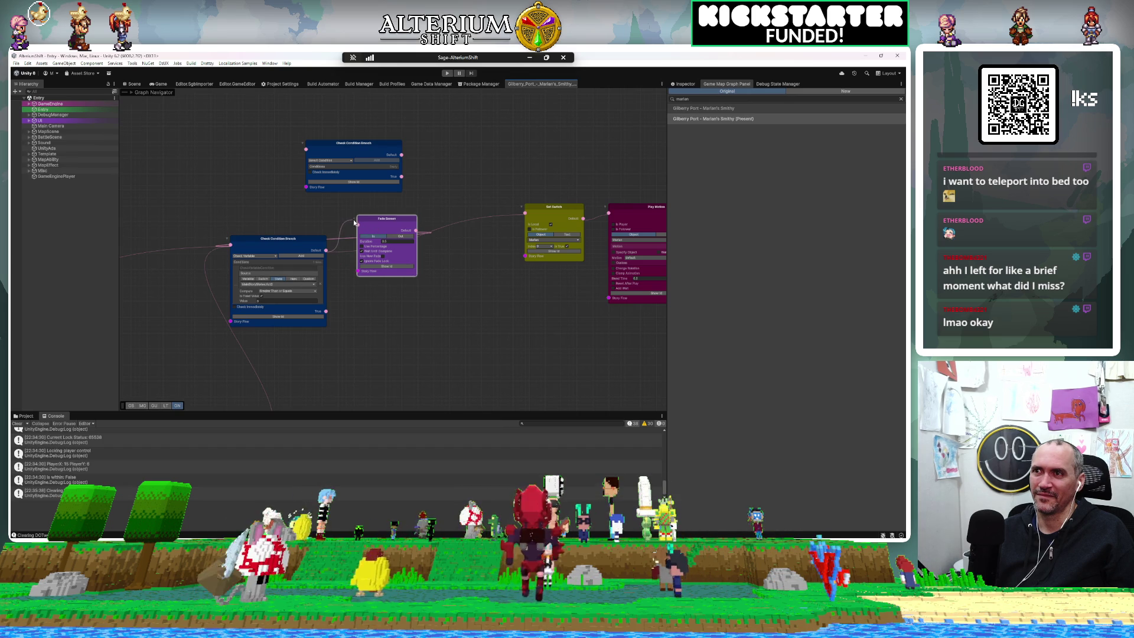
Step: Wire Fade Screen into Set Switch's top input and Check Condition Branch's Default into Fade Screen
{"action": "right_click", "coordinate": [357, 226]}
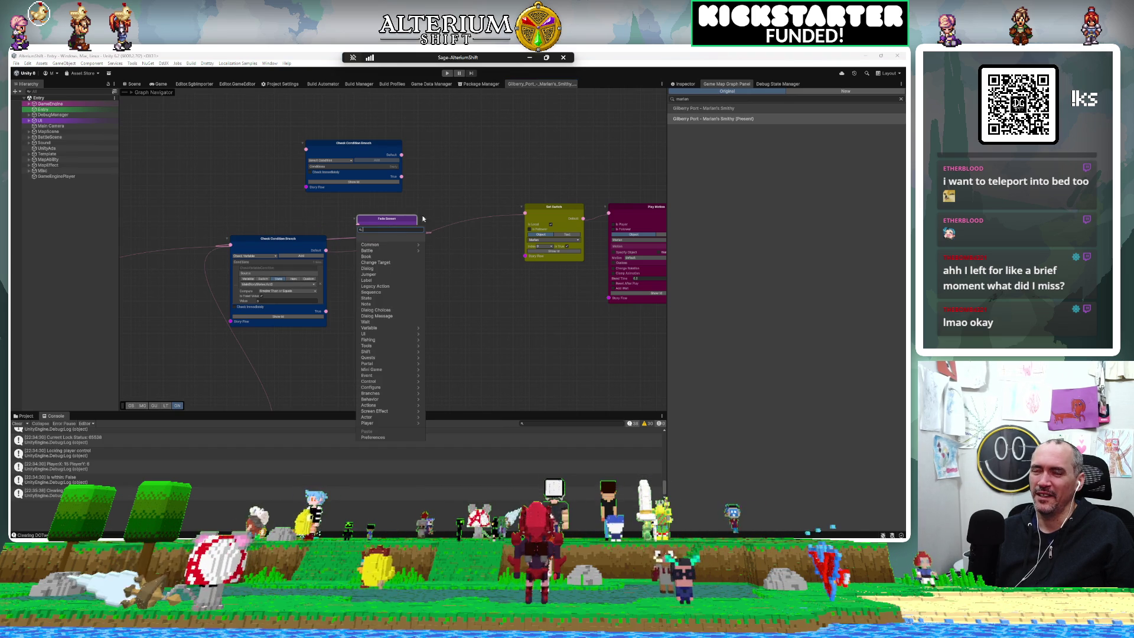
{"action": "left_click", "coordinate": [334, 249]}
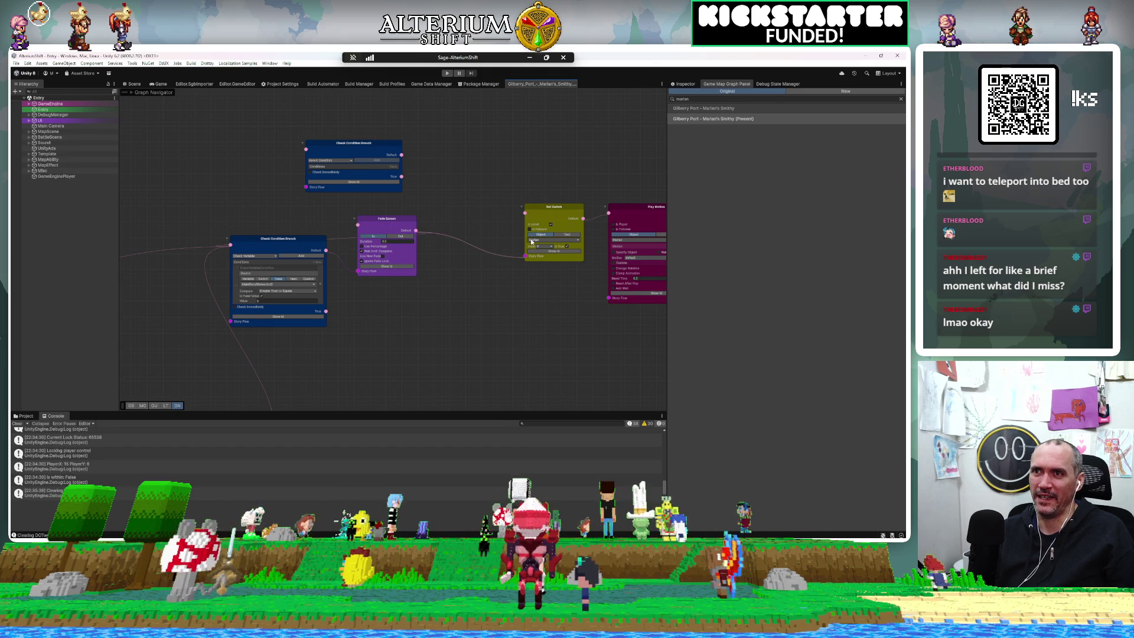
{"action": "left_click_drag", "start_coordinate": [525, 256], "coordinate": [524, 214]}
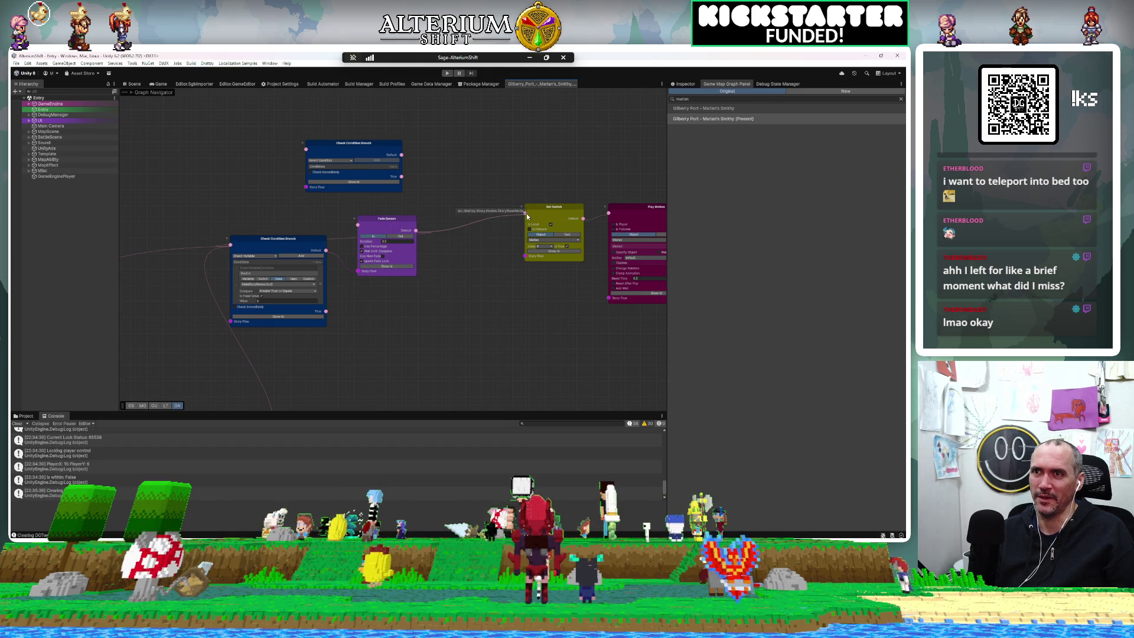
{"action": "left_click_drag", "start_coordinate": [327, 254], "coordinate": [354, 242]}
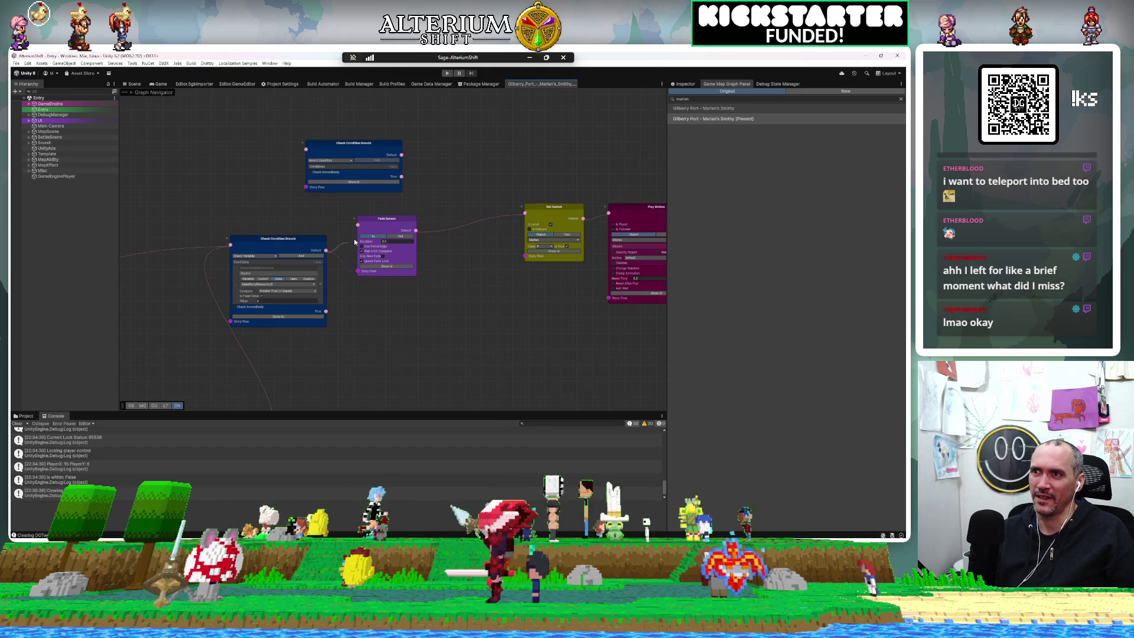
{"action": "mouse_move", "coordinate": [425, 296]}
{"action": "left_mouse_down"}
{"action": "mouse_move", "coordinate": [538, 302]}
{"action": "mouse_move", "coordinate": [536, 319]}
{"action": "mouse_move", "coordinate": [578, 287]}
{"action": "mouse_move", "coordinate": [514, 236]}
{"action": "mouse_move", "coordinate": [478, 236]}
{"action": "left_mouse_up"}
{"action": "mouse_move", "coordinate": [452, 296]}
{"action": "left_mouse_down"}
{"action": "mouse_move", "coordinate": [461, 203]}
{"action": "mouse_move", "coordinate": [444, 194]}
{"action": "mouse_move", "coordinate": [374, 203]}
{"action": "mouse_move", "coordinate": [363, 183]}
{"action": "mouse_move", "coordinate": [400, 179]}
{"action": "left_mouse_up"}
Step: Pan and zoom the graph from Fade Screen over to the row of magenta cutscene nodes
{"action": "scroll", "coordinate": [454, 319], "scroll_direction": "down", "scroll_amount": 5}
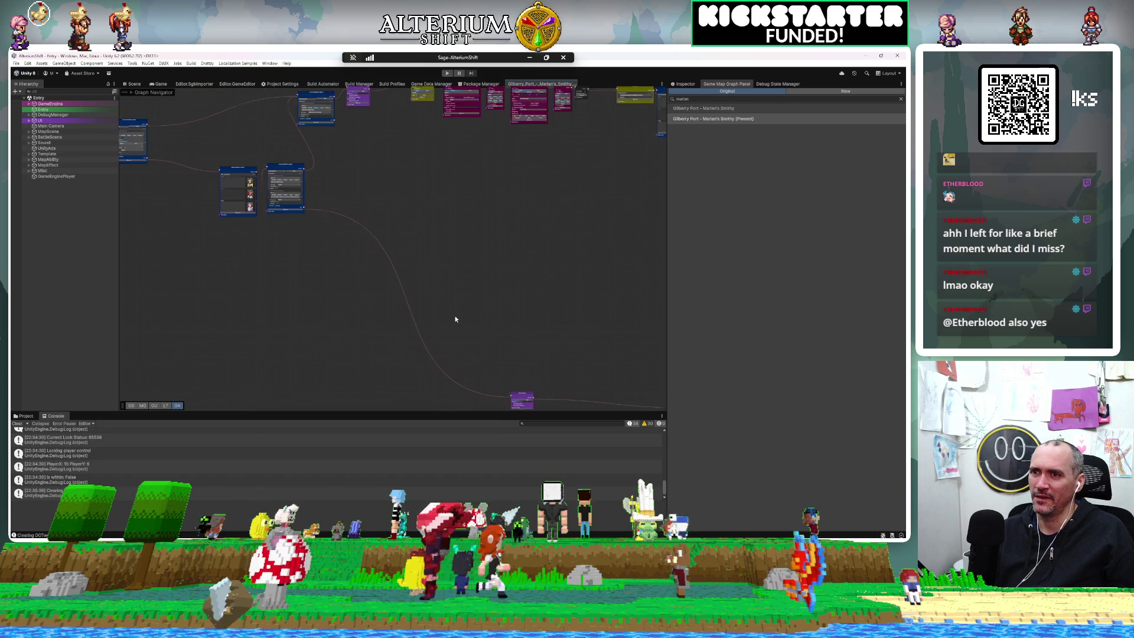
{"action": "scroll", "coordinate": [413, 272], "scroll_direction": "up", "scroll_amount": 5}
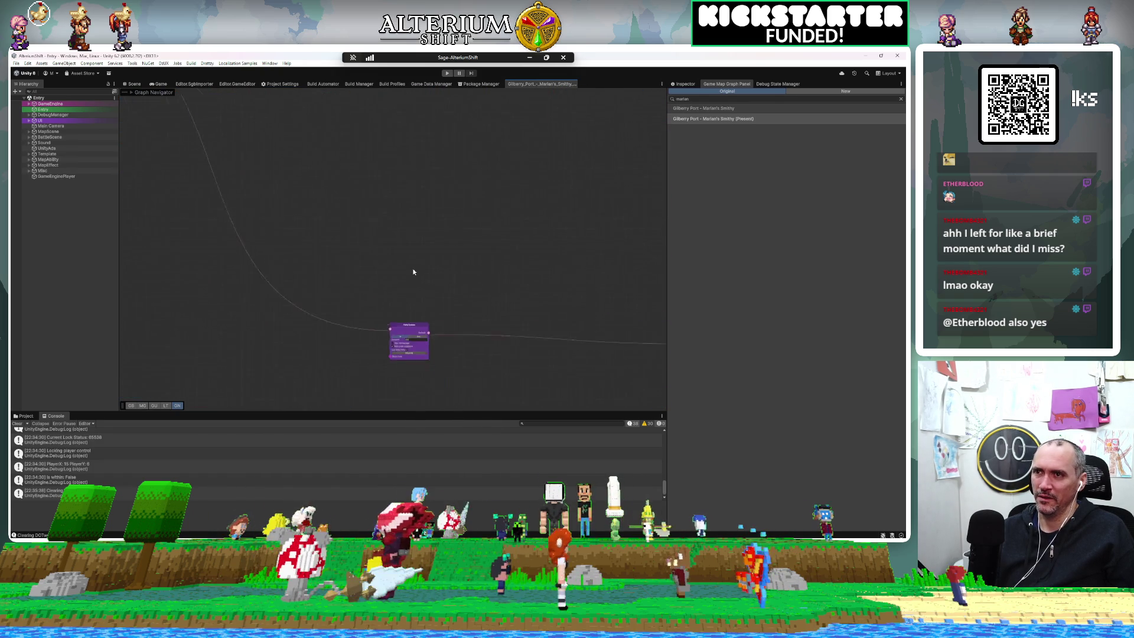
{"action": "mouse_move", "coordinate": [413, 272]}
{"action": "left_mouse_down"}
{"action": "mouse_move", "coordinate": [352, 157]}
{"action": "mouse_move", "coordinate": [537, 218]}
{"action": "mouse_move", "coordinate": [405, 197]}
{"action": "mouse_move", "coordinate": [275, 203]}
{"action": "mouse_move", "coordinate": [341, 189]}
{"action": "mouse_move", "coordinate": [554, 196]}
{"action": "left_mouse_up"}
{"action": "scroll", "coordinate": [554, 197], "scroll_direction": "down", "scroll_amount": 8}
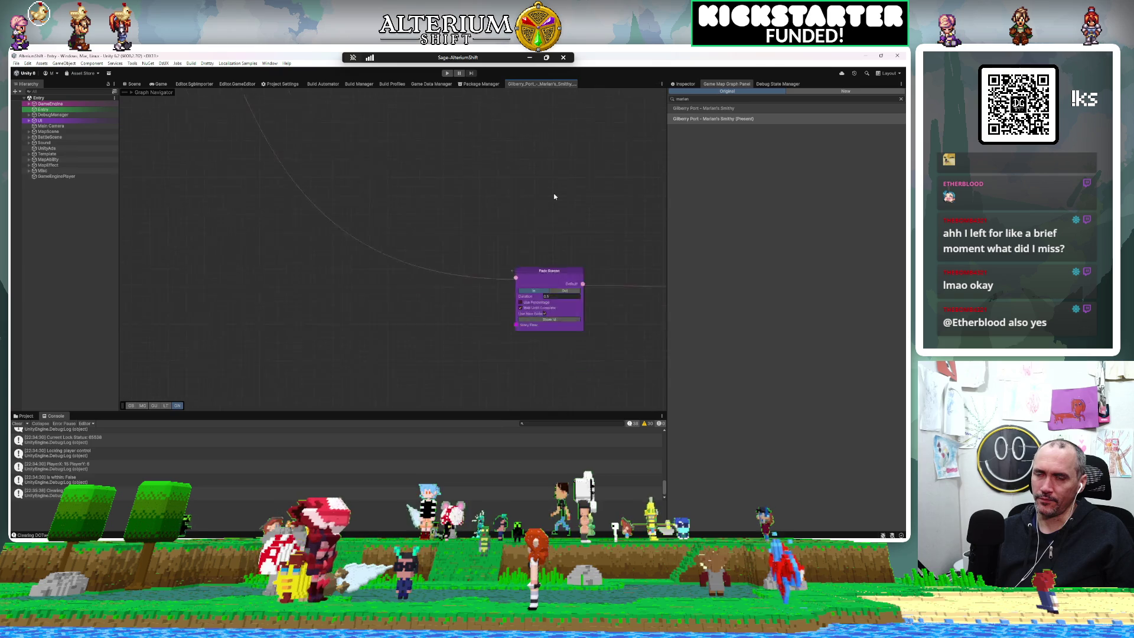
{"action": "mouse_move", "coordinate": [507, 157]}
{"action": "left_mouse_down"}
{"action": "mouse_move", "coordinate": [389, 333]}
{"action": "mouse_move", "coordinate": [410, 233]}
{"action": "mouse_move", "coordinate": [405, 255]}
{"action": "left_mouse_up"}
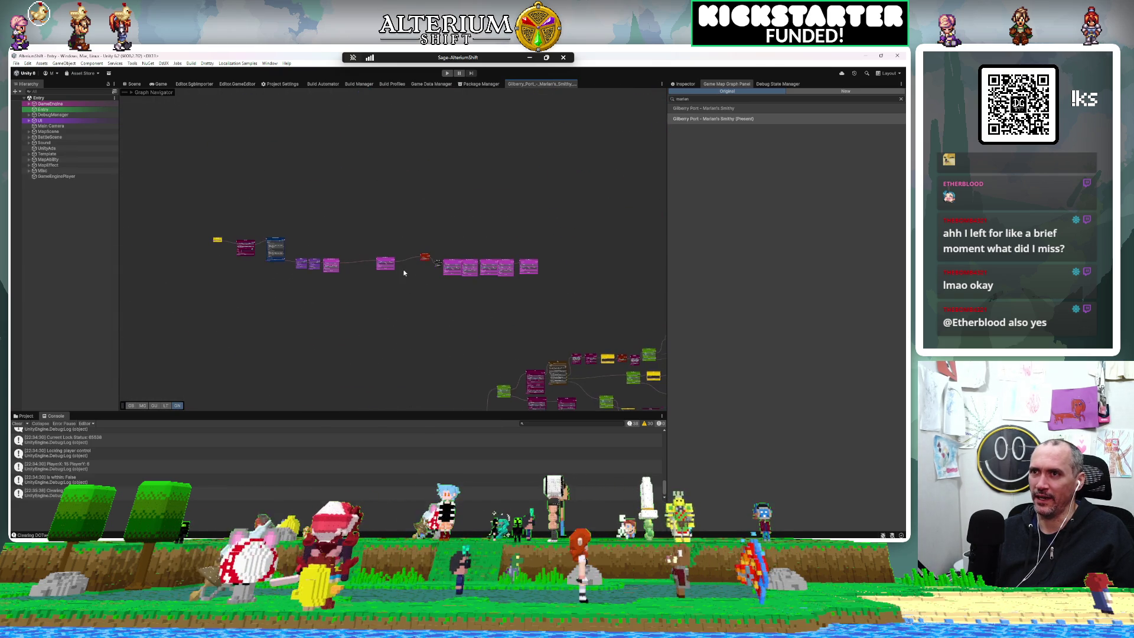
{"action": "scroll", "coordinate": [405, 255], "scroll_direction": "up", "scroll_amount": 6}
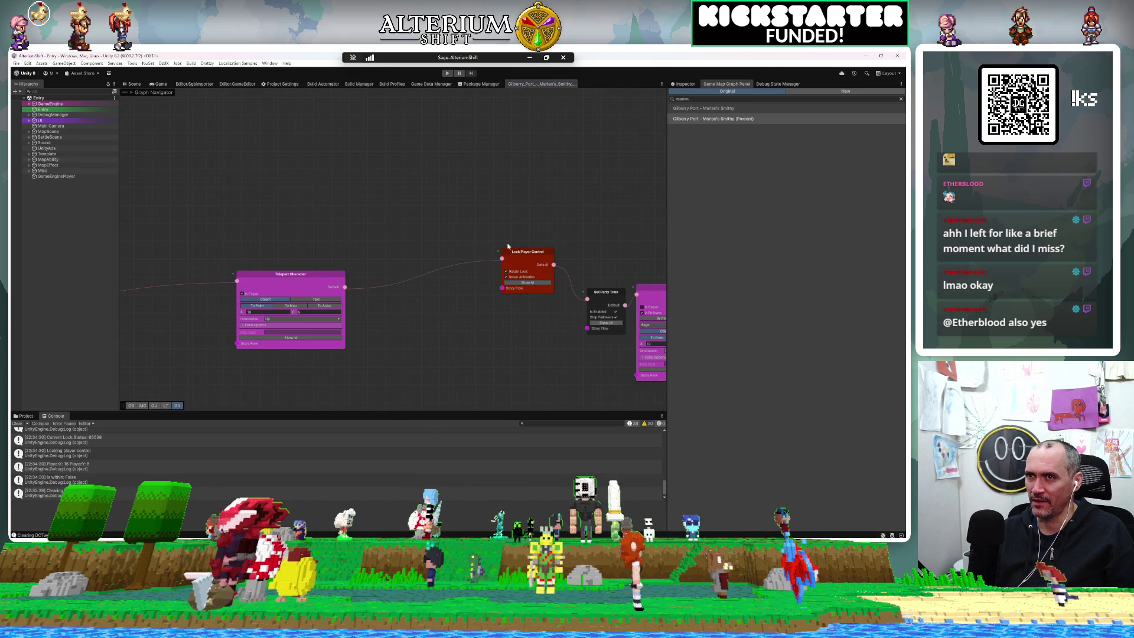
Step: Line up Lock Player Control, Set Party Train, then Teleport Character from left to right
{"action": "left_click_drag", "start_coordinate": [515, 252], "coordinate": [393, 270]}
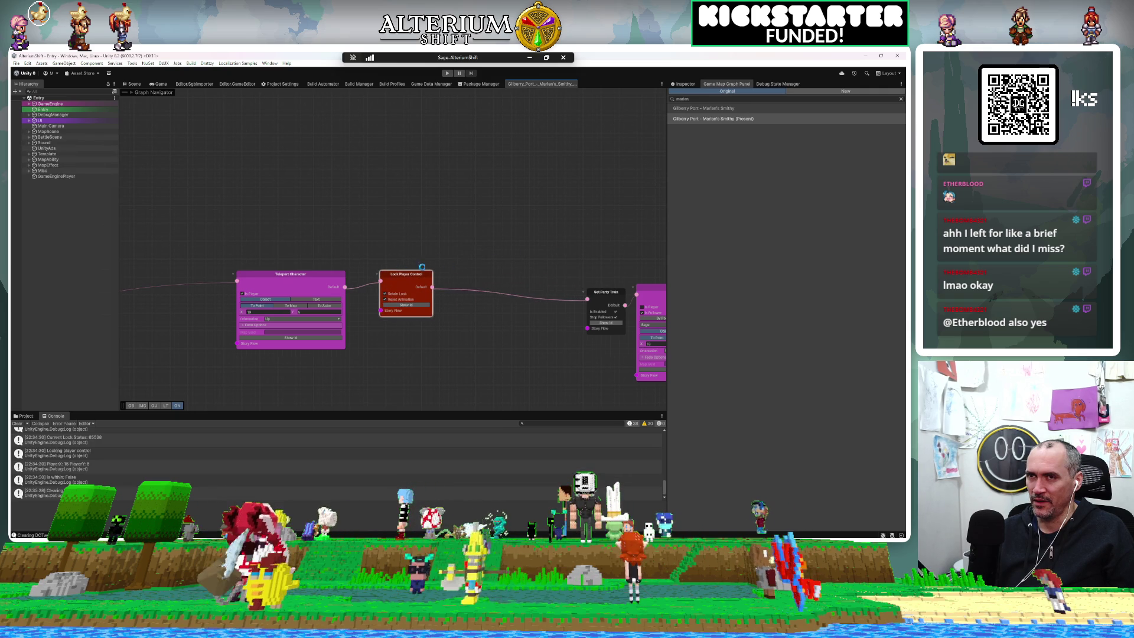
{"action": "left_click_drag", "start_coordinate": [607, 293], "coordinate": [473, 278]}
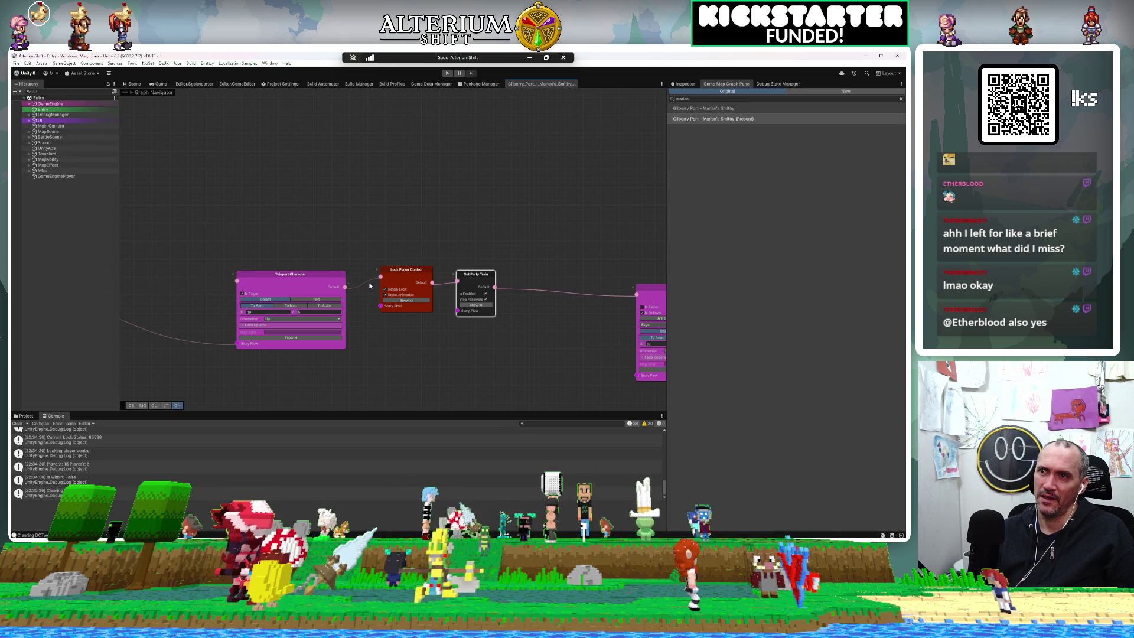
{"action": "mouse_move", "coordinate": [324, 278]}
{"action": "left_mouse_down"}
{"action": "mouse_move", "coordinate": [358, 313]}
{"action": "mouse_move", "coordinate": [591, 381]}
{"action": "mouse_move", "coordinate": [588, 349]}
{"action": "left_mouse_up"}
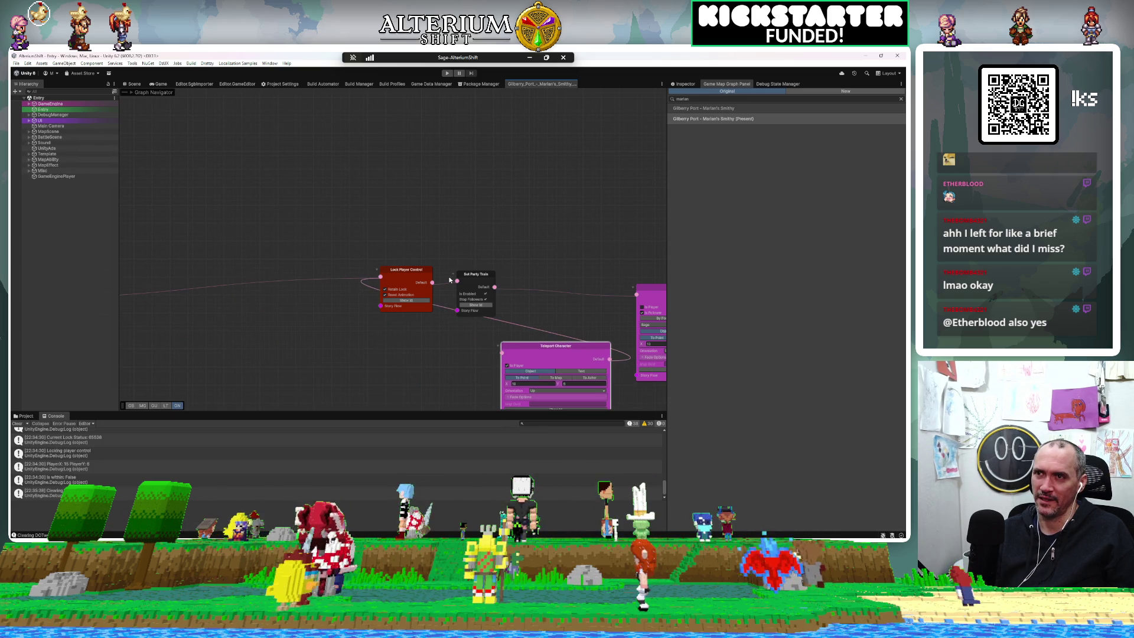
{"action": "left_click_drag", "start_coordinate": [397, 270], "coordinate": [168, 275]}
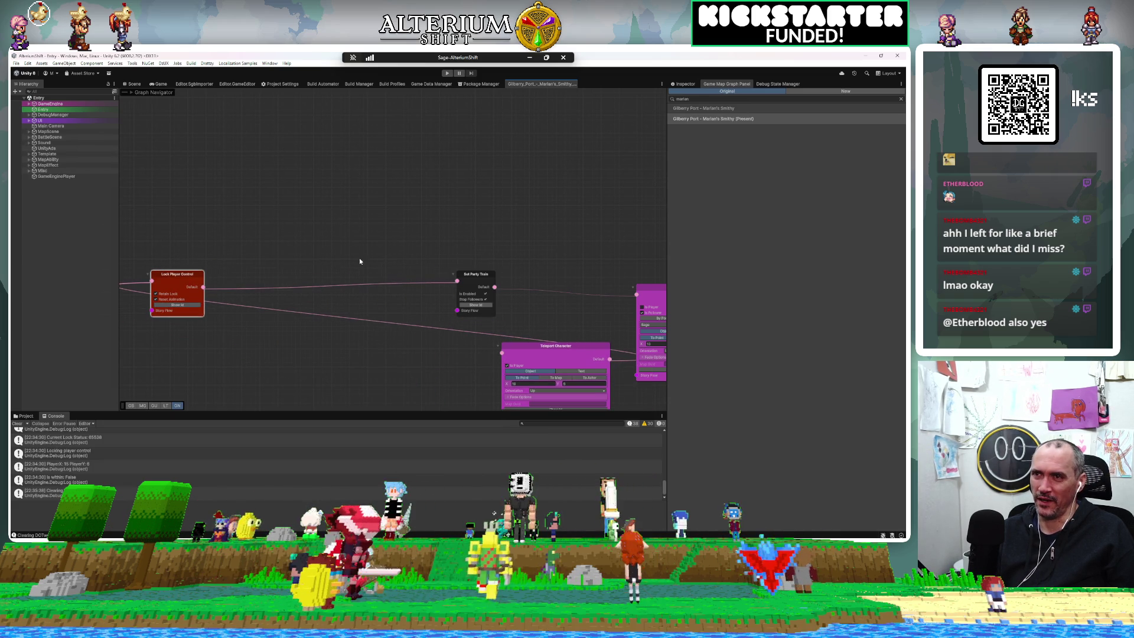
{"action": "mouse_move", "coordinate": [484, 280]}
{"action": "left_mouse_down"}
{"action": "mouse_move", "coordinate": [238, 272]}
{"action": "mouse_move", "coordinate": [443, 355]}
{"action": "mouse_move", "coordinate": [500, 353]}
{"action": "mouse_move", "coordinate": [441, 273]}
{"action": "left_mouse_up"}
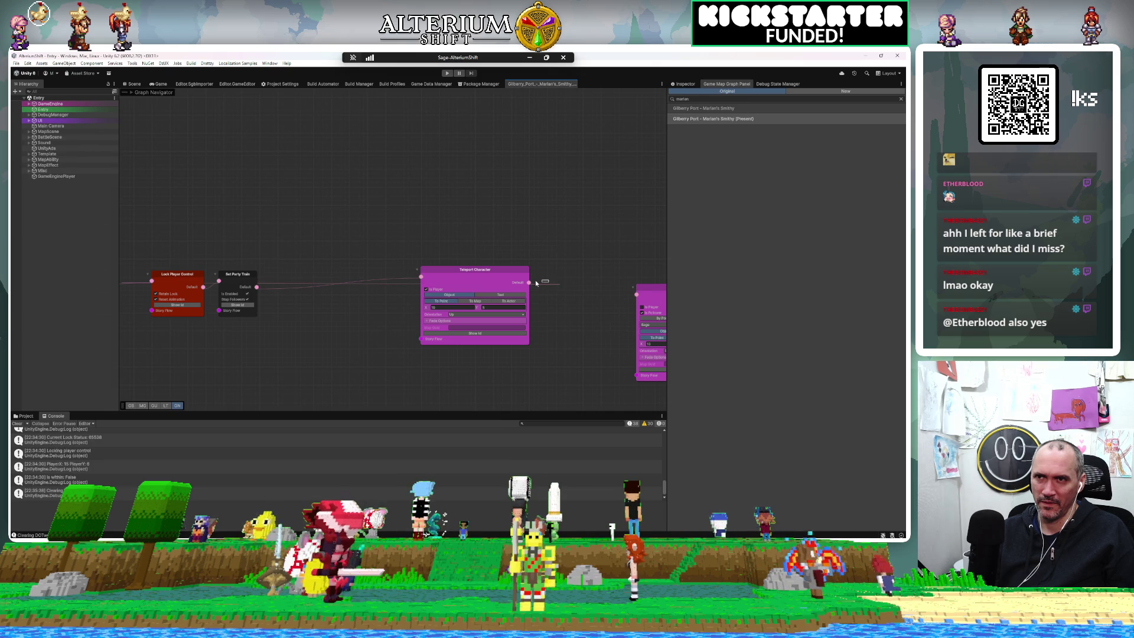
Step: Connect Teleport Character's output to the next node and pull it left of its neighbours
{"action": "left_click_drag", "start_coordinate": [536, 285], "coordinate": [639, 298]}
{"action": "mouse_move", "coordinate": [309, 264]}
{"action": "left_mouse_down"}
{"action": "mouse_move", "coordinate": [519, 255]}
{"action": "mouse_move", "coordinate": [632, 277]}
{"action": "mouse_move", "coordinate": [248, 200]}
{"action": "left_mouse_up"}
{"action": "left_click_drag", "start_coordinate": [468, 323], "coordinate": [221, 265]}
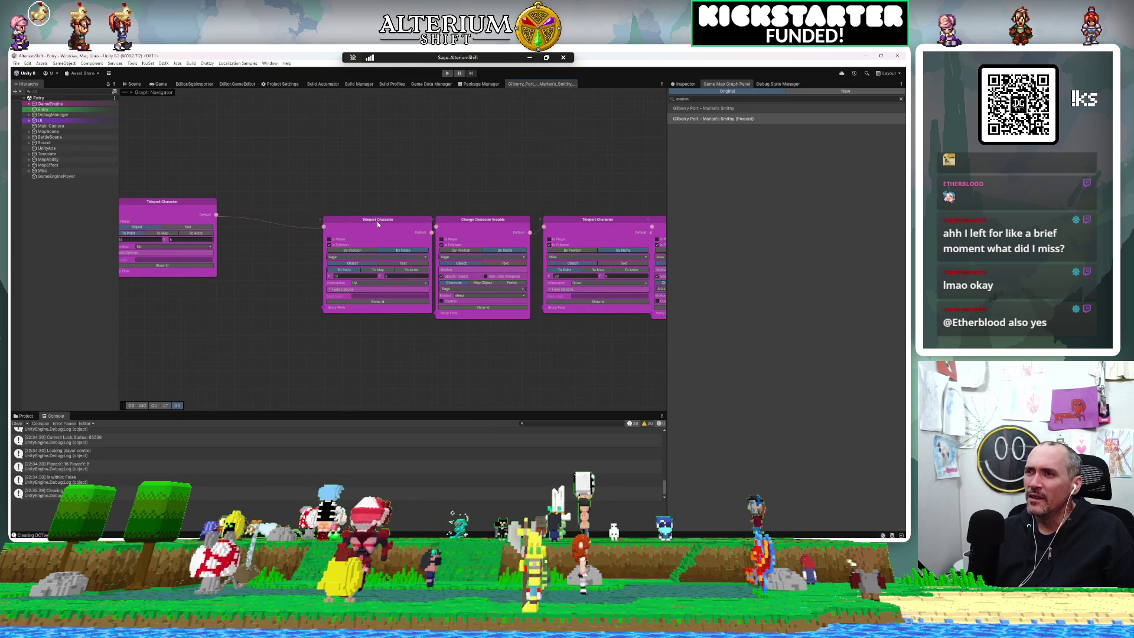
{"action": "left_click_drag", "start_coordinate": [369, 218], "coordinate": [311, 207]}
Step: Align the Change Character Graphic and Teleport Character nodes in a line along the teleport chain
{"action": "scroll", "coordinate": [312, 208], "scroll_direction": "up", "scroll_amount": 1}
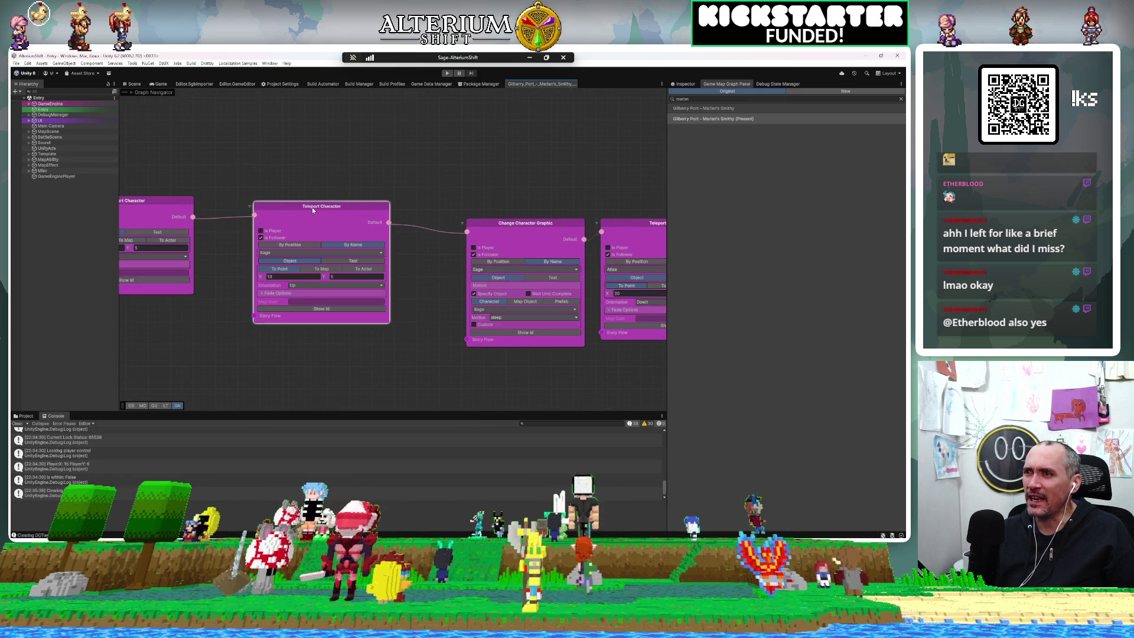
{"action": "left_click_drag", "start_coordinate": [416, 309], "coordinate": [298, 335]}
{"action": "mouse_move", "coordinate": [391, 252]}
{"action": "left_mouse_down"}
{"action": "mouse_move", "coordinate": [320, 218]}
{"action": "mouse_move", "coordinate": [339, 234]}
{"action": "left_mouse_up"}
{"action": "left_click_drag", "start_coordinate": [466, 337], "coordinate": [314, 354]}
{"action": "left_click_drag", "start_coordinate": [378, 271], "coordinate": [340, 254]}
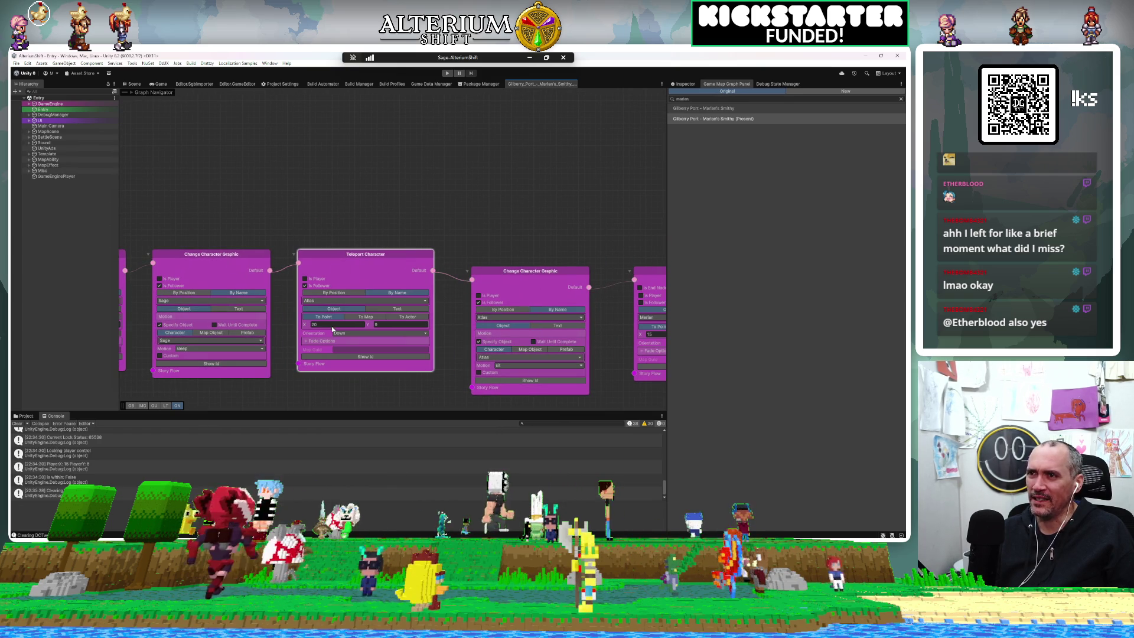
{"action": "left_click_drag", "start_coordinate": [419, 388], "coordinate": [372, 384]}
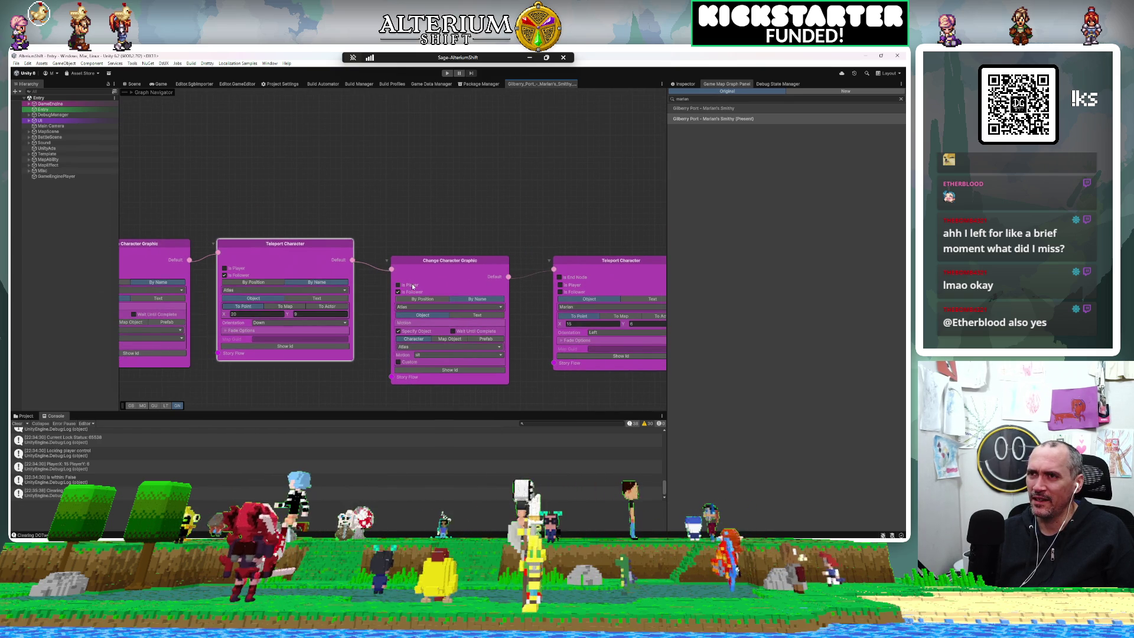
{"action": "left_click_drag", "start_coordinate": [423, 263], "coordinate": [398, 245]}
{"action": "left_click_drag", "start_coordinate": [526, 341], "coordinate": [464, 345]}
{"action": "left_click_drag", "start_coordinate": [520, 265], "coordinate": [481, 248]}
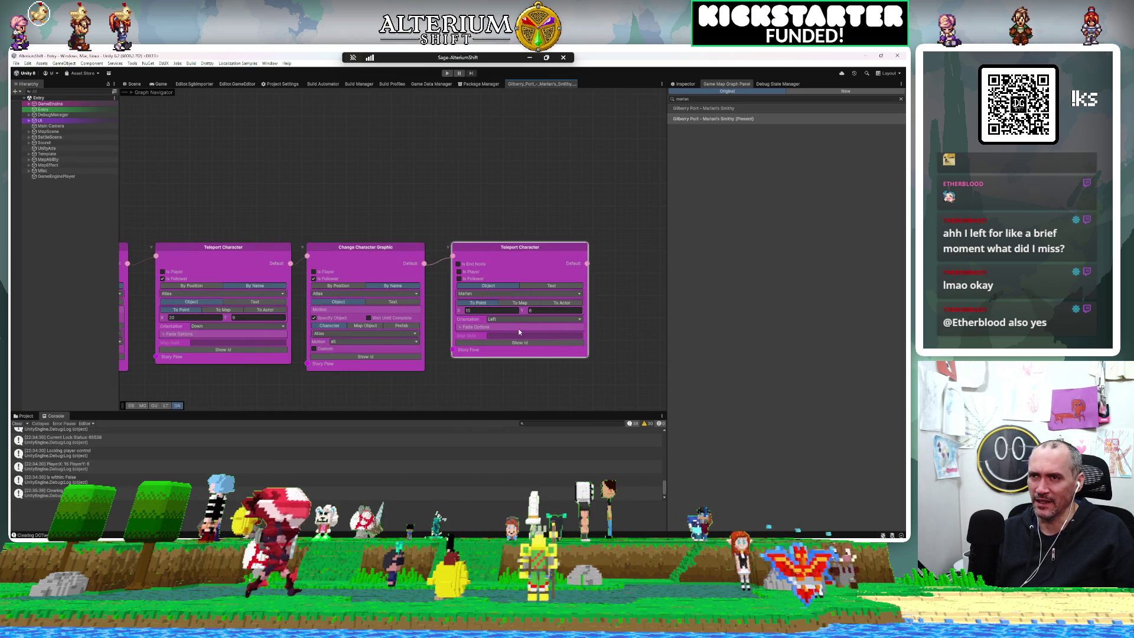
Step: Set the last Teleport Character node's Orientation to Right
{"action": "left_click", "coordinate": [500, 319]}
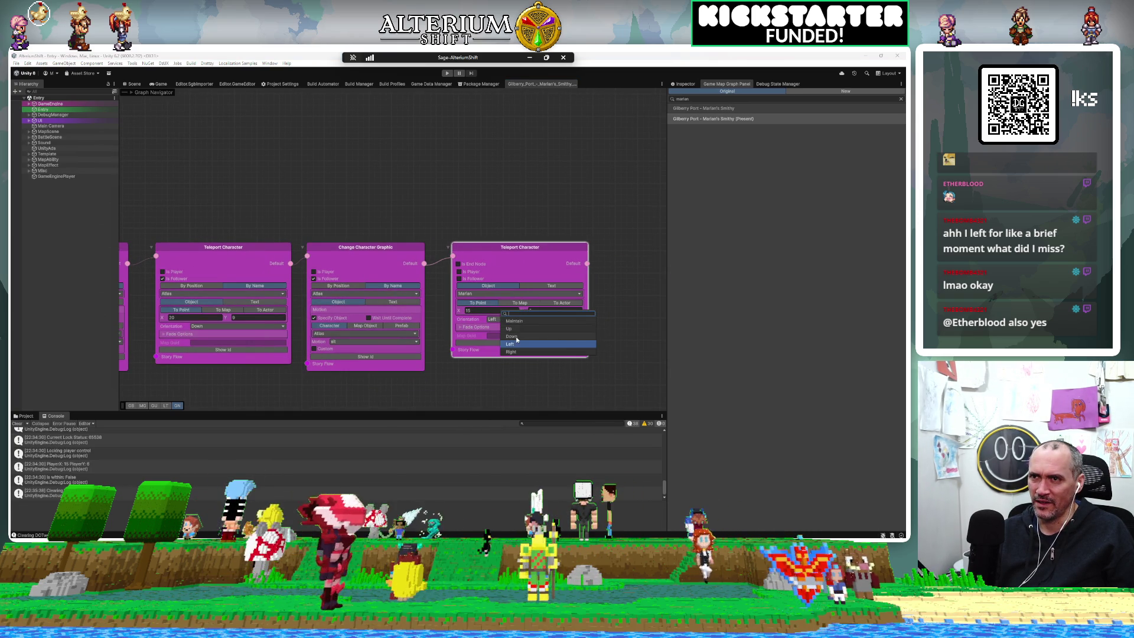
{"action": "left_click", "coordinate": [512, 352]}
{"action": "mouse_move", "coordinate": [477, 384]}
{"action": "left_mouse_down"}
{"action": "mouse_move", "coordinate": [490, 385]}
{"action": "mouse_move", "coordinate": [484, 246]}
{"action": "left_mouse_up"}
Step: Pan and zoom the cutscene graph so the node chain and white start node sit near the top
{"action": "scroll", "coordinate": [490, 384], "scroll_direction": "down", "scroll_amount": 3}
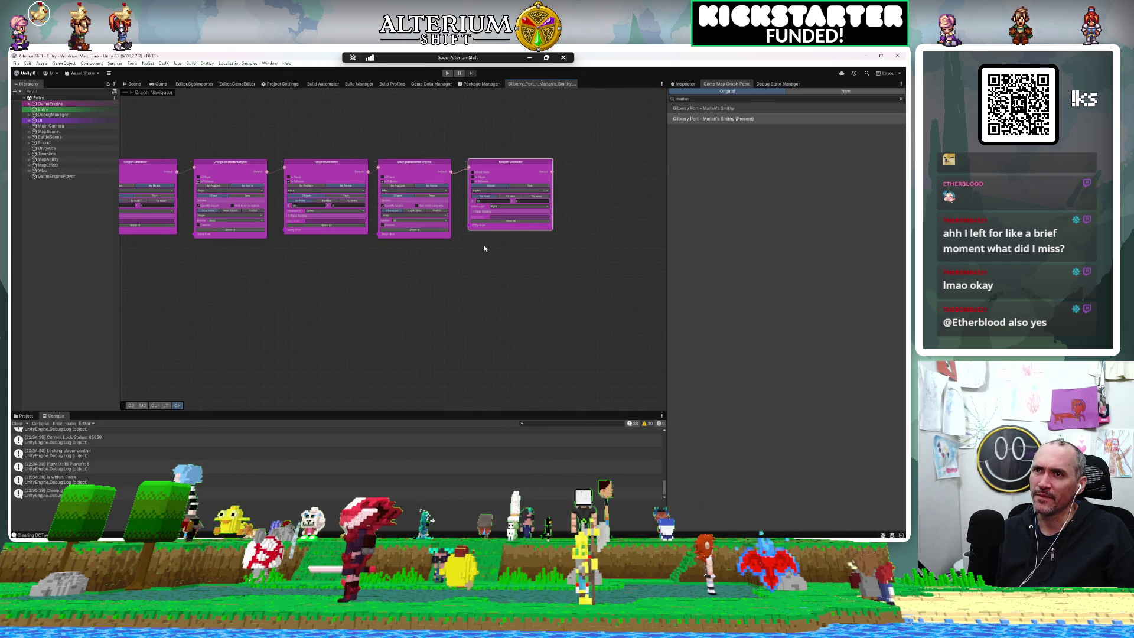
{"action": "scroll", "coordinate": [484, 246], "scroll_direction": "up", "scroll_amount": 3}
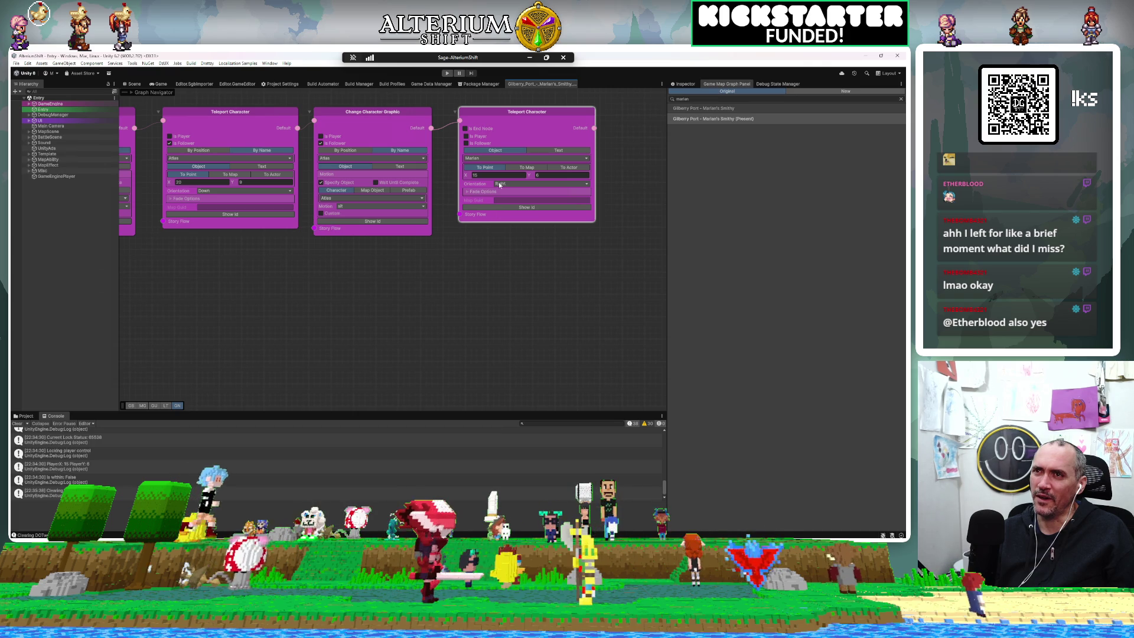
{"action": "scroll", "coordinate": [469, 354], "scroll_direction": "down", "scroll_amount": 6}
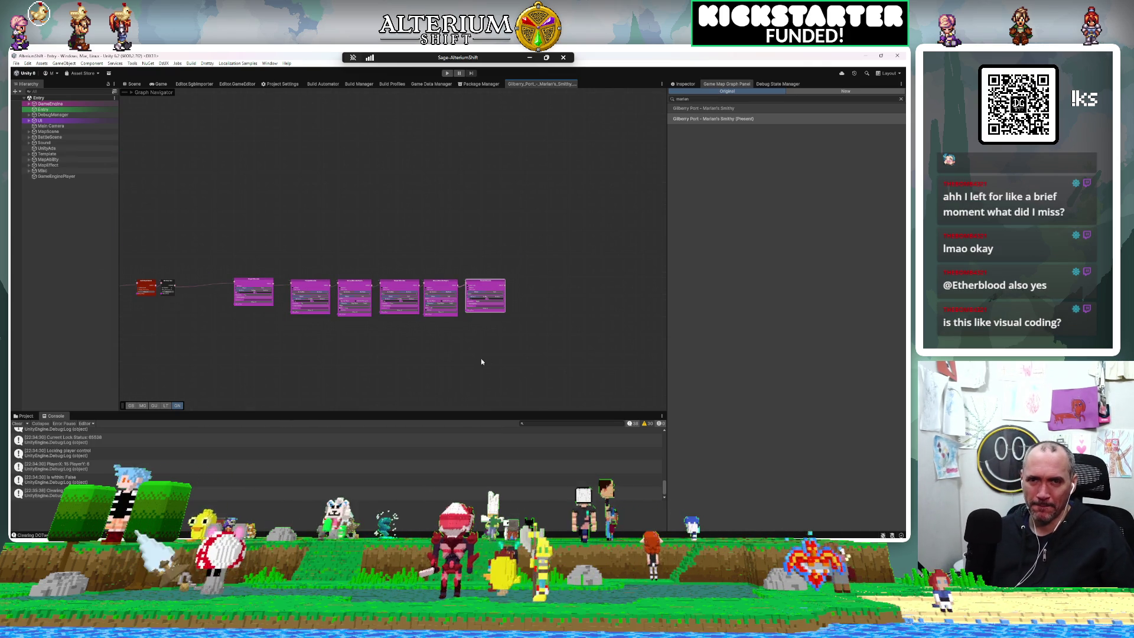
{"action": "mouse_move", "coordinate": [481, 331]}
{"action": "left_mouse_down"}
{"action": "mouse_move", "coordinate": [569, 233]}
{"action": "mouse_move", "coordinate": [460, 242]}
{"action": "mouse_move", "coordinate": [382, 271]}
{"action": "mouse_move", "coordinate": [286, 355]}
{"action": "mouse_move", "coordinate": [489, 217]}
{"action": "mouse_move", "coordinate": [370, 351]}
{"action": "mouse_move", "coordinate": [387, 214]}
{"action": "mouse_move", "coordinate": [438, 185]}
{"action": "mouse_move", "coordinate": [413, 321]}
{"action": "mouse_move", "coordinate": [498, 386]}
{"action": "mouse_move", "coordinate": [530, 315]}
{"action": "mouse_move", "coordinate": [585, 309]}
{"action": "mouse_move", "coordinate": [451, 290]}
{"action": "mouse_move", "coordinate": [436, 319]}
{"action": "left_mouse_up"}
{"action": "scroll", "coordinate": [436, 319], "scroll_direction": "down", "scroll_amount": 6}
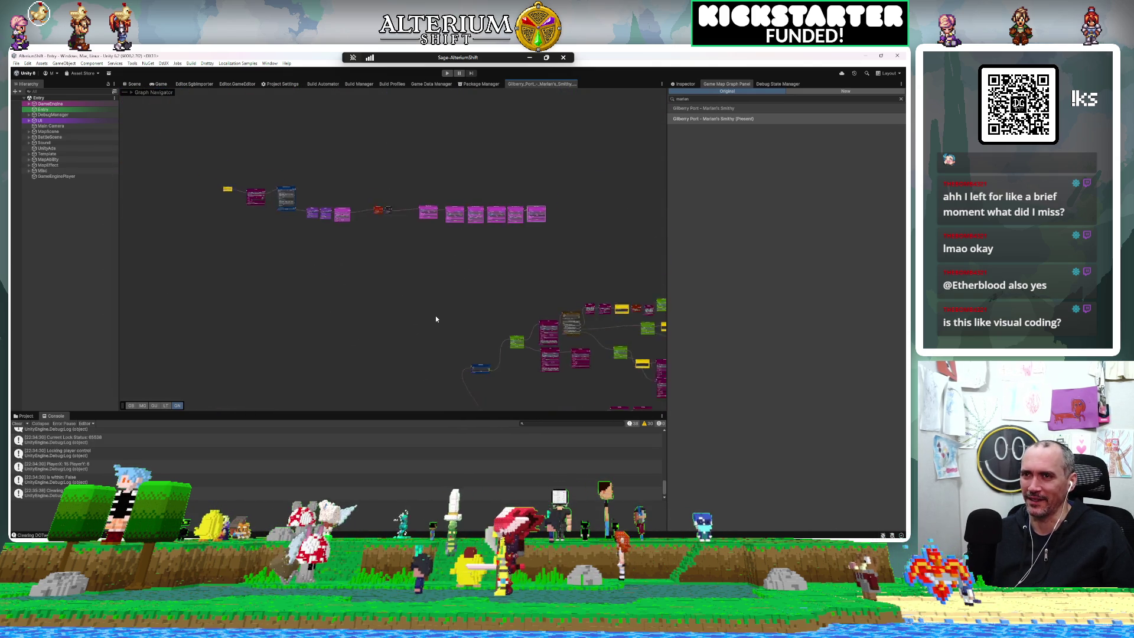
{"action": "scroll", "coordinate": [413, 200], "scroll_direction": "down", "scroll_amount": 5}
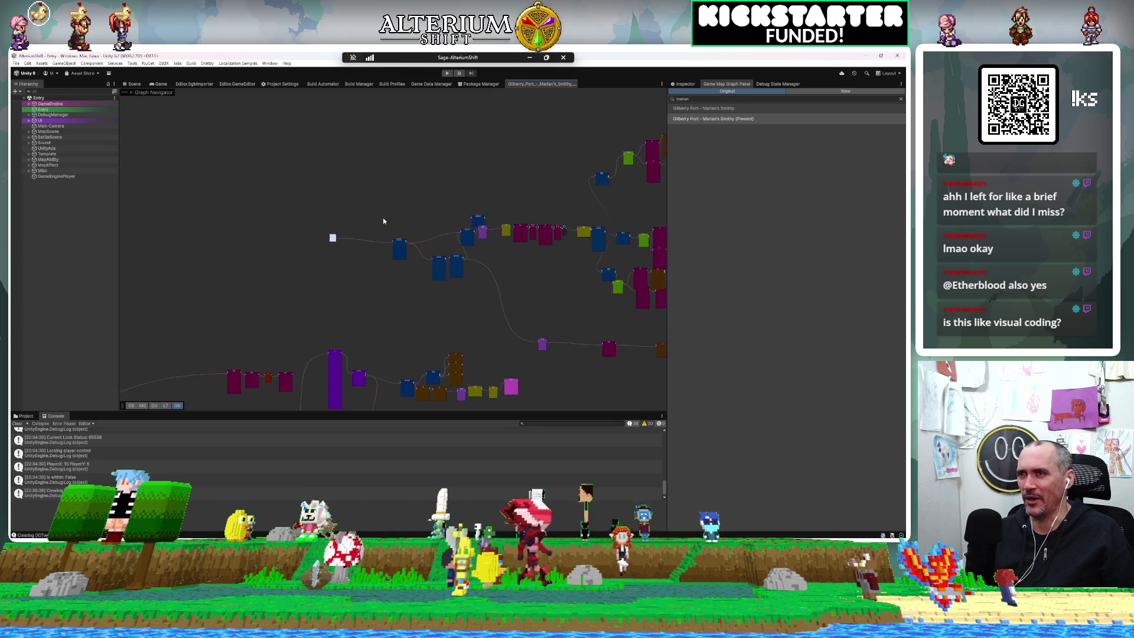
{"action": "scroll", "coordinate": [347, 338], "scroll_direction": "up", "scroll_amount": 5}
{"action": "mouse_move", "coordinate": [347, 338]}
{"action": "left_mouse_down"}
{"action": "mouse_move", "coordinate": [486, 201]}
{"action": "mouse_move", "coordinate": [524, 124]}
{"action": "mouse_move", "coordinate": [386, 162]}
{"action": "mouse_move", "coordinate": [374, 155]}
{"action": "mouse_move", "coordinate": [261, 350]}
{"action": "left_mouse_up"}
{"action": "scroll", "coordinate": [204, 170], "scroll_direction": "down", "scroll_amount": 5}
{"action": "scroll", "coordinate": [314, 233], "scroll_direction": "up", "scroll_amount": 5}
{"action": "scroll", "coordinate": [555, 293], "scroll_direction": "up", "scroll_amount": 8}
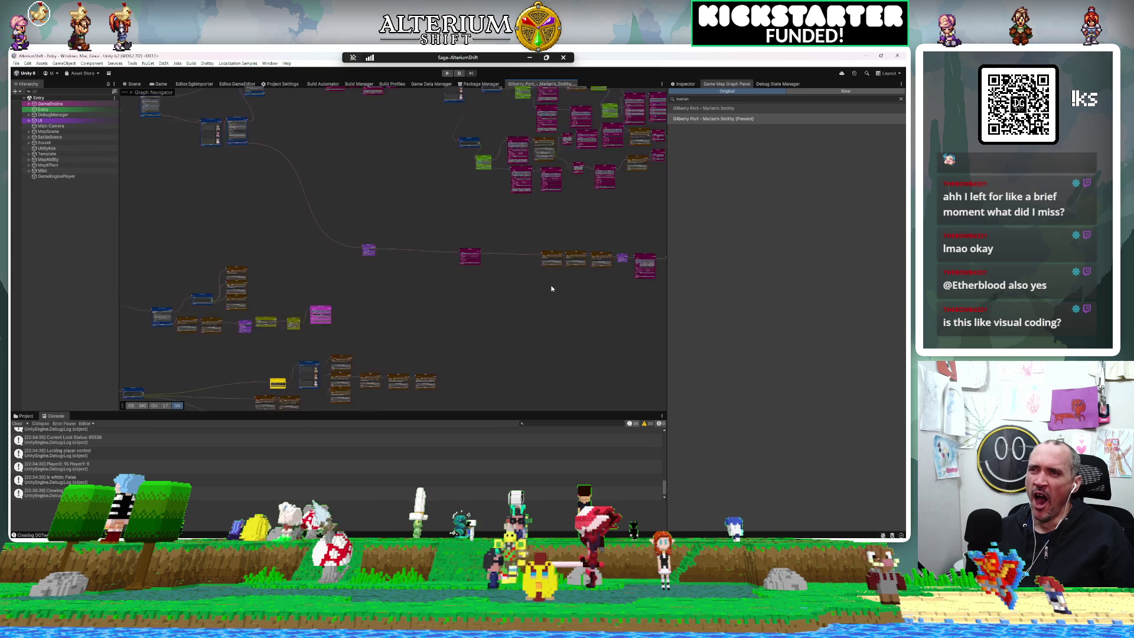
Step: Centre the Play Motion node, shift the view up and right, then show the Game view
{"action": "key", "text": "f"}
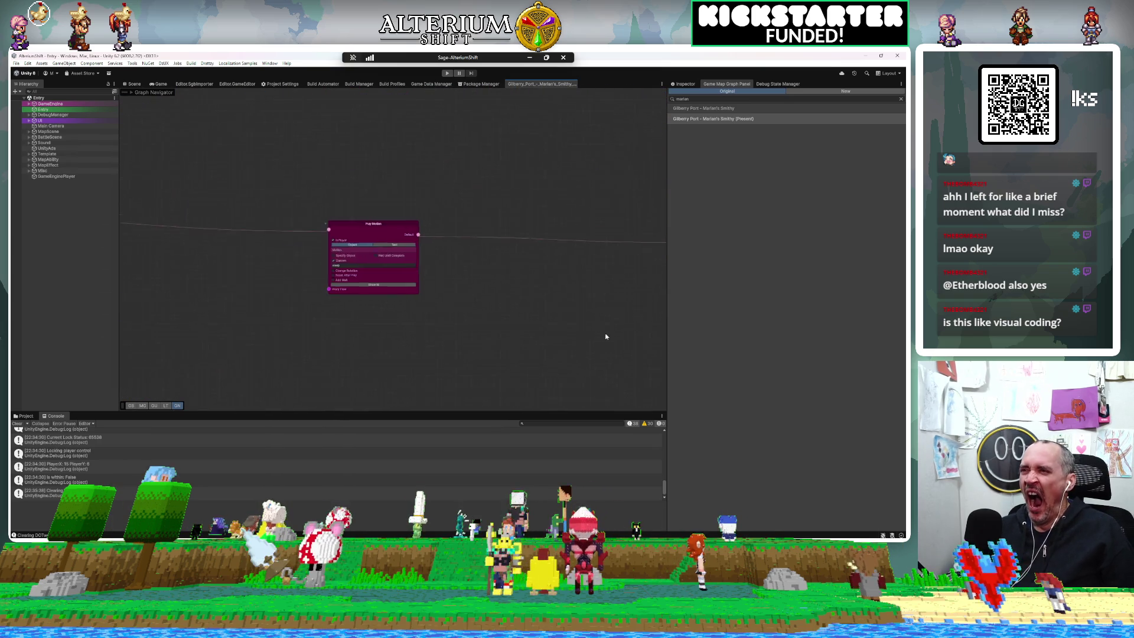
{"action": "scroll", "coordinate": [441, 275], "scroll_direction": "up", "scroll_amount": 3}
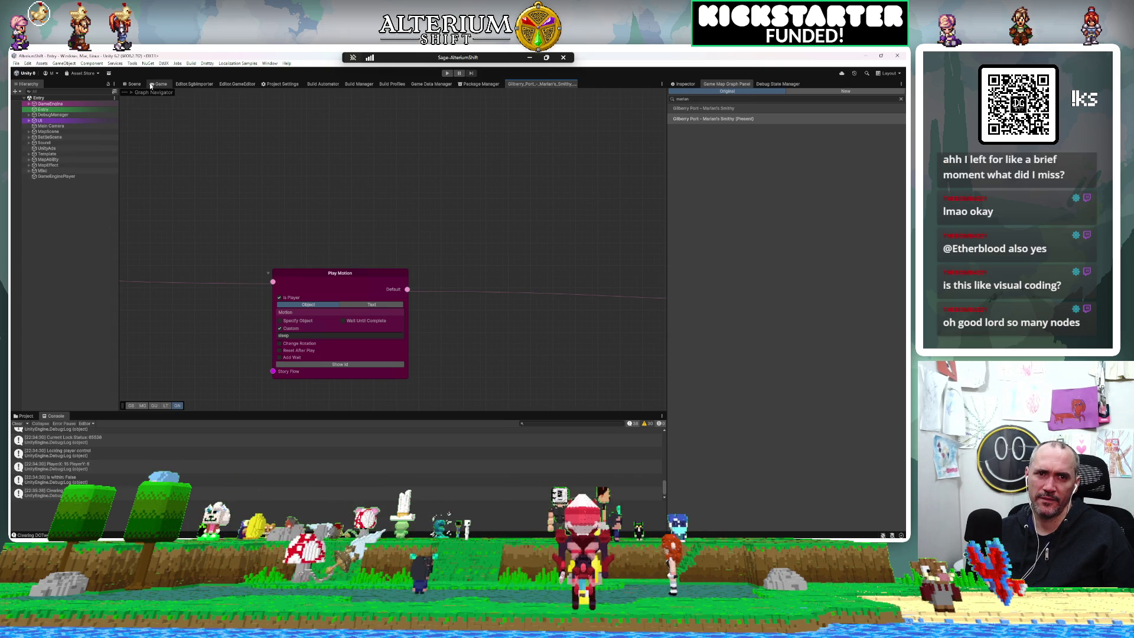
{"action": "scroll", "coordinate": [311, 222], "scroll_direction": "down", "scroll_amount": 4}
{"action": "scroll", "coordinate": [312, 221], "scroll_direction": "down", "scroll_amount": 6}
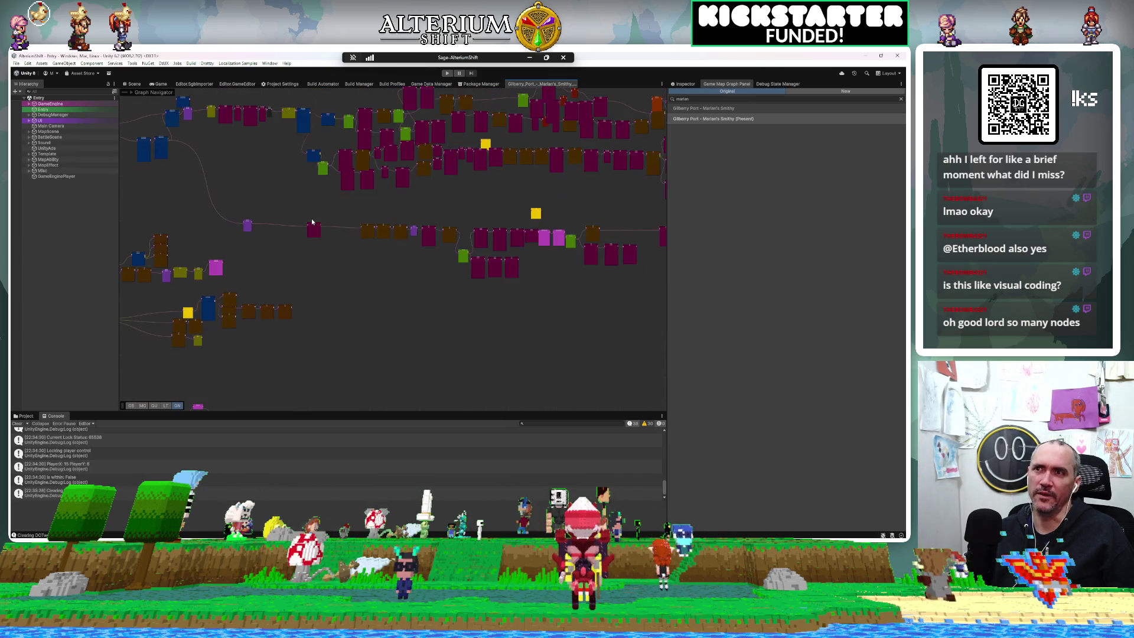
{"action": "scroll", "coordinate": [420, 330], "scroll_direction": "up", "scroll_amount": 2}
{"action": "mouse_move", "coordinate": [385, 424]}
{"action": "left_mouse_down"}
{"action": "mouse_move", "coordinate": [356, 431]}
{"action": "mouse_move", "coordinate": [212, 338]}
{"action": "mouse_move", "coordinate": [478, 337]}
{"action": "left_mouse_up"}
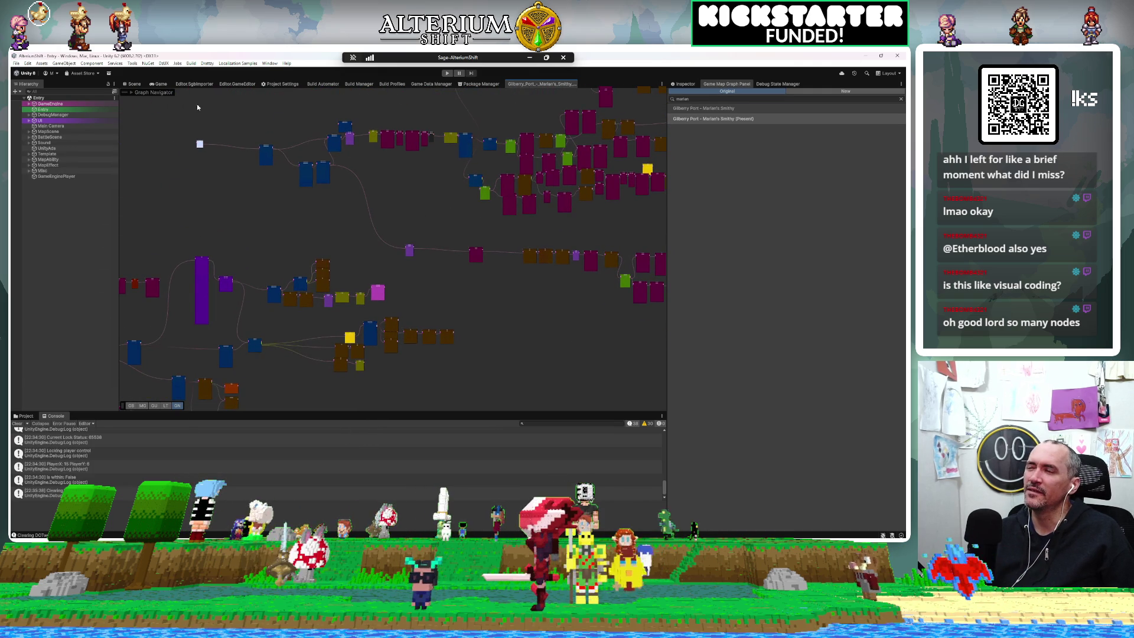
{"action": "left_click", "coordinate": [158, 84]}
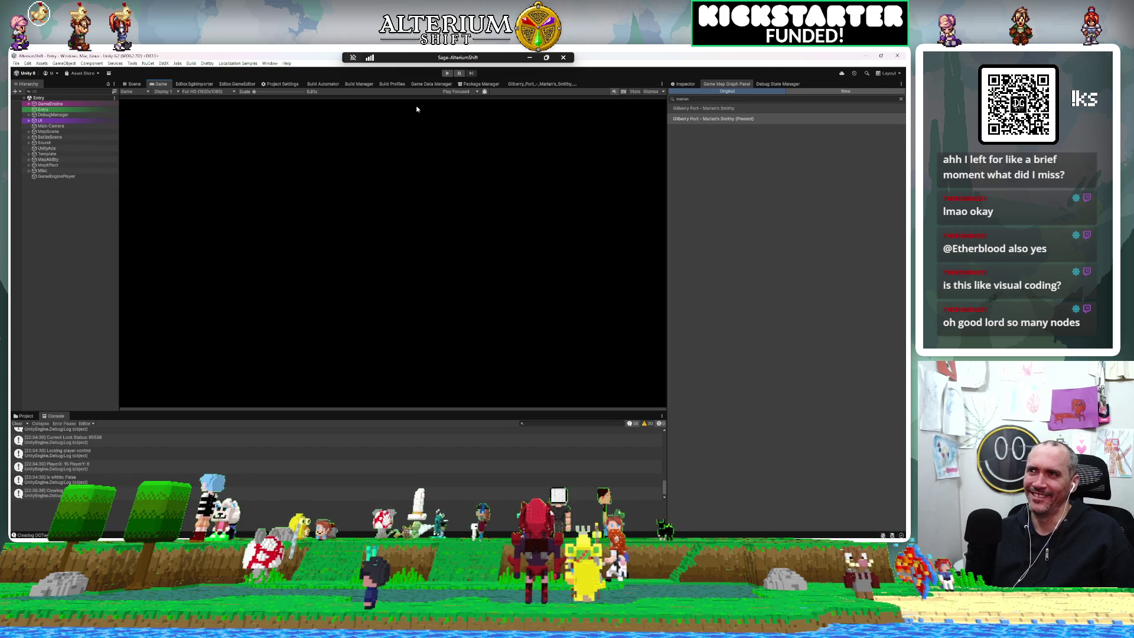
Step: Enter Play mode, choose Continue, and load the Auto Gilberry Port – Marian's Smithy (Past) save
{"action": "left_click", "coordinate": [447, 74]}
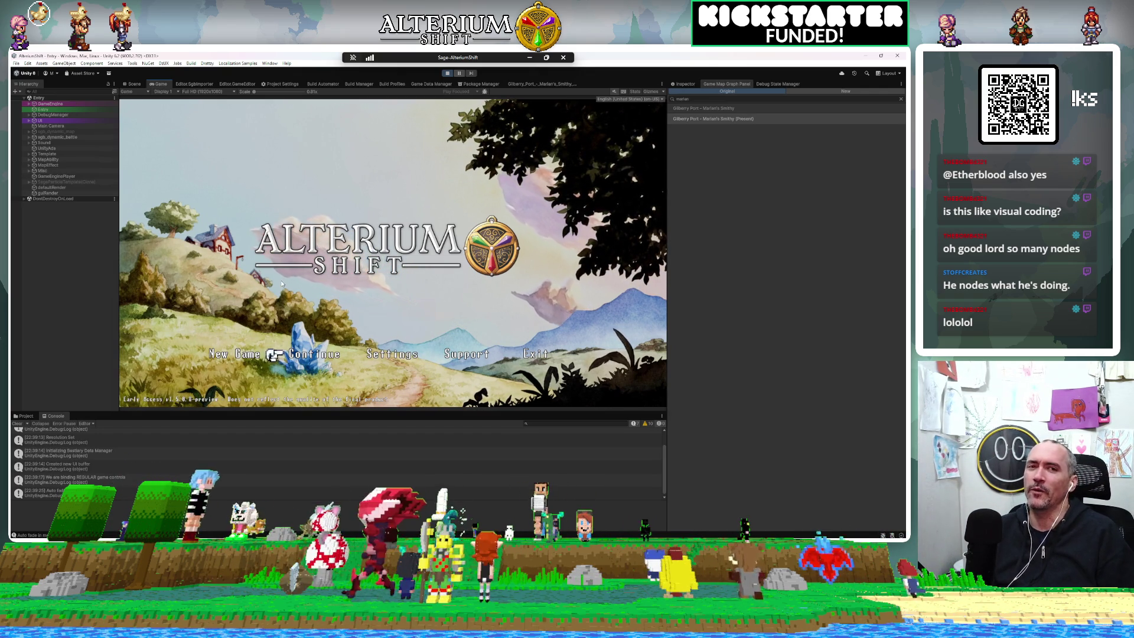
{"action": "key", "text": "Return"}
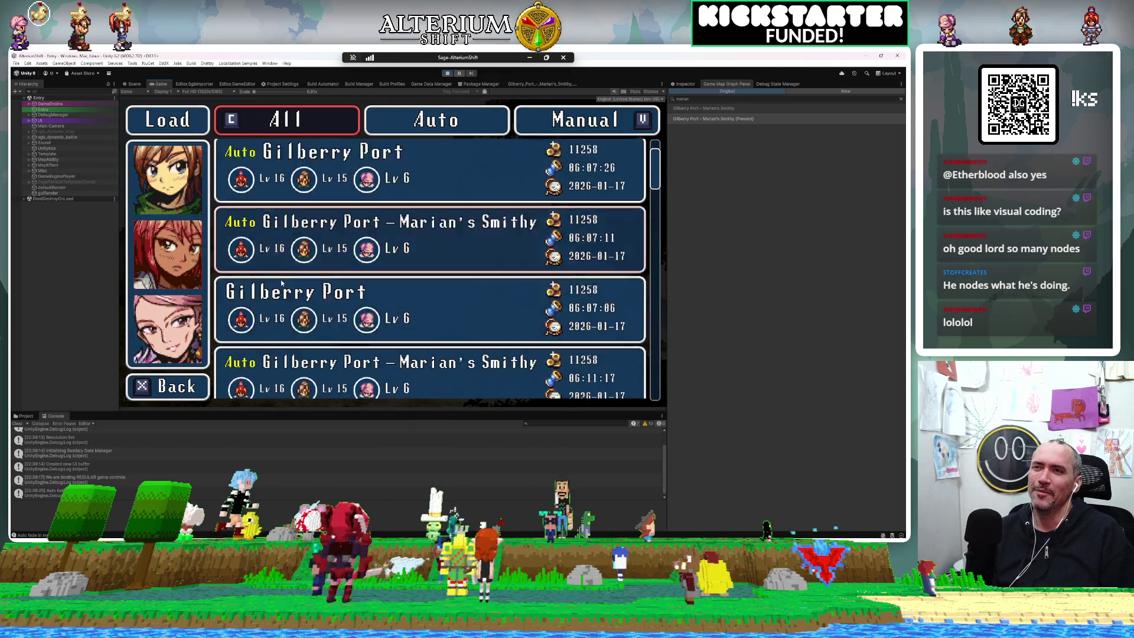
{"action": "scroll", "coordinate": [281, 283], "scroll_direction": "down", "scroll_amount": 5}
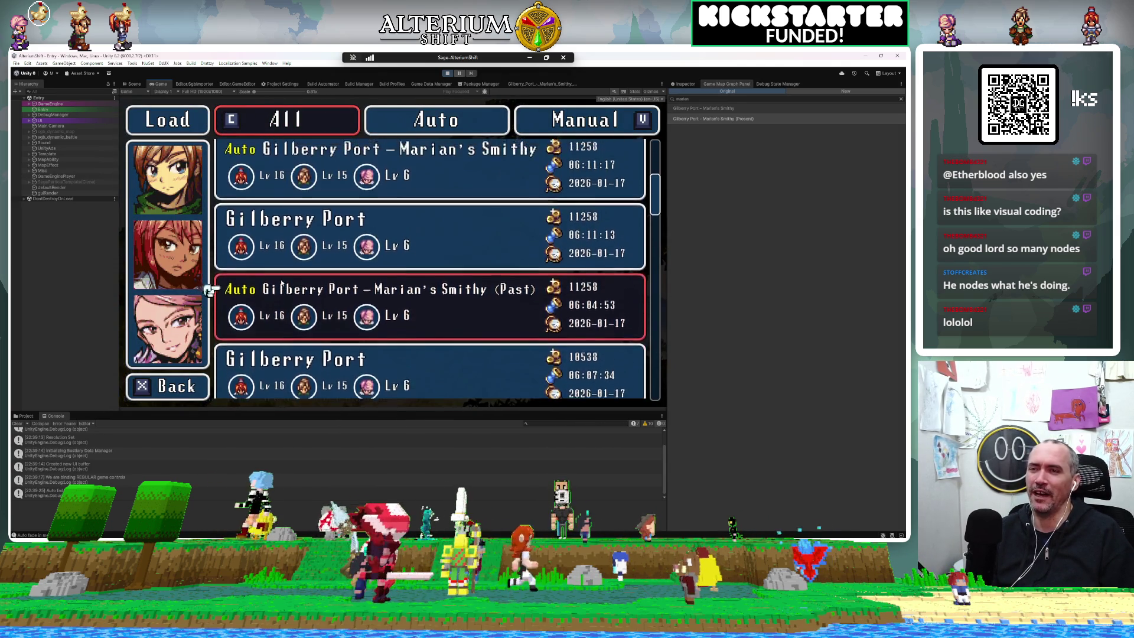
{"action": "left_click", "coordinate": [281, 283]}
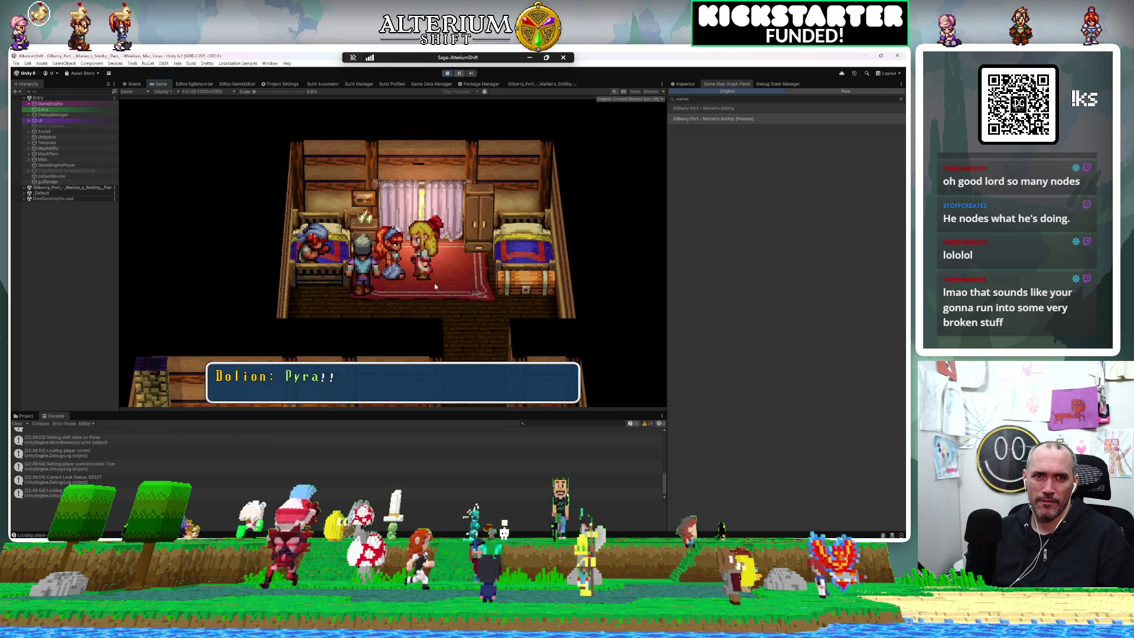
Step: Click through Dolion's dialogue, picking the first replies and 'Yes. I'm ready.', until it fades
{"action": "left_click", "coordinate": [381, 329]}
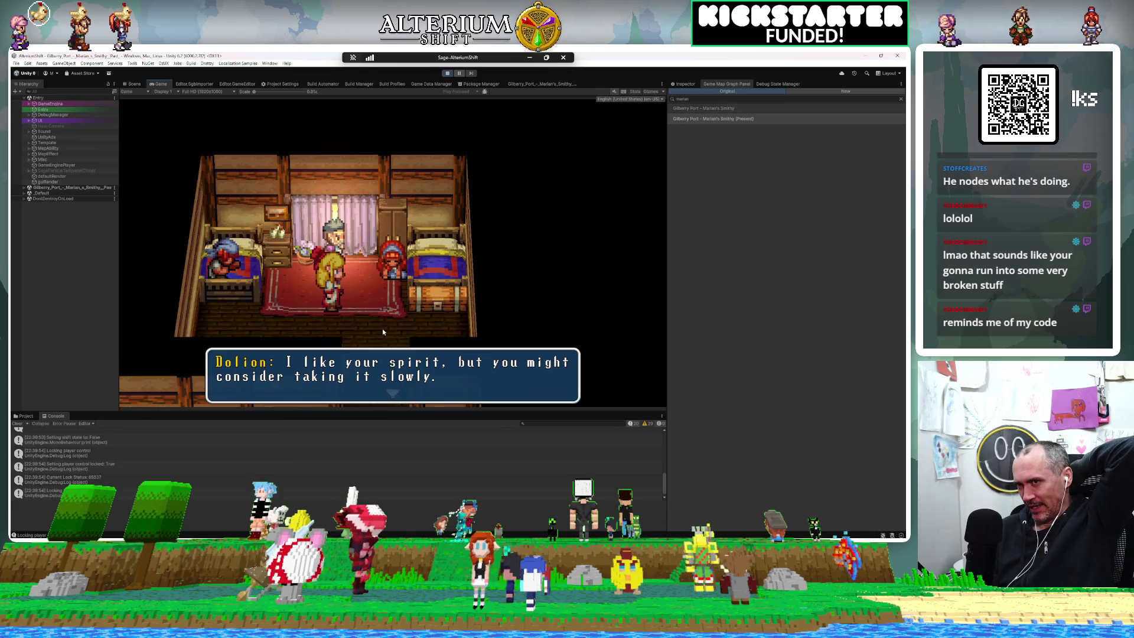
{"action": "left_click", "coordinate": [381, 328]}
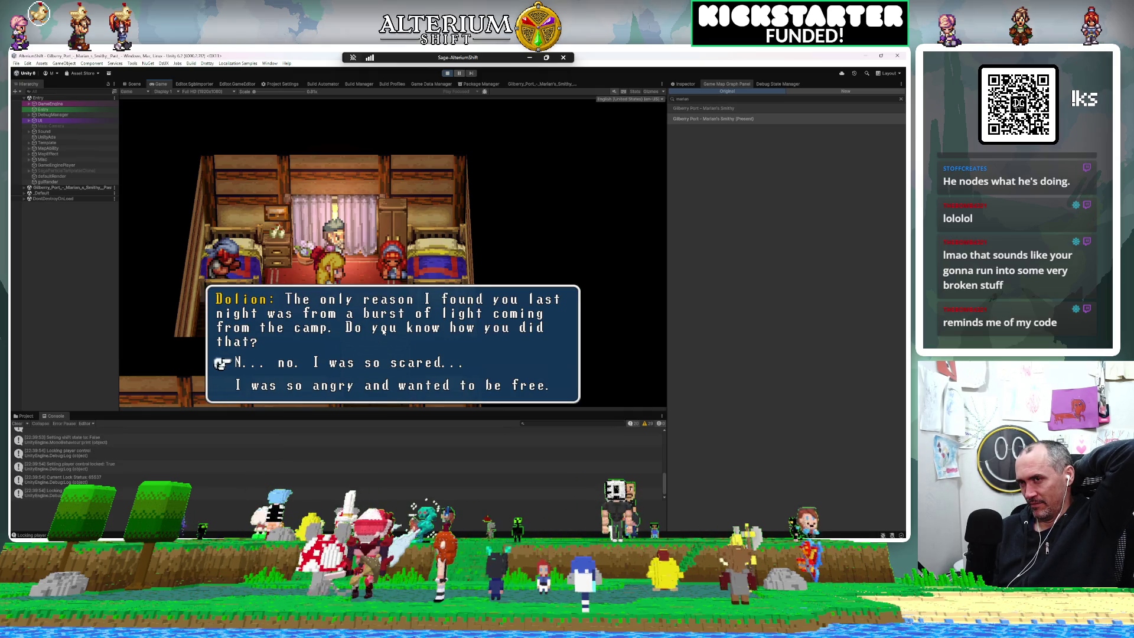
{"action": "left_click", "coordinate": [383, 330]}
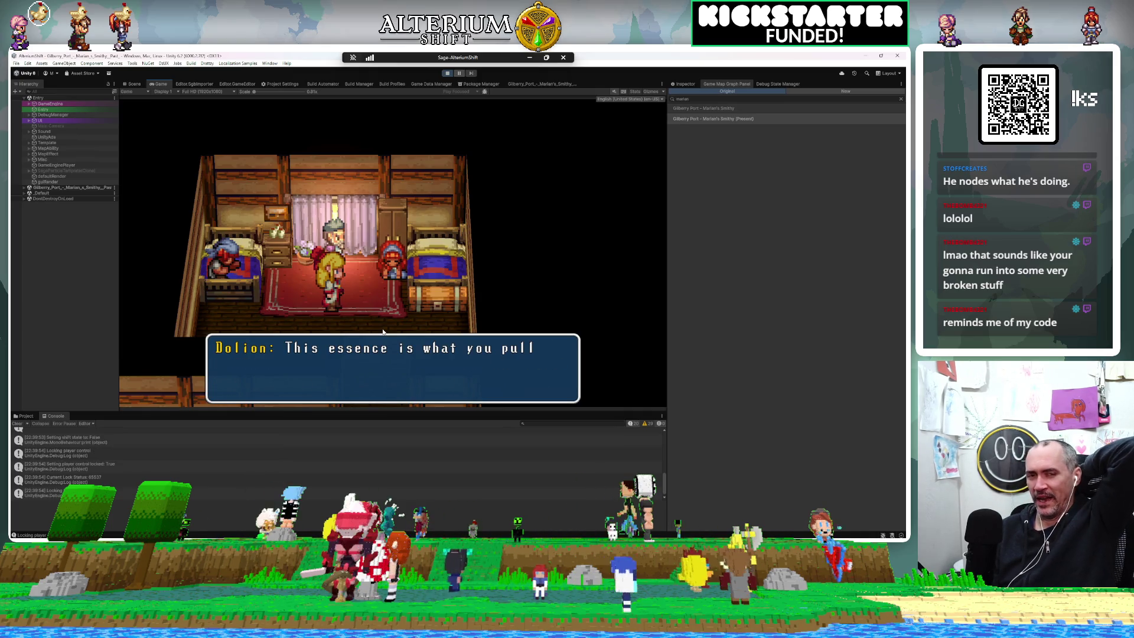
{"action": "left_click", "coordinate": [383, 330]}
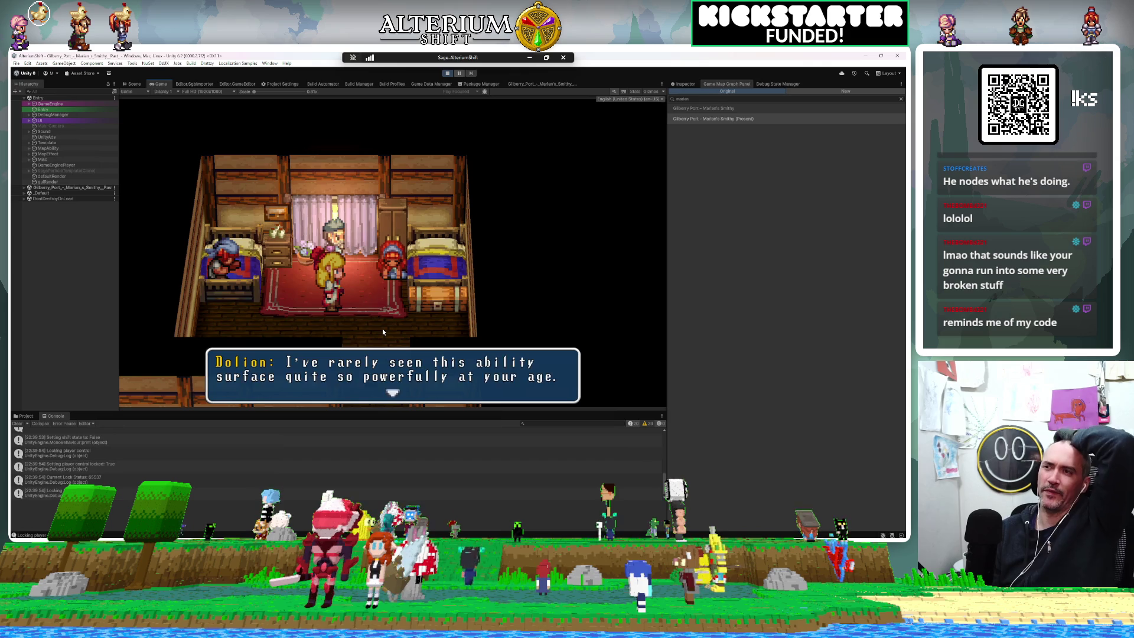
{"action": "left_click", "coordinate": [382, 331]}
{"action": "left_click", "coordinate": [382, 329]}
{"action": "left_click", "coordinate": [382, 330]}
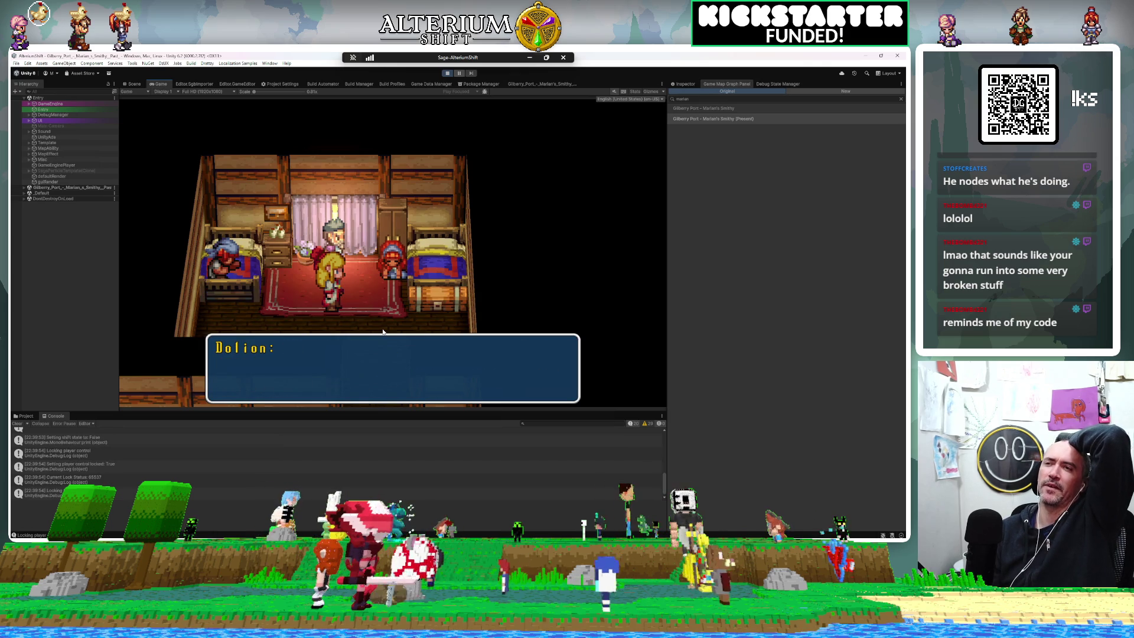
{"action": "left_click", "coordinate": [382, 330]}
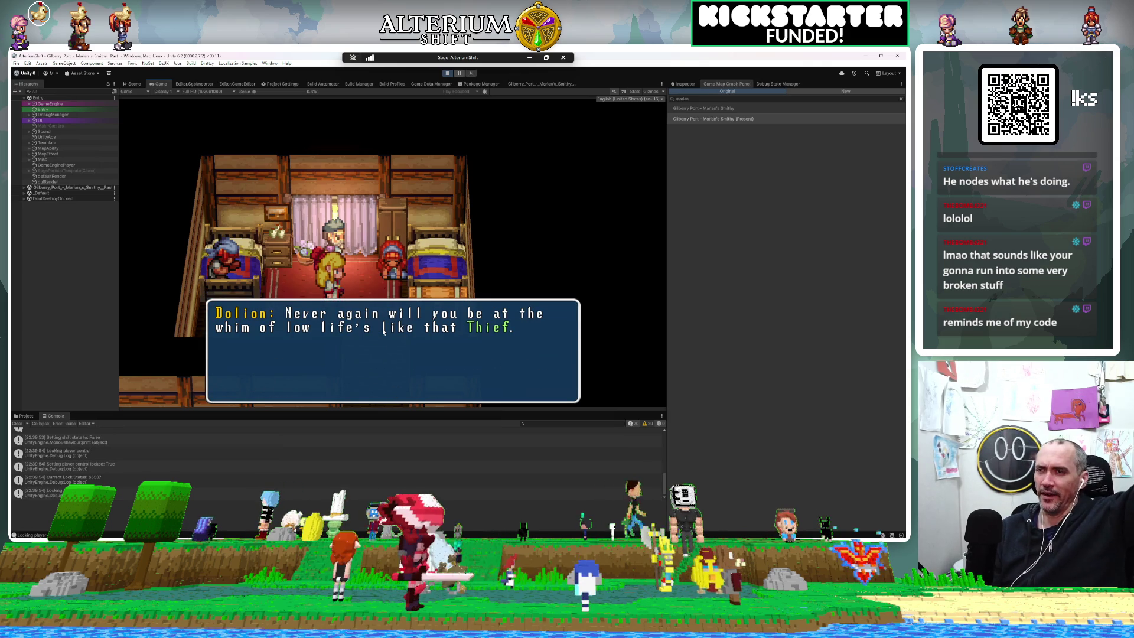
{"action": "left_click", "coordinate": [383, 331]}
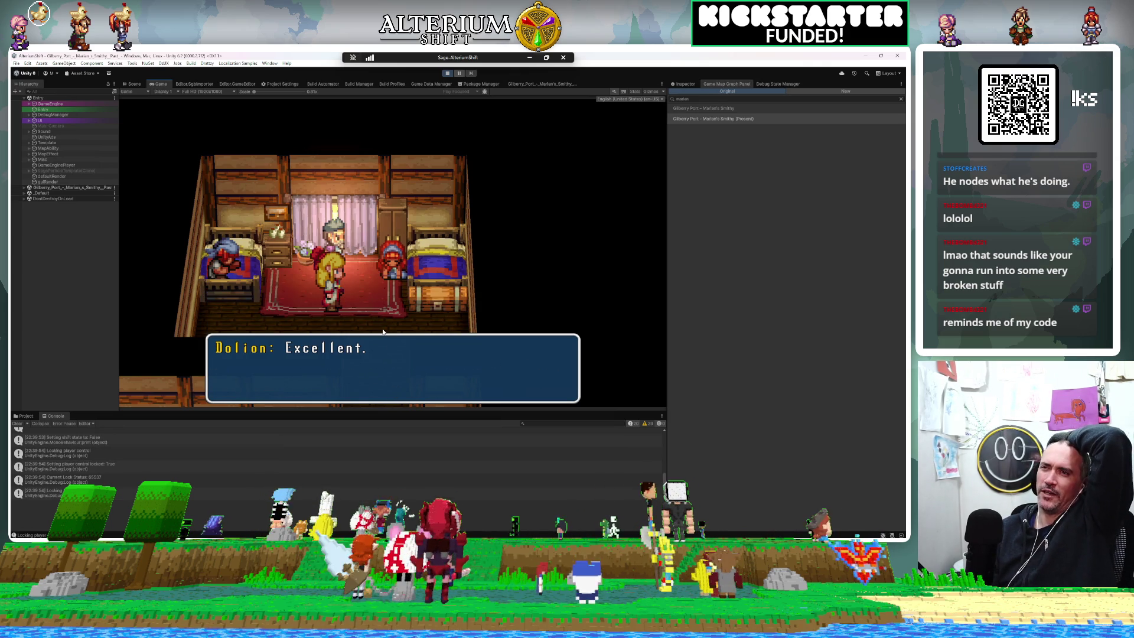
{"action": "left_click", "coordinate": [382, 332]}
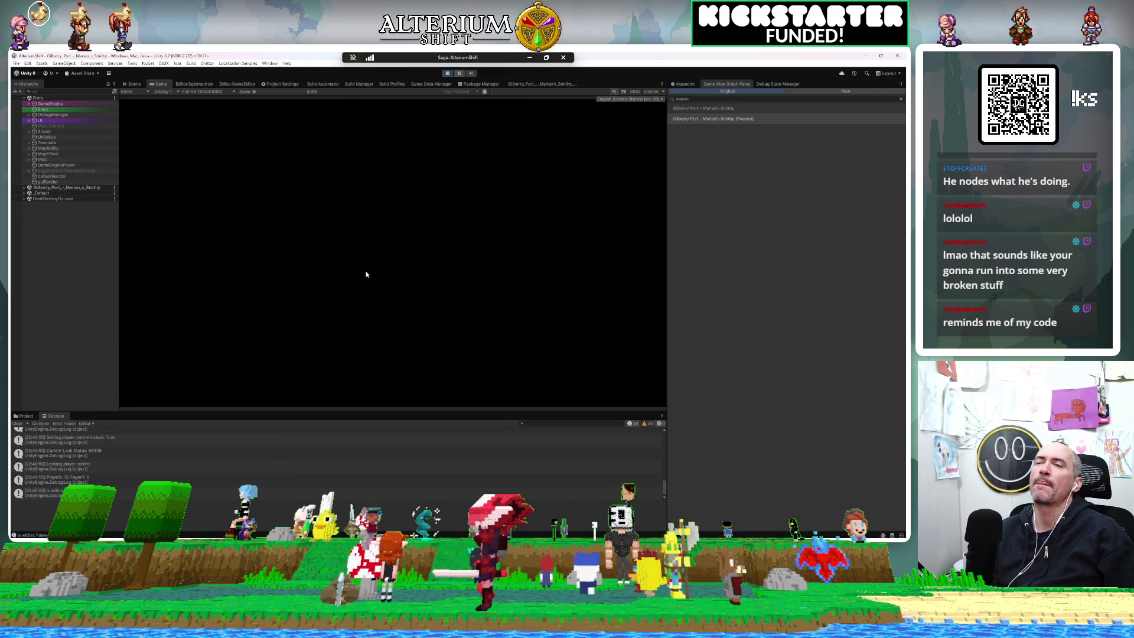
Step: Stop the playtest and open the Marian's Smithy graph on its Fade Screen nodes
{"action": "left_click", "coordinate": [446, 74]}
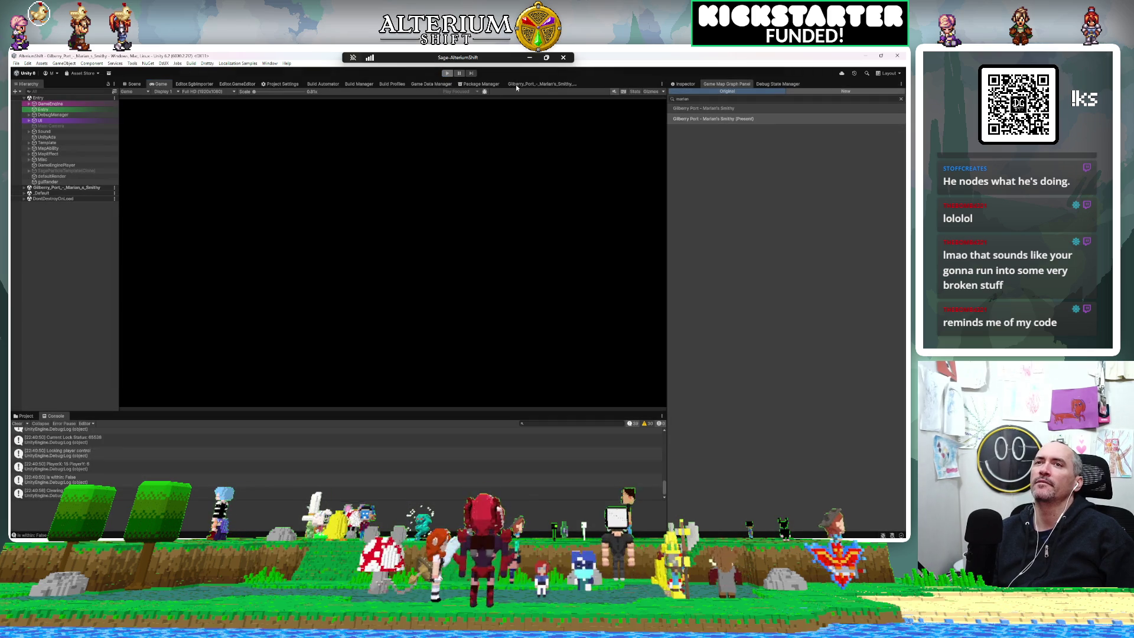
{"action": "left_click", "coordinate": [531, 83]}
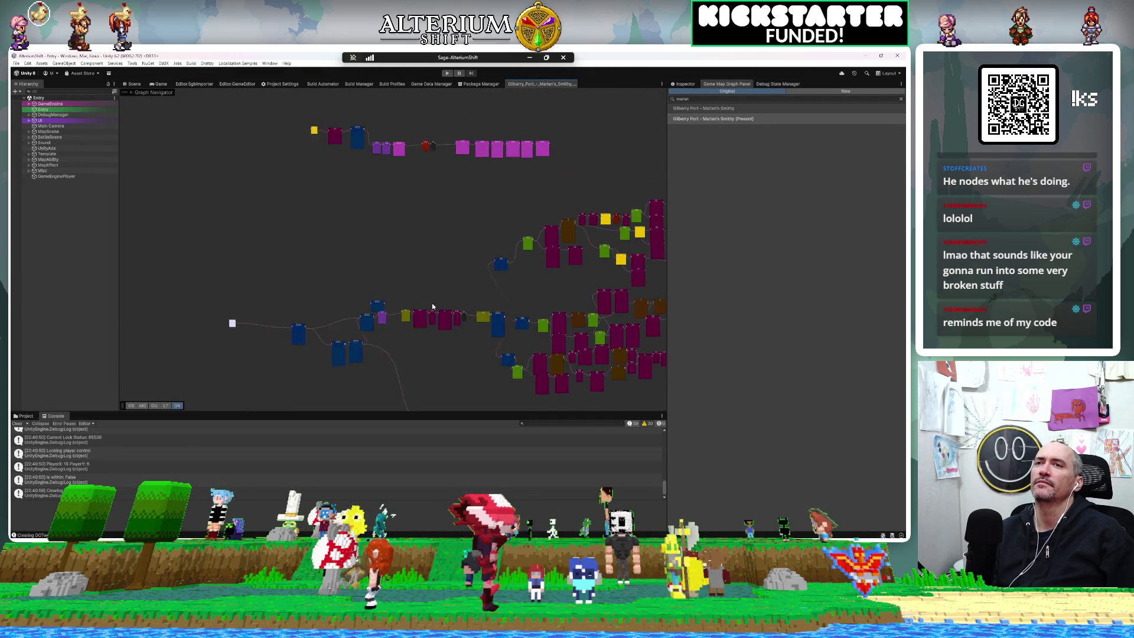
{"action": "scroll", "coordinate": [341, 174], "scroll_direction": "up", "scroll_amount": 5}
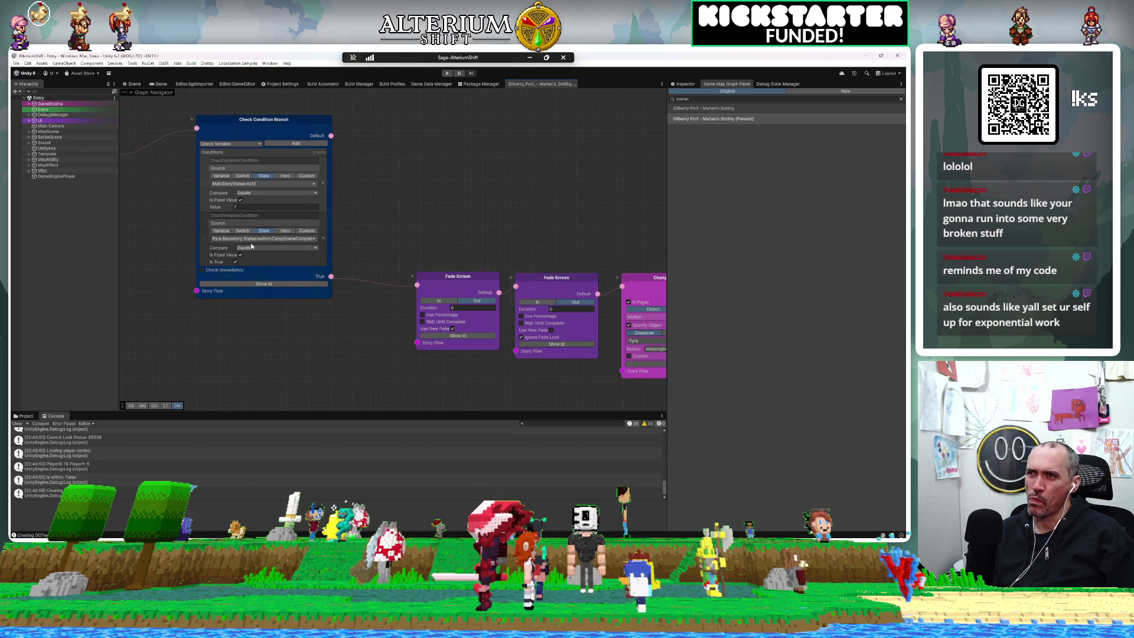
{"action": "left_click_drag", "start_coordinate": [428, 331], "coordinate": [331, 317]}
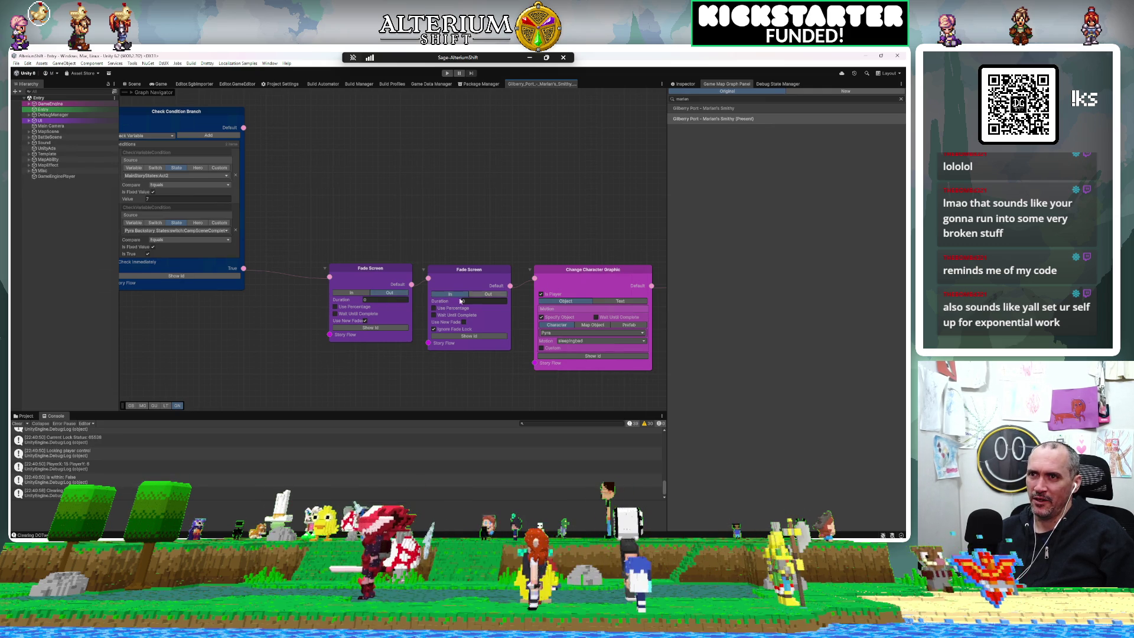
Step: Inspect the Lock Player Control and Set Party Train nodes, then return to the Game view
{"action": "scroll", "coordinate": [494, 403], "scroll_direction": "right", "scroll_amount": 5}
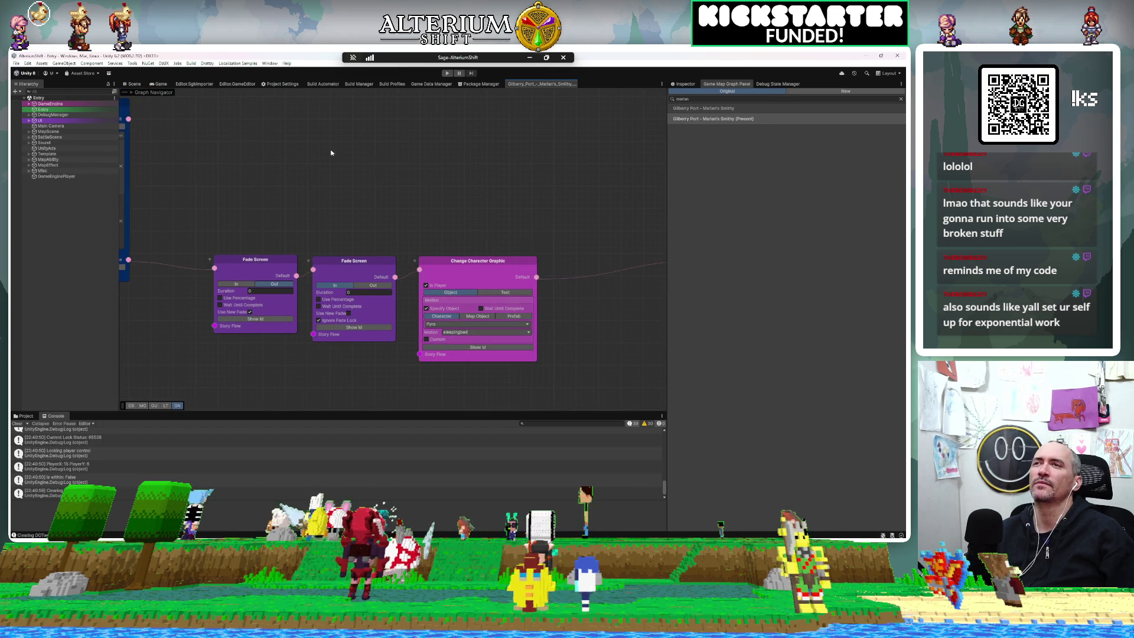
{"action": "mouse_move", "coordinate": [465, 258]}
{"action": "left_mouse_down"}
{"action": "mouse_move", "coordinate": [446, 265]}
{"action": "mouse_move", "coordinate": [174, 219]}
{"action": "left_mouse_up"}
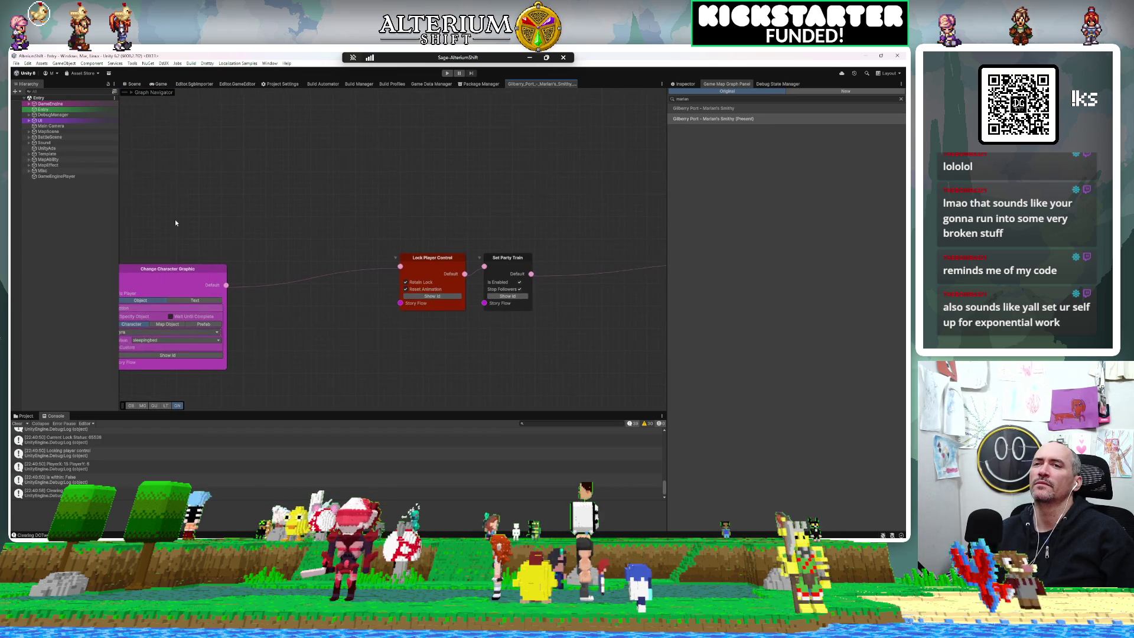
{"action": "mouse_move", "coordinate": [388, 345]}
{"action": "left_mouse_down"}
{"action": "mouse_move", "coordinate": [197, 300]}
{"action": "mouse_move", "coordinate": [177, 306]}
{"action": "mouse_move", "coordinate": [299, 296]}
{"action": "mouse_move", "coordinate": [584, 322]}
{"action": "mouse_move", "coordinate": [476, 332]}
{"action": "mouse_move", "coordinate": [124, 319]}
{"action": "mouse_move", "coordinate": [414, 333]}
{"action": "left_mouse_up"}
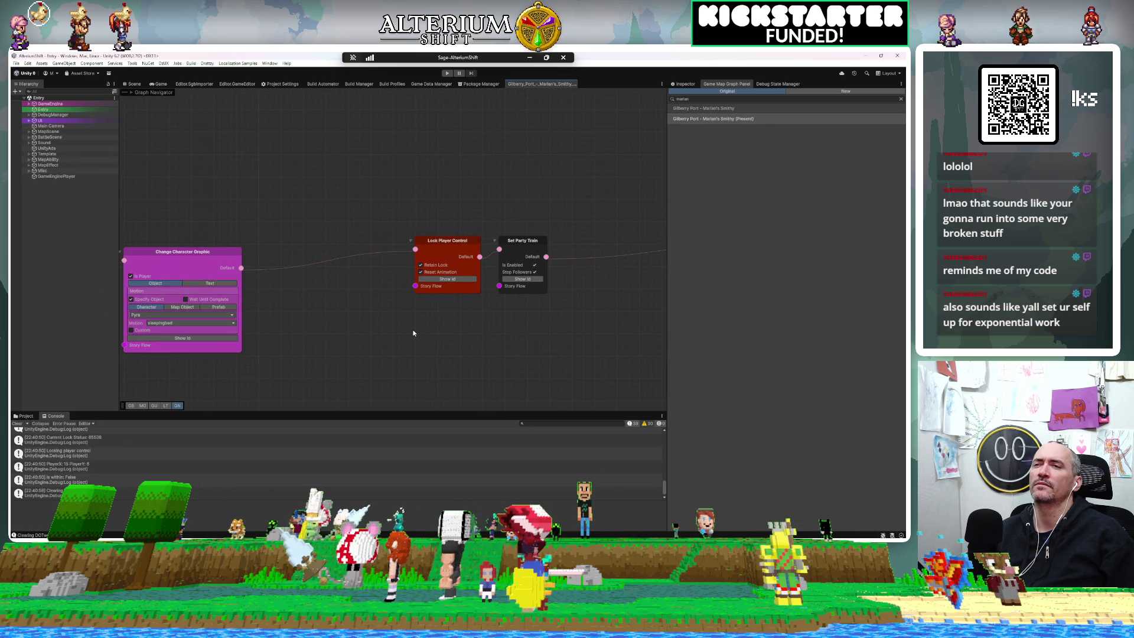
{"action": "mouse_move", "coordinate": [413, 333]}
{"action": "left_mouse_down"}
{"action": "mouse_move", "coordinate": [363, 328]}
{"action": "mouse_move", "coordinate": [437, 367]}
{"action": "left_mouse_up"}
{"action": "left_click", "coordinate": [159, 84]}
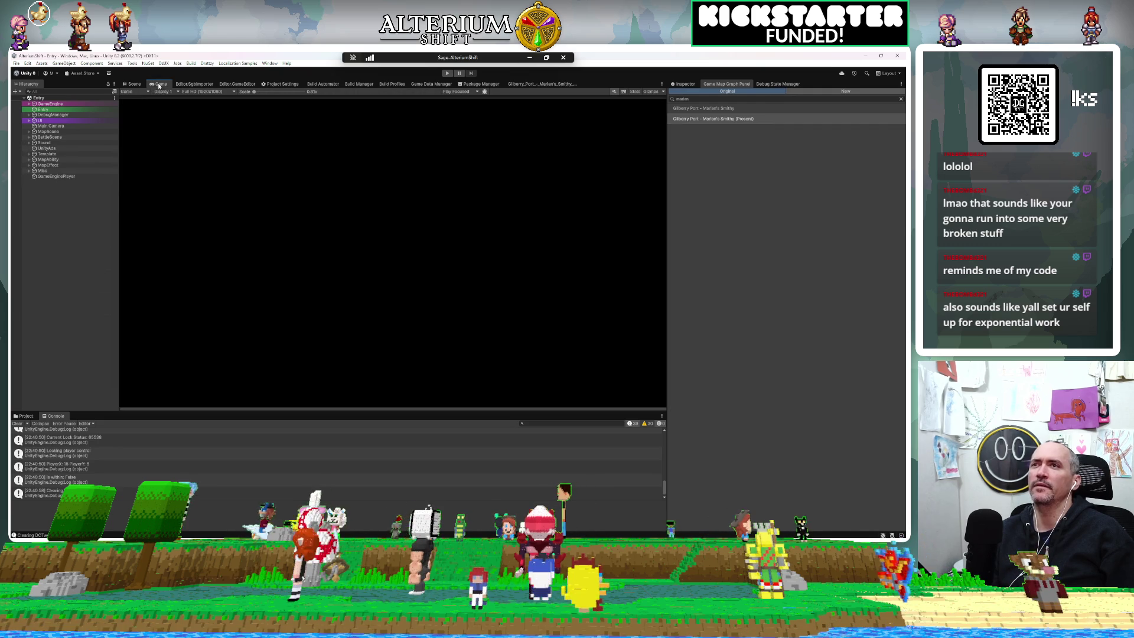
Step: Start a new playtest and load the third Gilberry Port save, Marian's Smithy (Past), by keyboard
{"action": "left_click", "coordinate": [447, 75]}
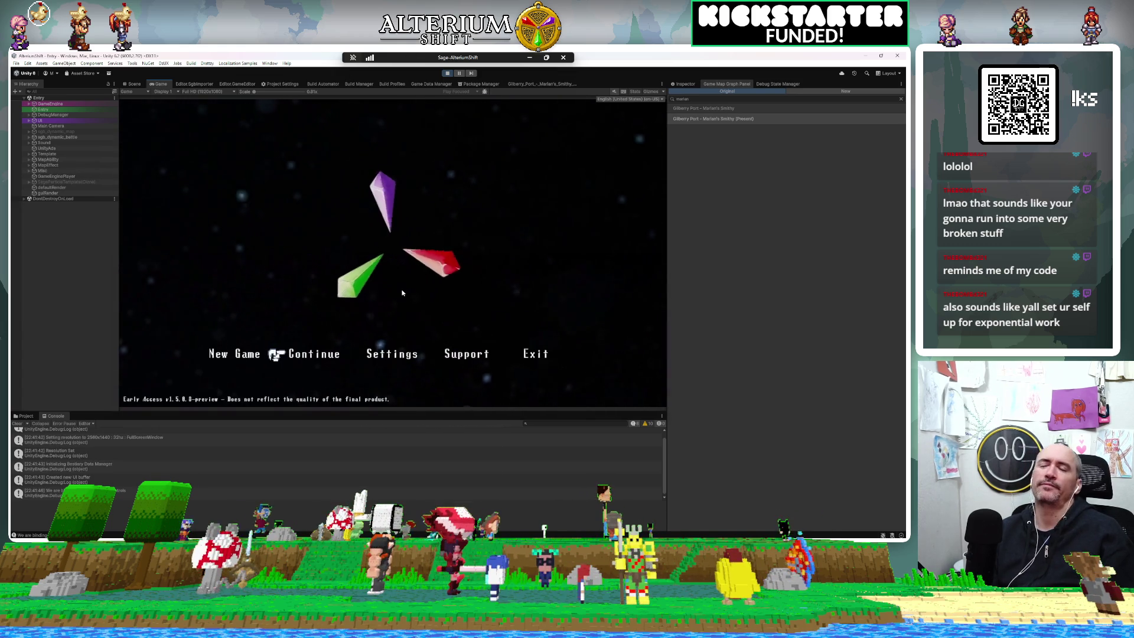
{"action": "key", "text": "z"}
{"action": "key", "text": "Down"}
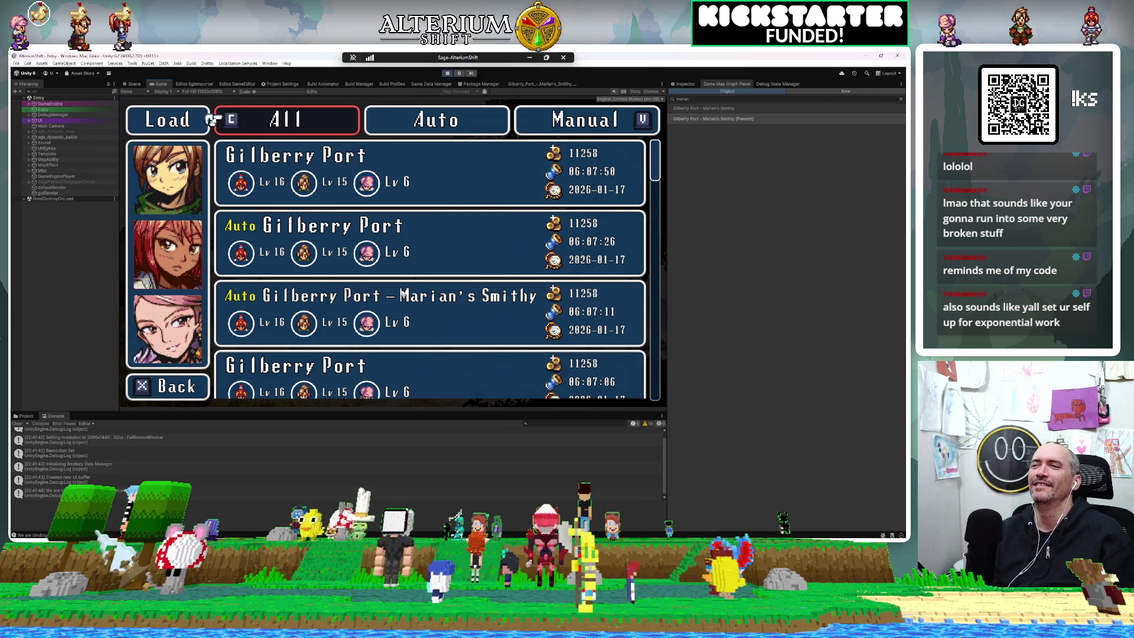
{"action": "key", "text": "Down"}
{"action": "key", "text": "Down"}
{"action": "key", "text": "Down"}
{"action": "key", "text": "Down"}
{"action": "key", "text": "Down"}
{"action": "key", "text": "Down"}
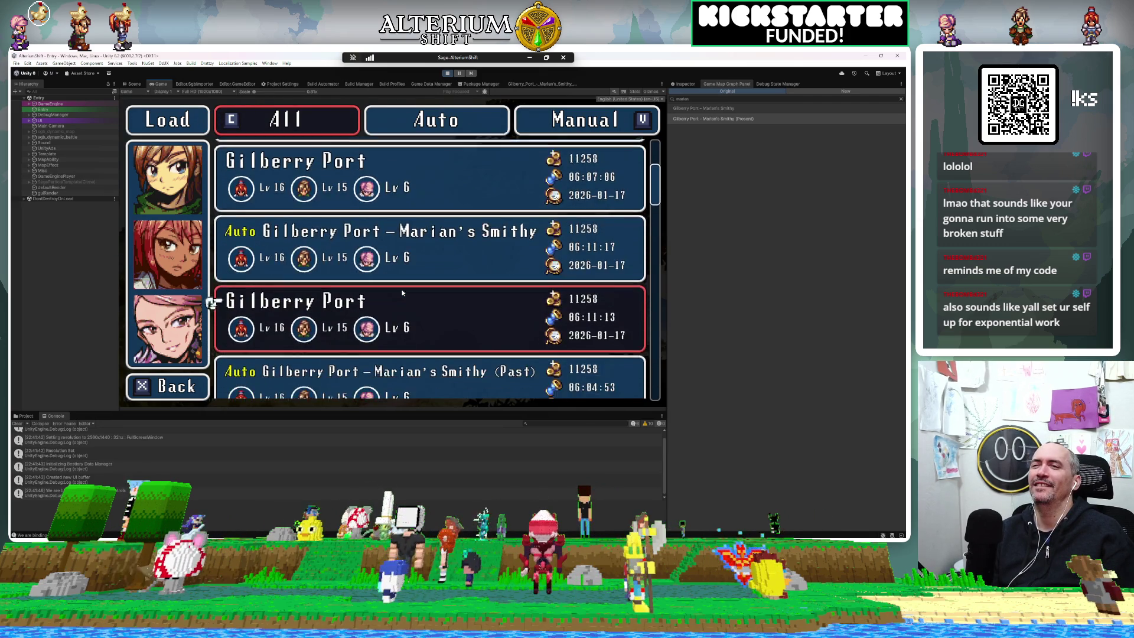
{"action": "key", "text": "z"}
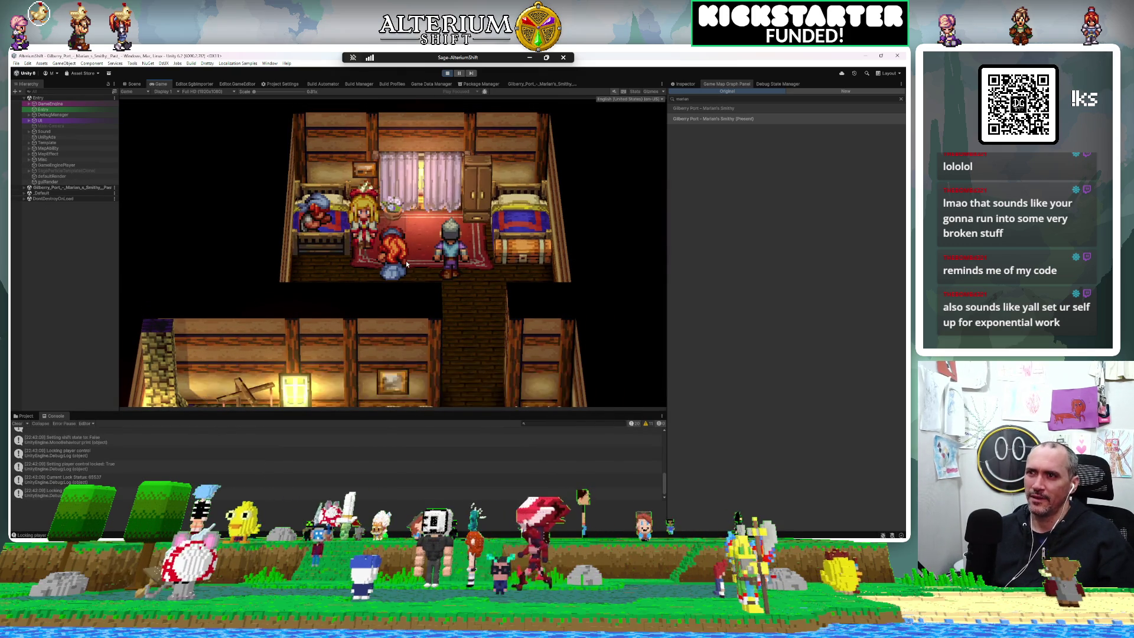
Step: Advance the Healer's and Marian's lines, asking Marian if she's okay, through Dolion's call
{"action": "key", "text": "z"}
{"action": "key", "text": "z"}
{"action": "key", "text": "z"}
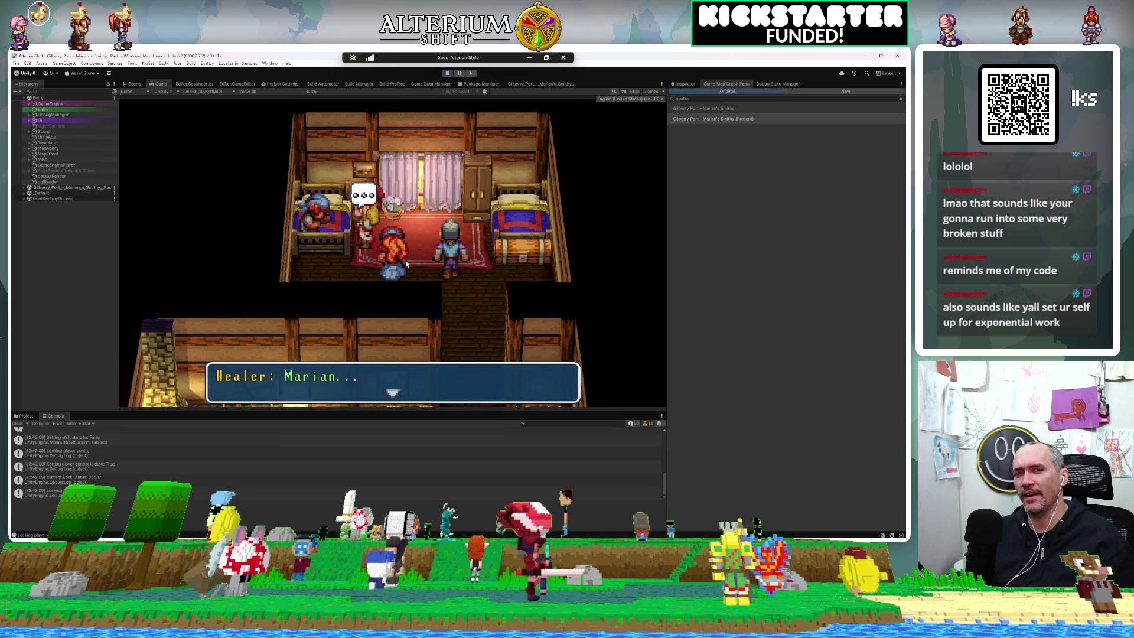
{"action": "key", "text": "z"}
{"action": "key", "text": "z"}
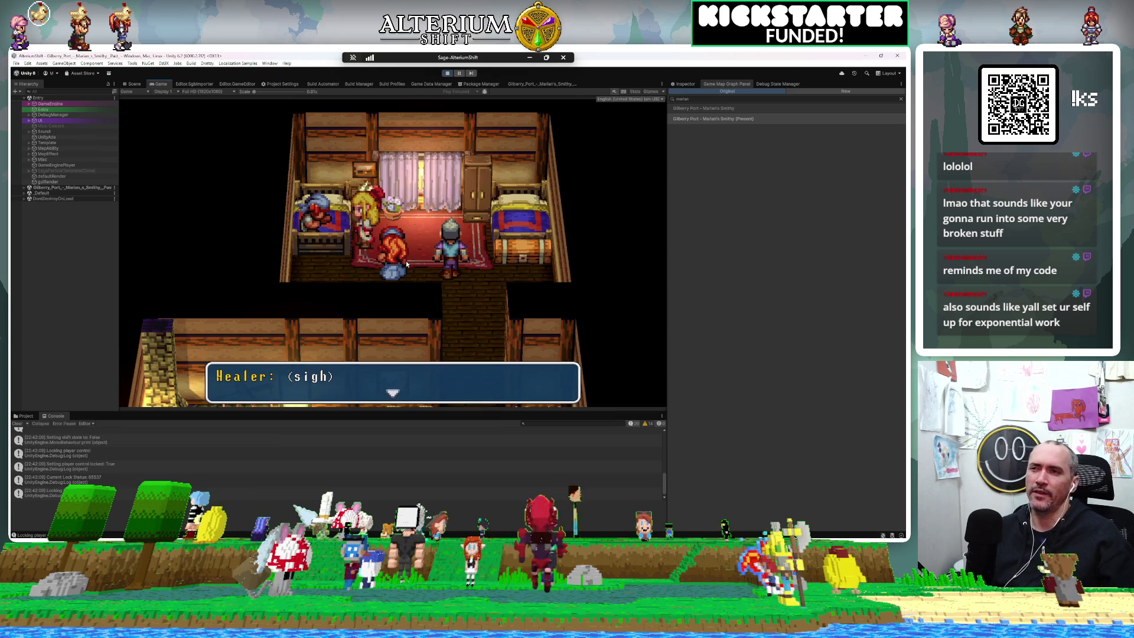
{"action": "key", "text": "z"}
{"action": "key", "text": "z"}
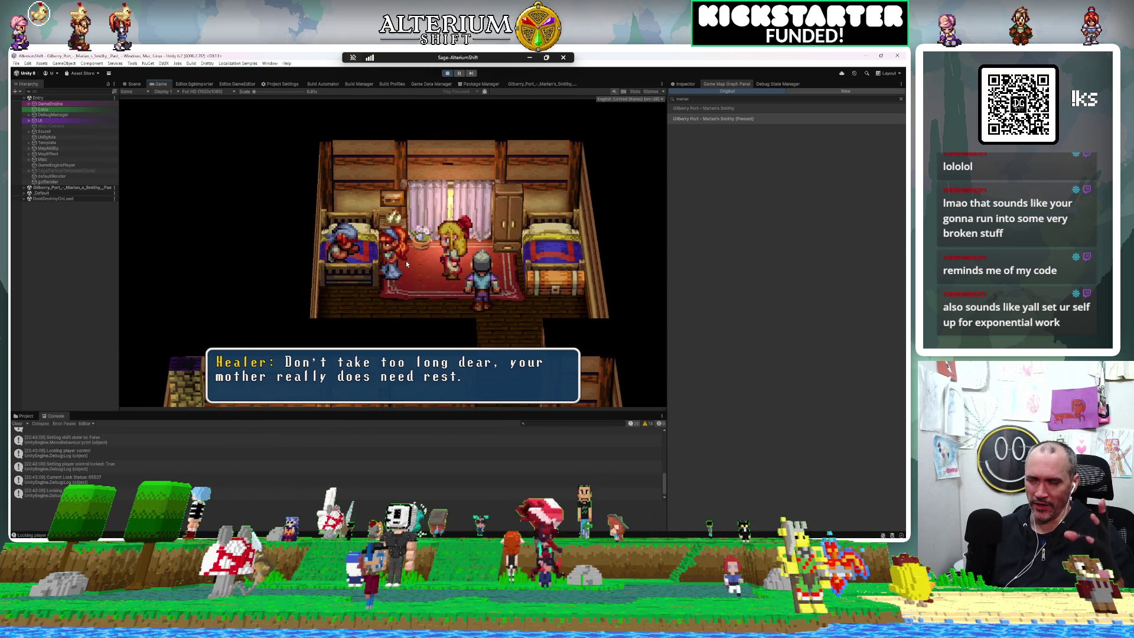
{"action": "key", "text": "z"}
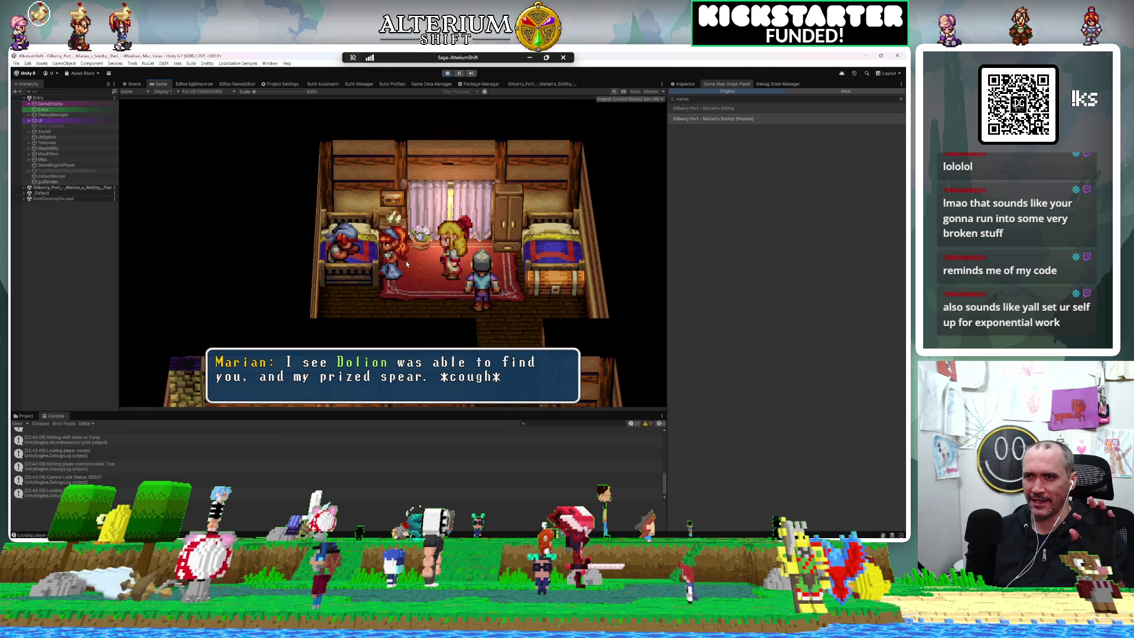
{"action": "key", "text": "z"}
{"action": "key", "text": "z"}
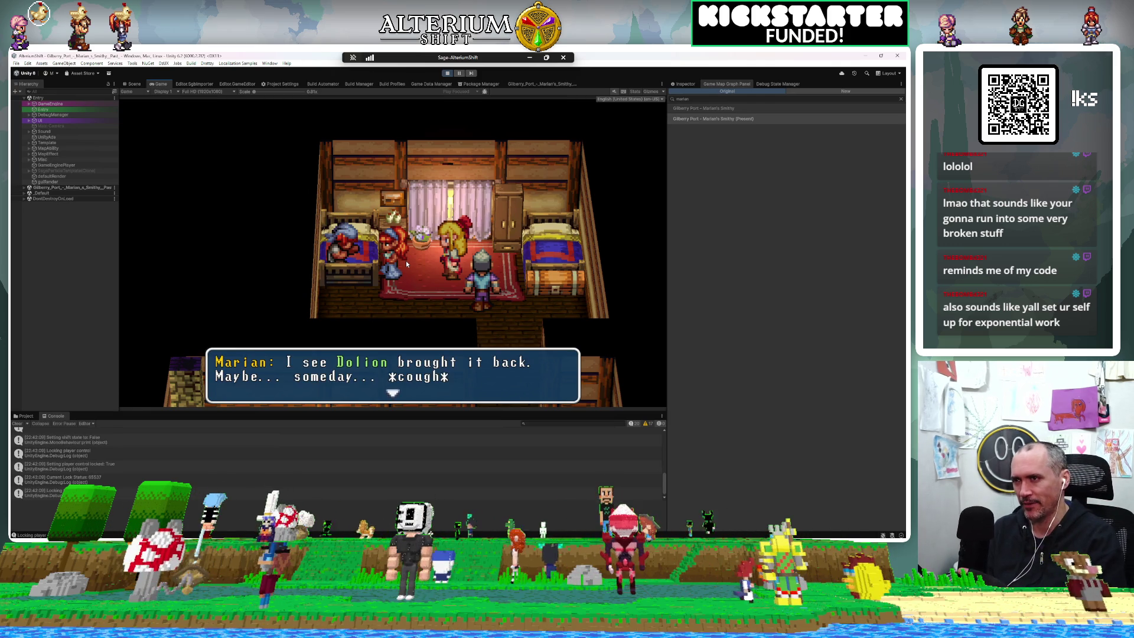
{"action": "key", "text": "z"}
{"action": "key", "text": "z"}
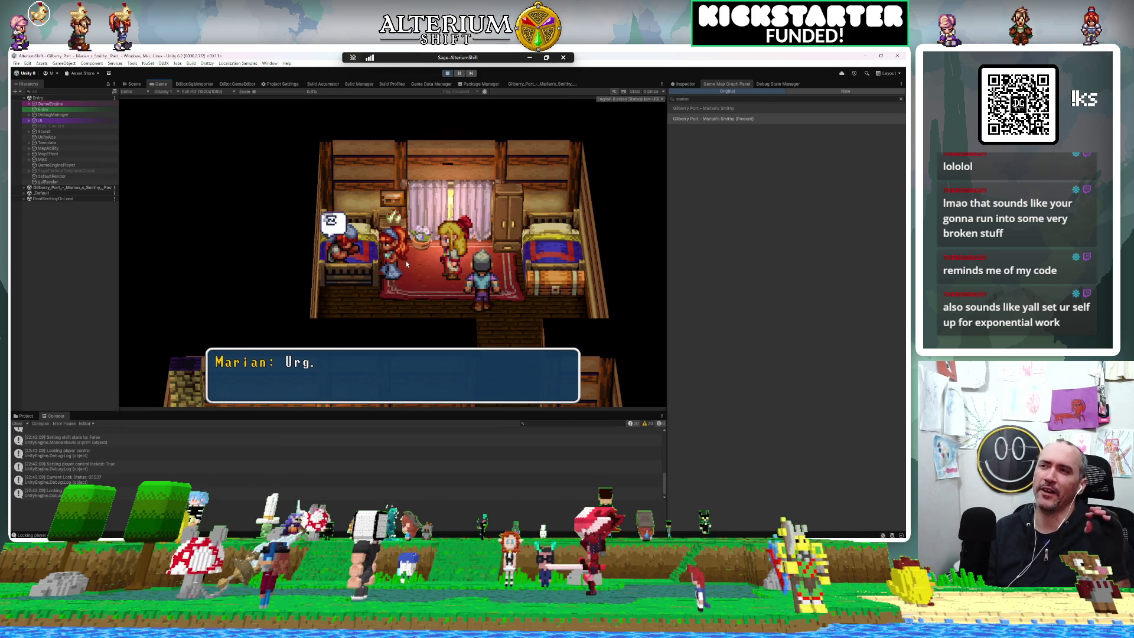
{"action": "key", "text": "z"}
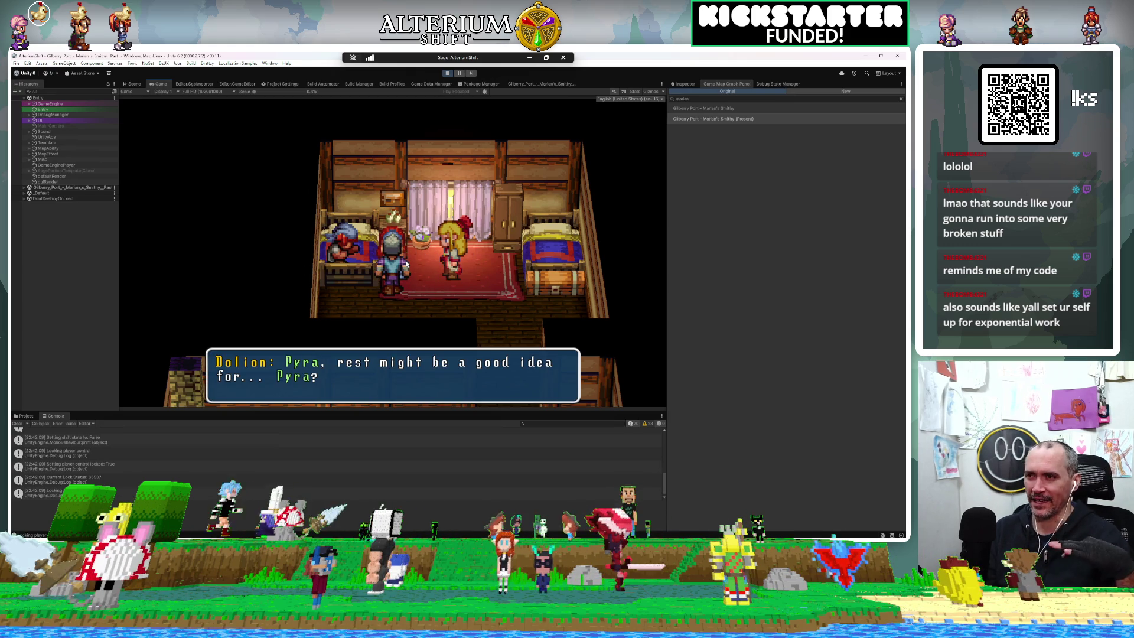
{"action": "key", "text": "z"}
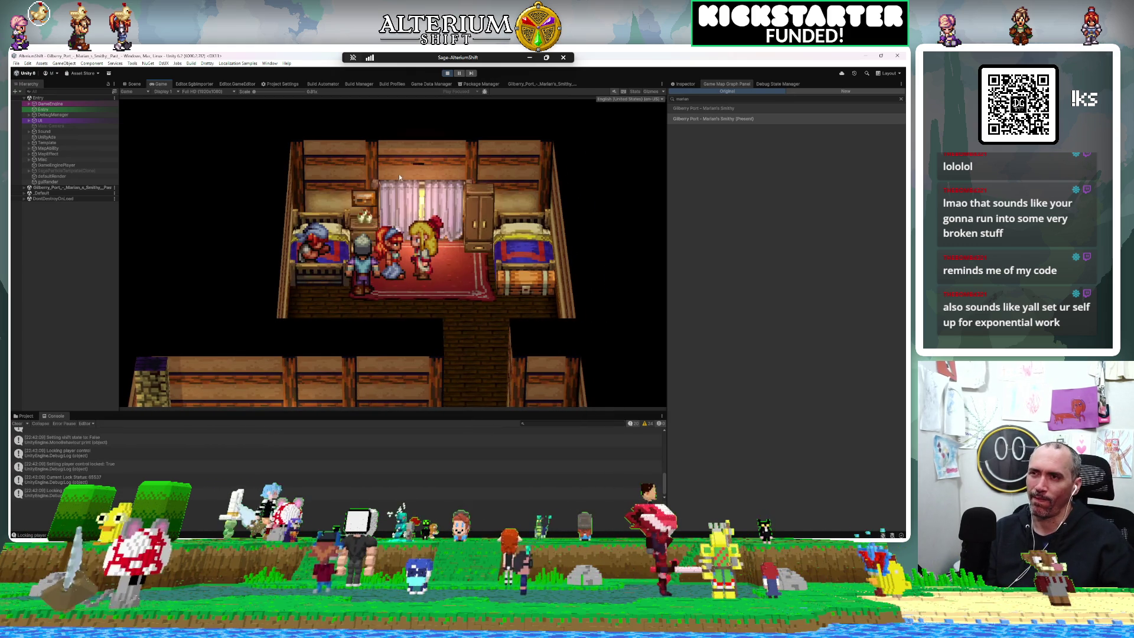
{"action": "key", "text": "Return"}
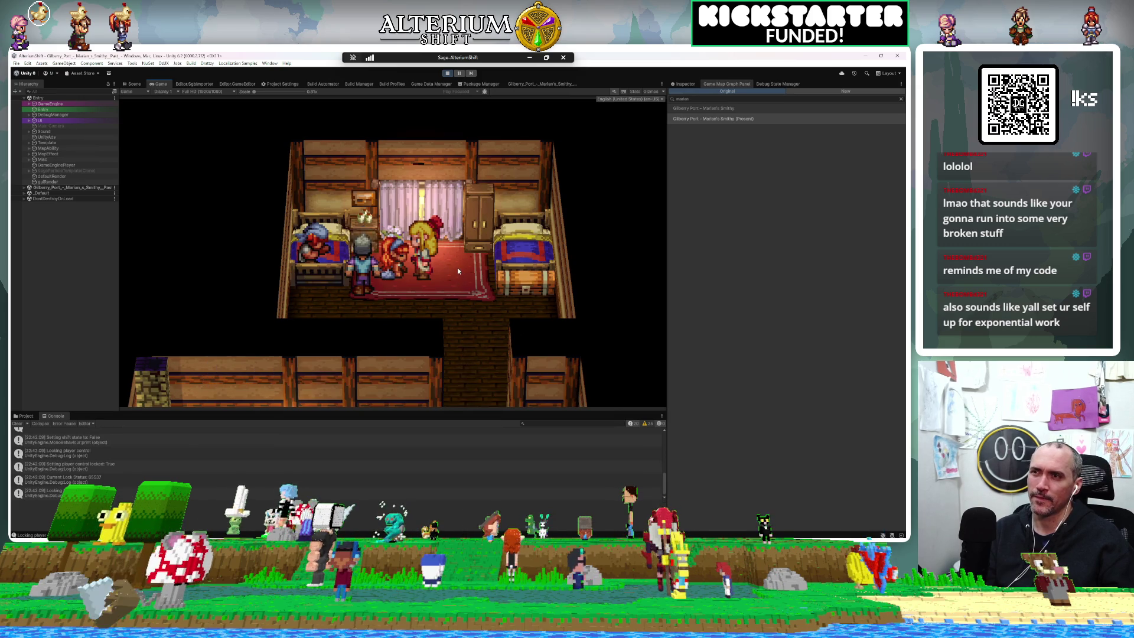
Step: Continue the bedroom scene and Dolion's dialogue, asking about R.A.D. and answering 'Yes. I'm ready.'
{"action": "key", "text": "Return"}
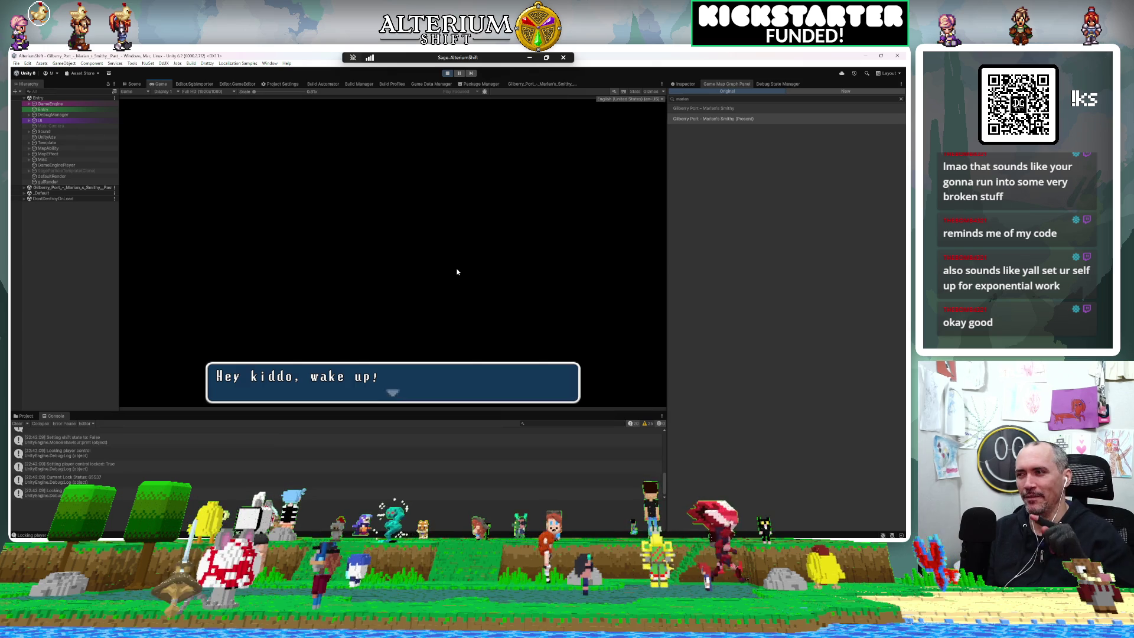
{"action": "key", "text": "Return"}
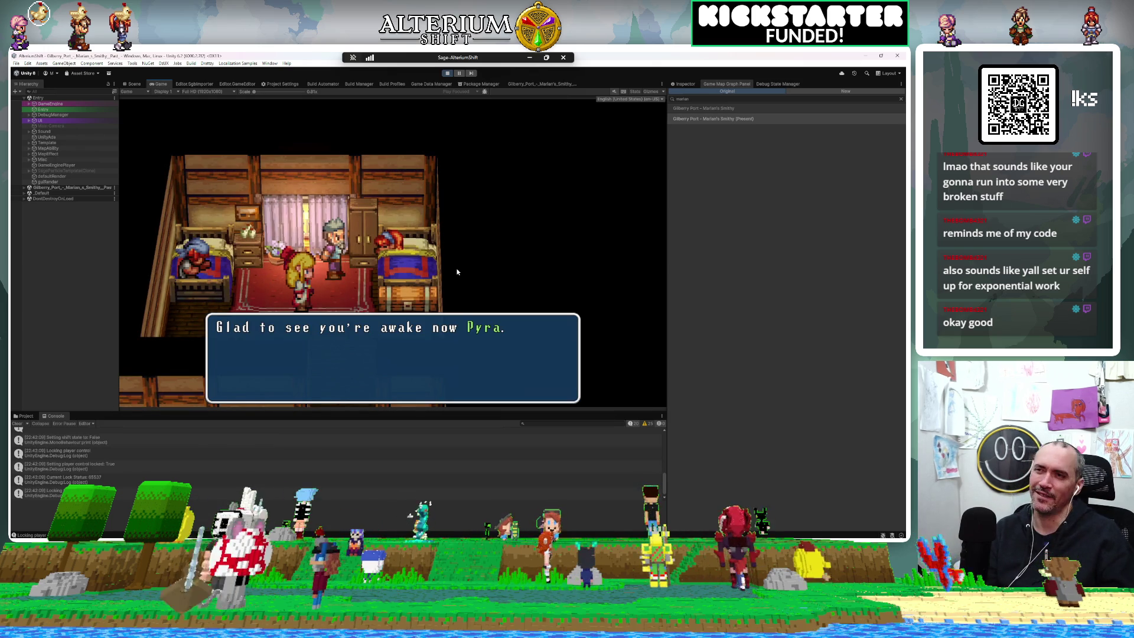
{"action": "key", "text": "Return"}
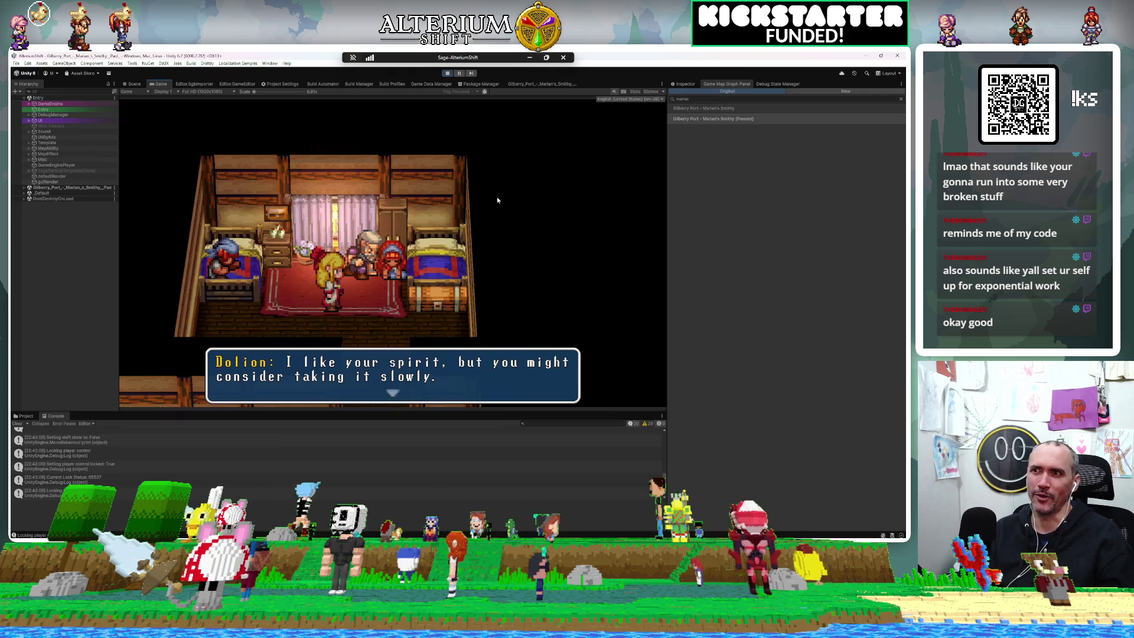
{"action": "key", "text": "Return"}
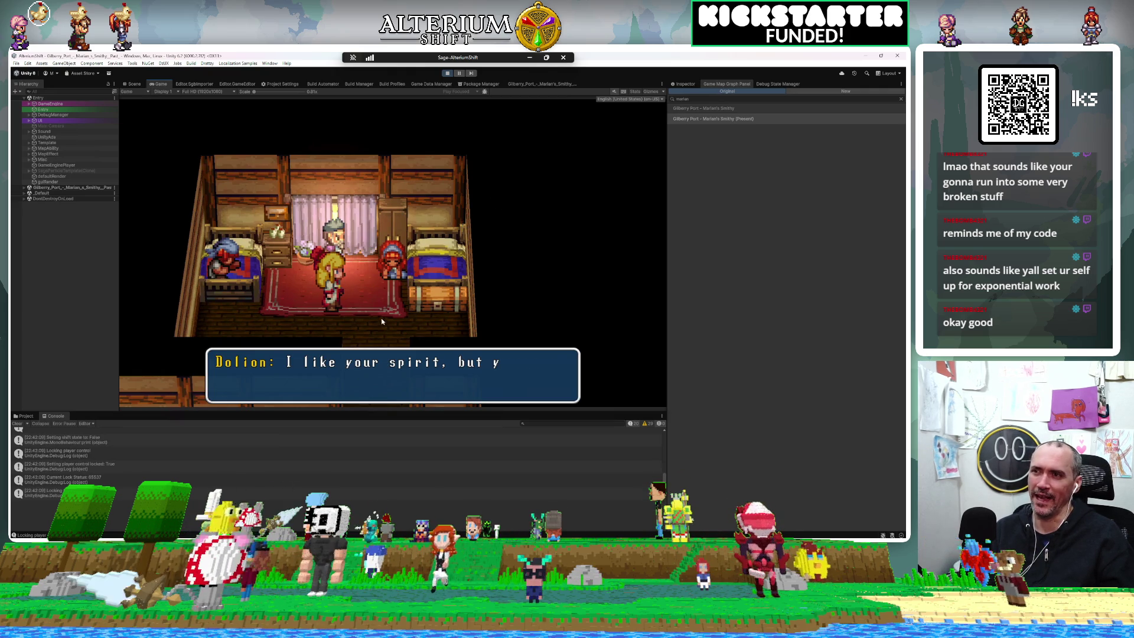
{"action": "key", "text": "Return"}
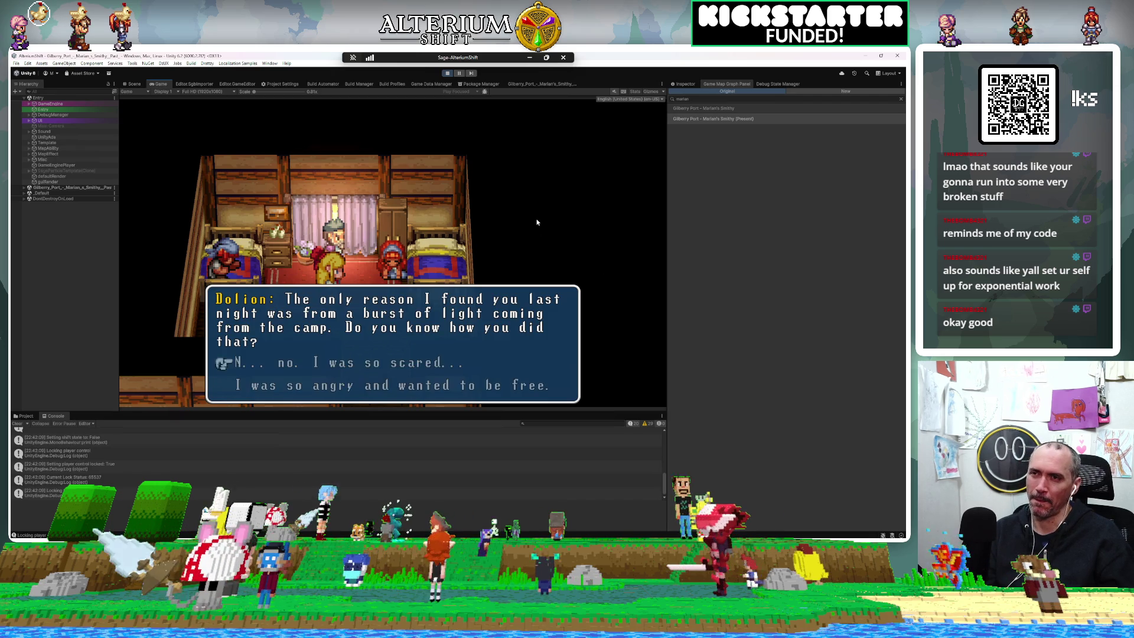
{"action": "key", "text": "Return"}
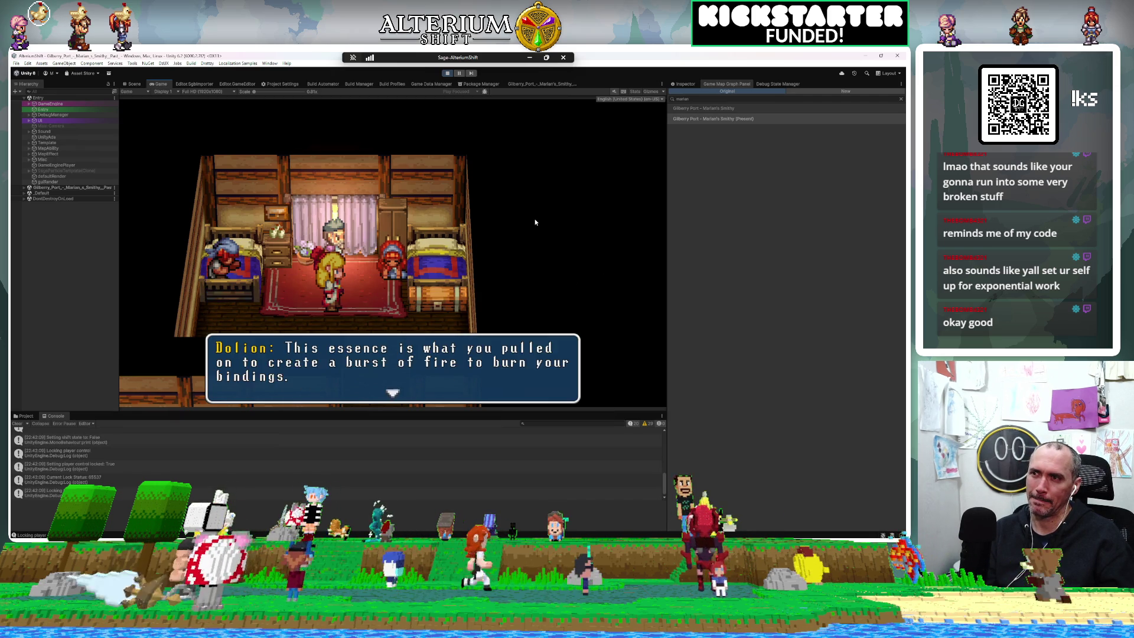
{"action": "key", "text": "Return"}
{"action": "key", "text": "Return"}
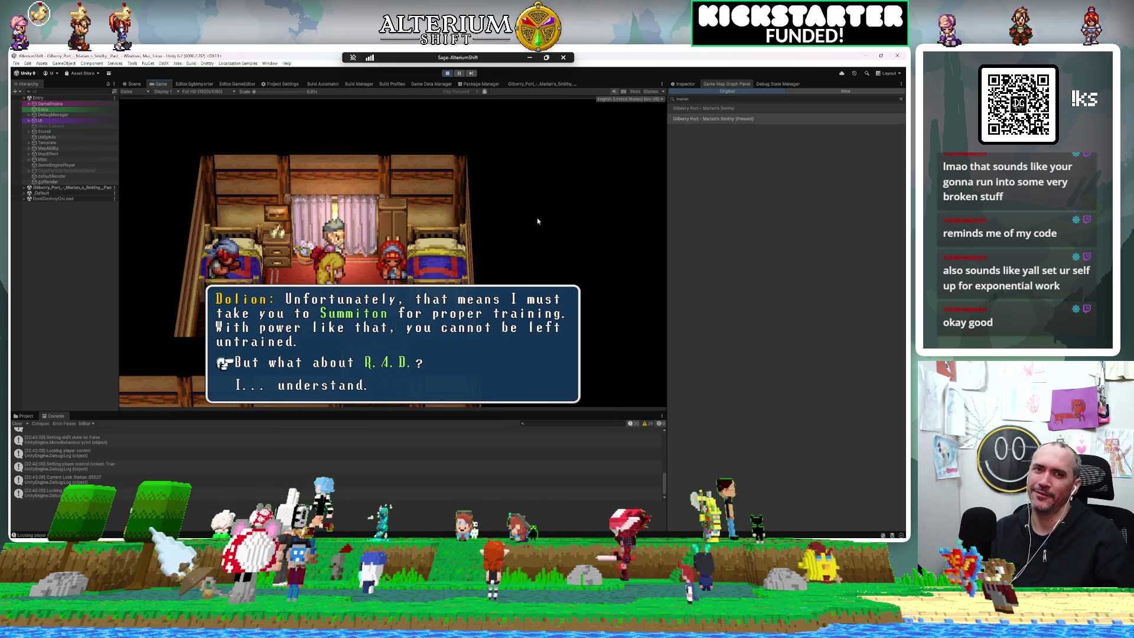
{"action": "key", "text": "Return"}
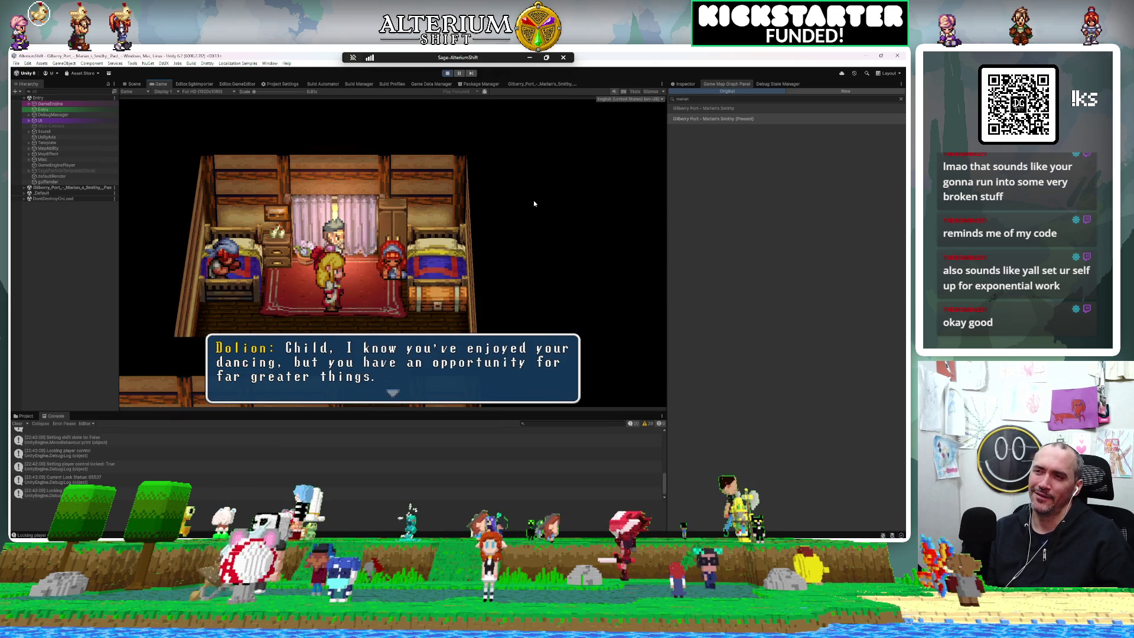
{"action": "key", "text": "Return"}
{"action": "key", "text": "Return"}
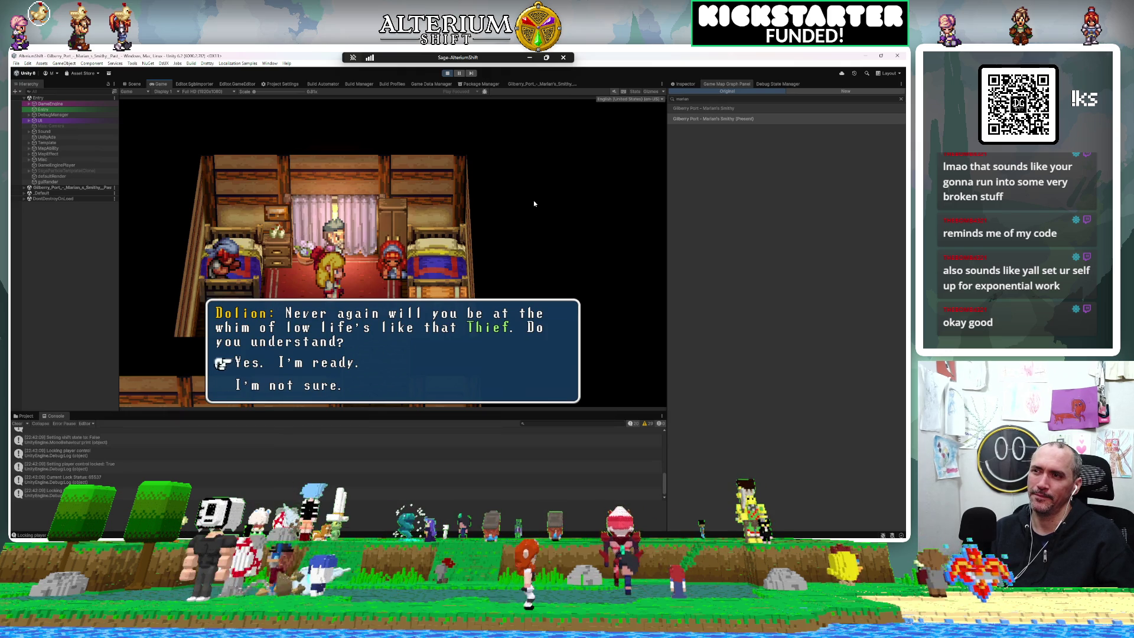
{"action": "key", "text": "Return"}
{"action": "key", "text": "Return"}
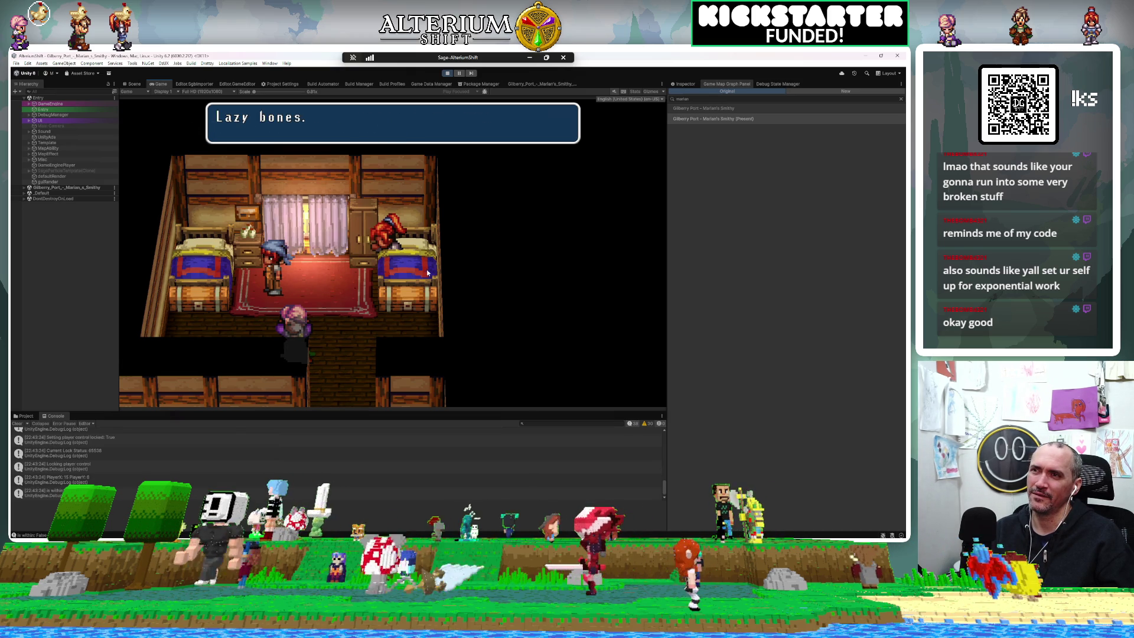
Step: Dismiss Marian's 'Lazy bones.' and 'Hey lumpy head! Get up!' lines, then return to the smithy graph
{"action": "key", "text": "Return"}
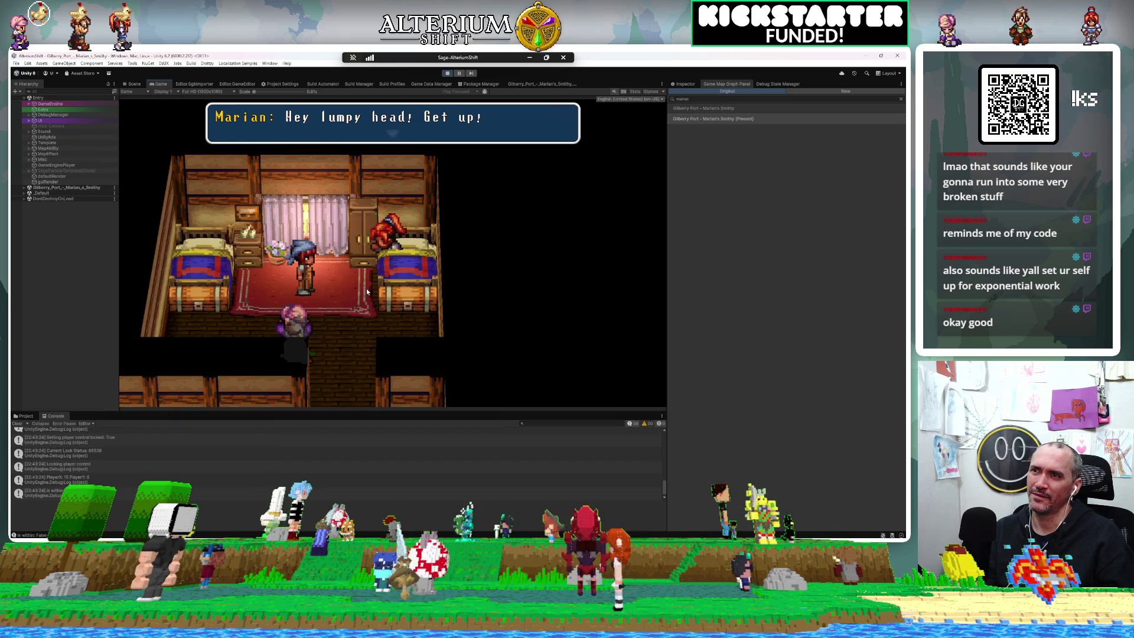
{"action": "key", "text": "Return"}
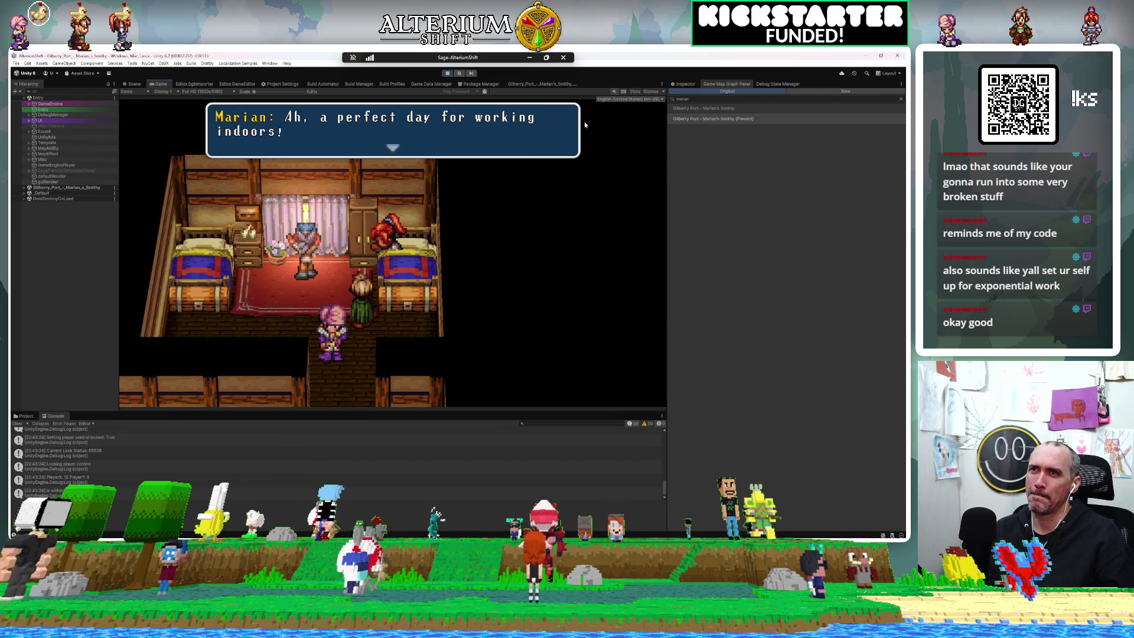
{"action": "left_click", "coordinate": [548, 84]}
Step: Pan and zoom across the graph's Teleport Character, Change Character Graphic and larger node clusters
{"action": "scroll", "coordinate": [478, 254], "scroll_direction": "down", "scroll_amount": 6}
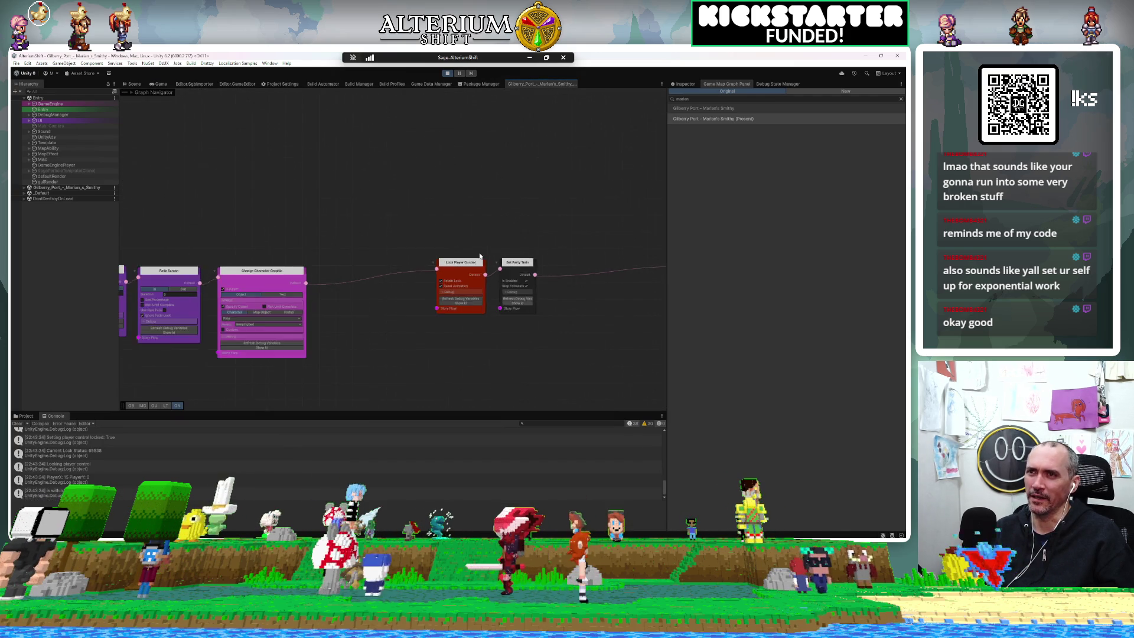
{"action": "scroll", "coordinate": [479, 255], "scroll_direction": "up", "scroll_amount": 5}
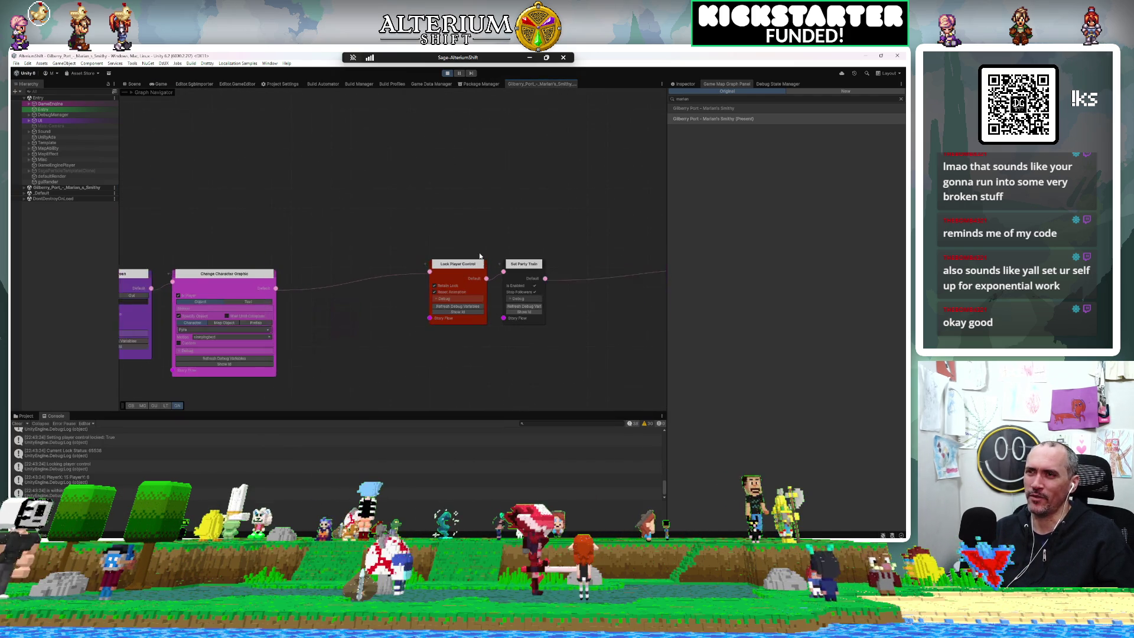
{"action": "mouse_move", "coordinate": [410, 357]}
{"action": "left_mouse_down"}
{"action": "mouse_move", "coordinate": [415, 342]}
{"action": "mouse_move", "coordinate": [146, 349]}
{"action": "left_mouse_up"}
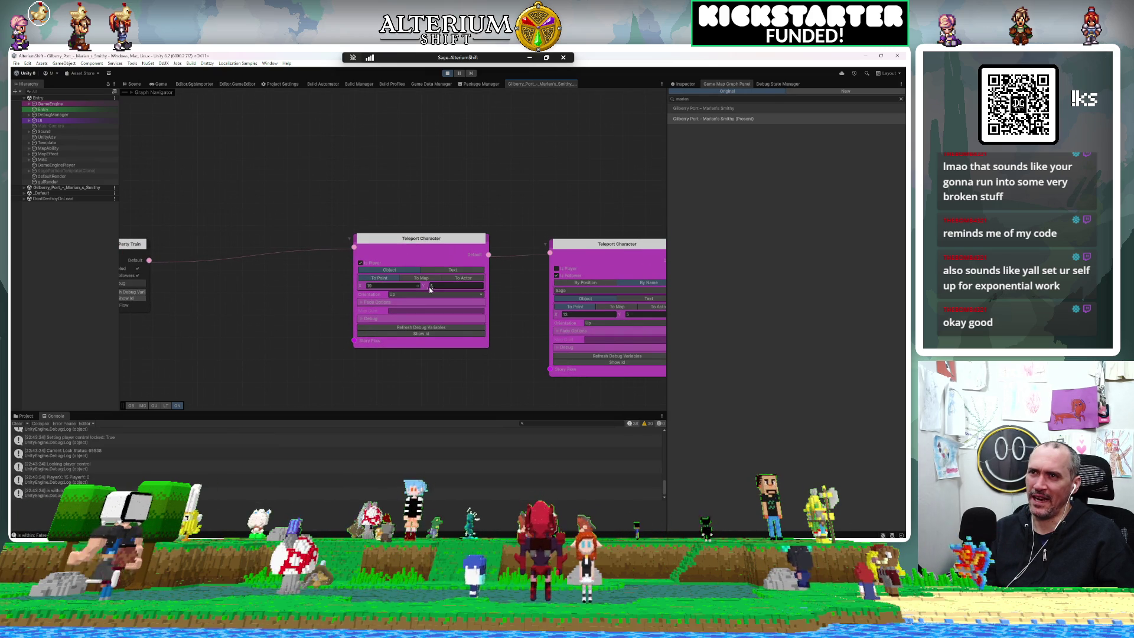
{"action": "mouse_move", "coordinate": [542, 367]}
{"action": "left_mouse_down"}
{"action": "mouse_move", "coordinate": [458, 360]}
{"action": "mouse_move", "coordinate": [511, 333]}
{"action": "mouse_move", "coordinate": [379, 321]}
{"action": "left_mouse_up"}
{"action": "scroll", "coordinate": [380, 319], "scroll_direction": "down", "scroll_amount": 2}
{"action": "scroll", "coordinate": [379, 319], "scroll_direction": "down", "scroll_amount": 8}
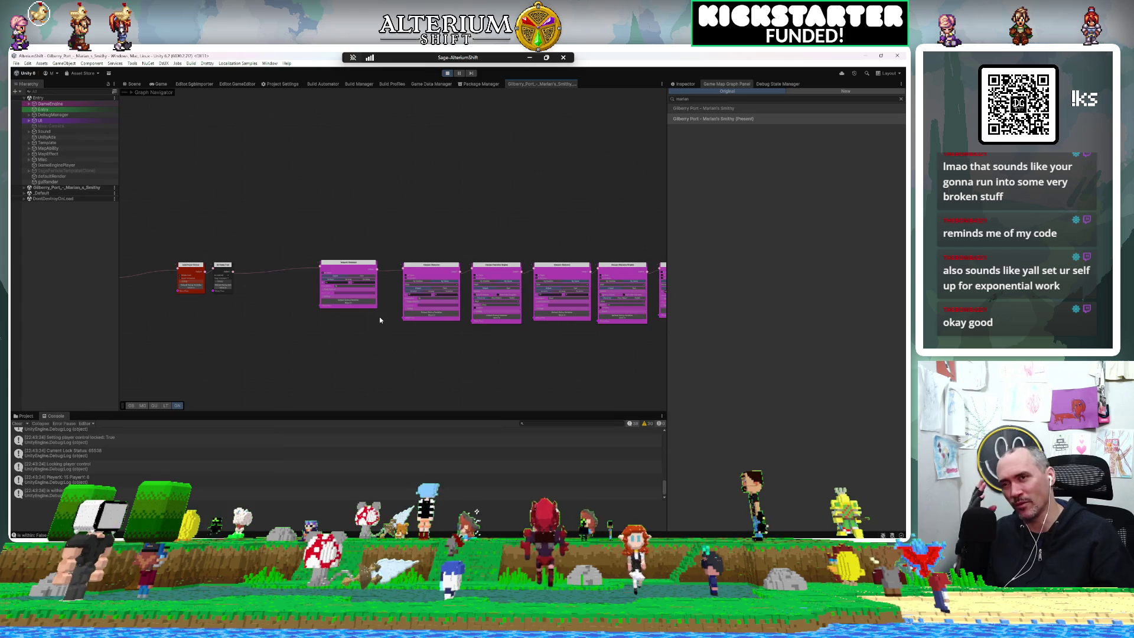
{"action": "scroll", "coordinate": [379, 320], "scroll_direction": "down", "scroll_amount": 2}
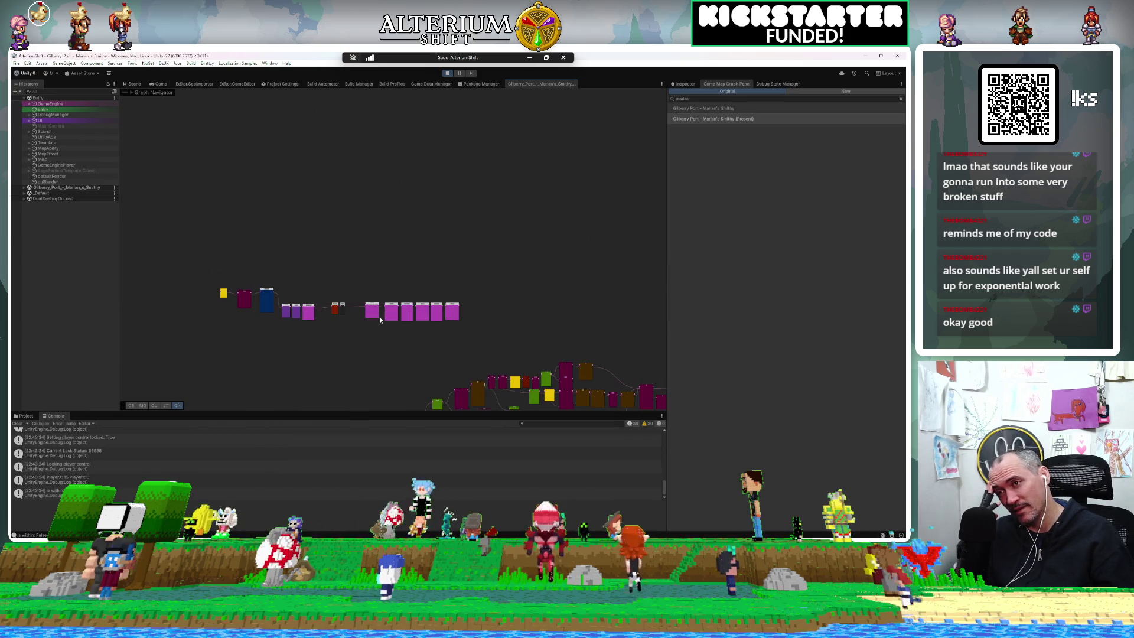
{"action": "left_click_drag", "start_coordinate": [380, 320], "coordinate": [431, 113]}
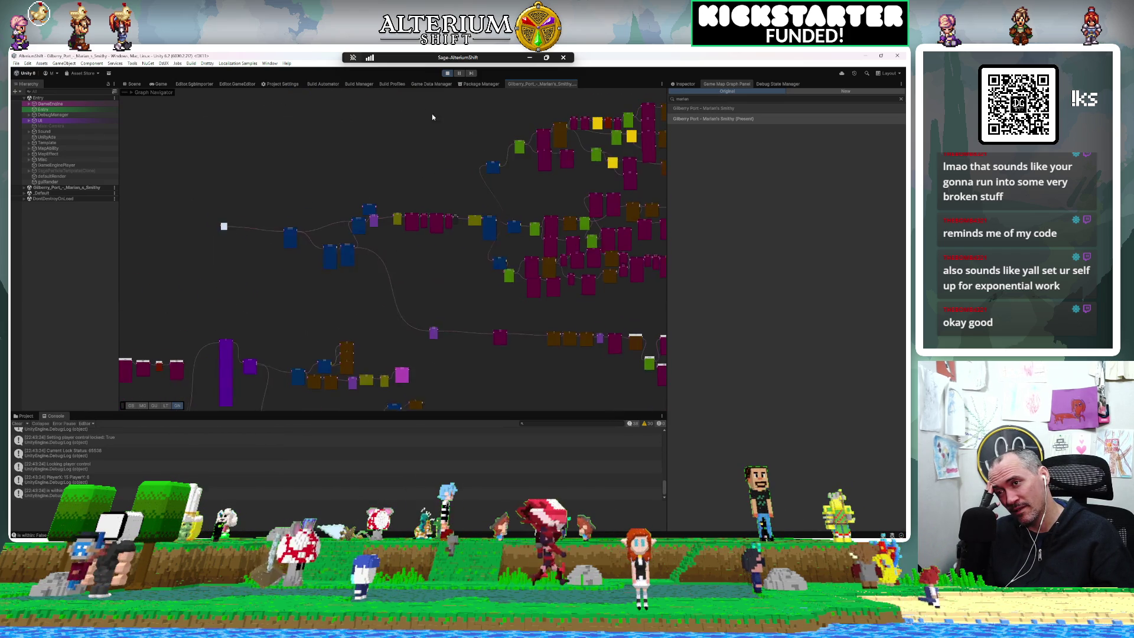
{"action": "scroll", "coordinate": [486, 320], "scroll_direction": "up", "scroll_amount": 2}
{"action": "mouse_move", "coordinate": [487, 323]}
{"action": "left_mouse_down"}
{"action": "mouse_move", "coordinate": [324, 194]}
{"action": "mouse_move", "coordinate": [273, 207]}
{"action": "left_mouse_up"}
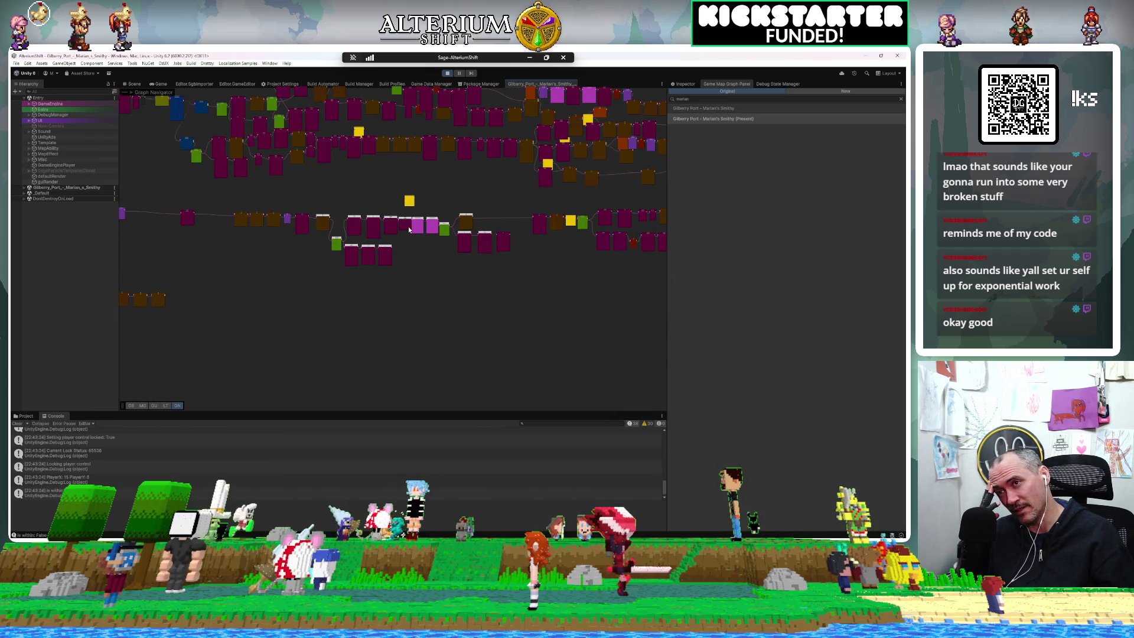
{"action": "scroll", "coordinate": [408, 229], "scroll_direction": "up", "scroll_amount": 8}
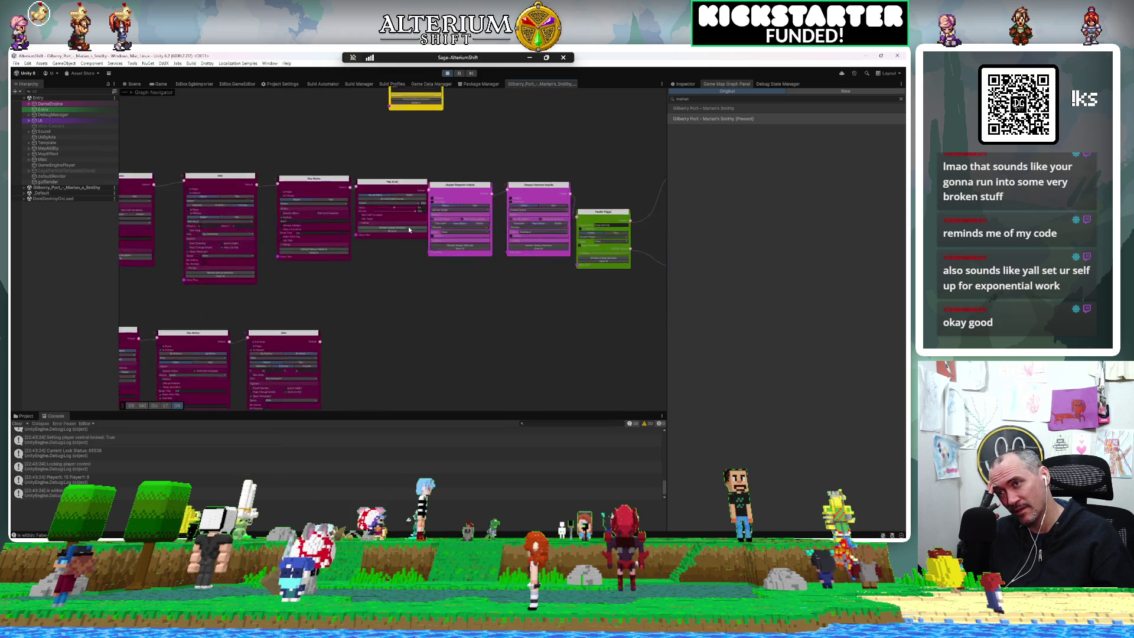
{"action": "scroll", "coordinate": [408, 229], "scroll_direction": "down", "scroll_amount": 10}
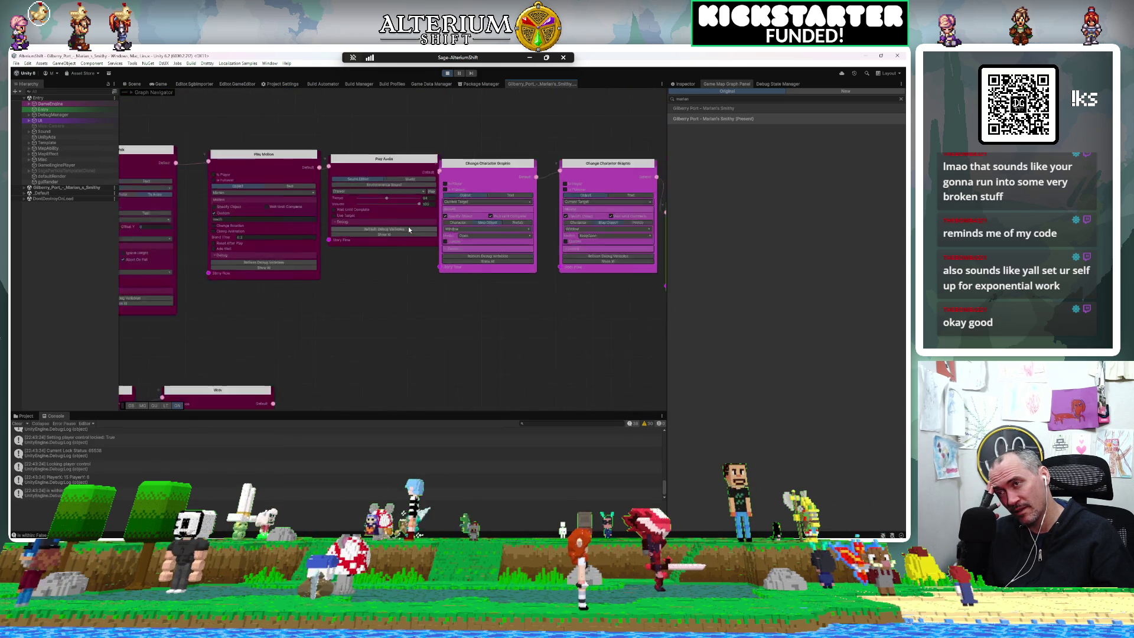
{"action": "scroll", "coordinate": [409, 230], "scroll_direction": "down", "scroll_amount": 1}
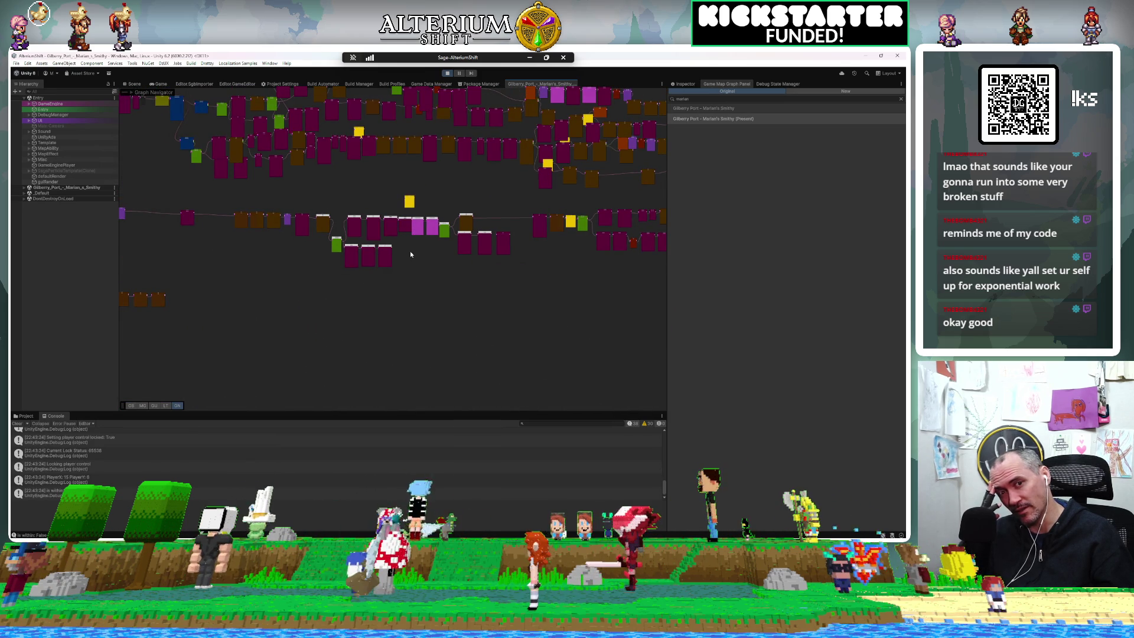
{"action": "left_click_drag", "start_coordinate": [321, 287], "coordinate": [571, 350]}
{"action": "scroll", "coordinate": [598, 177], "scroll_direction": "up", "scroll_amount": 4}
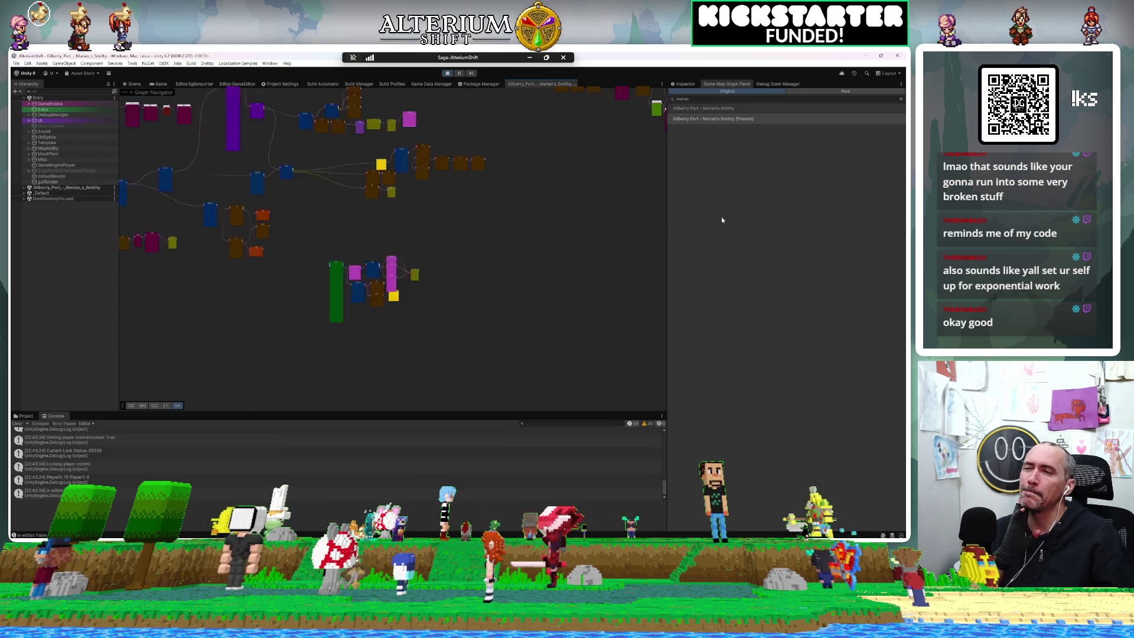
{"action": "left_click_drag", "start_coordinate": [158, 179], "coordinate": [314, 227]}
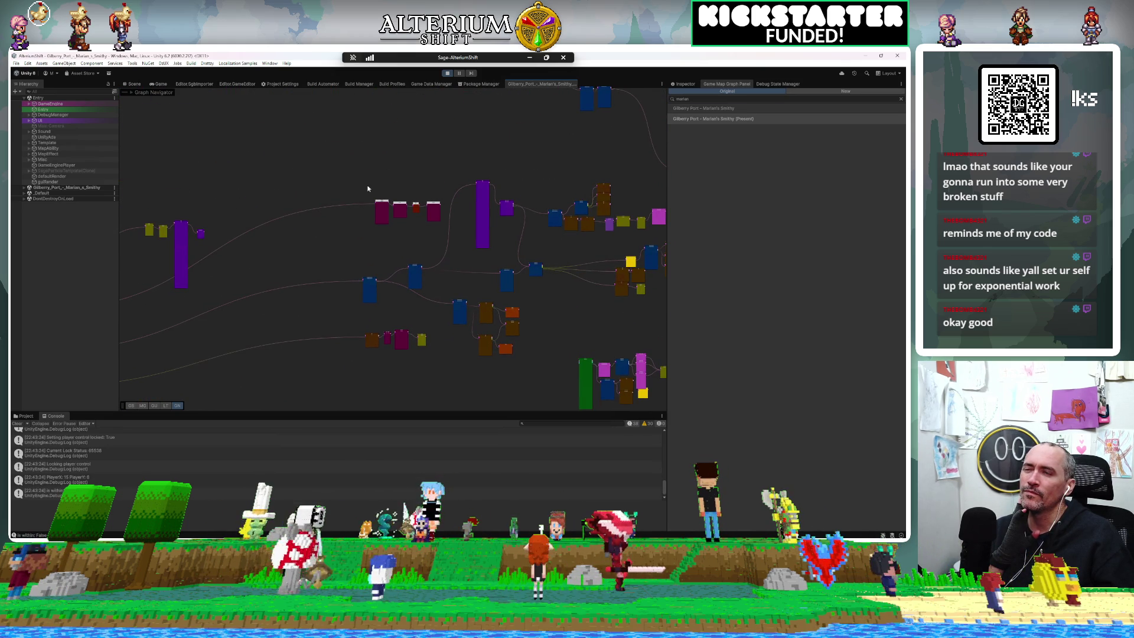
Step: Drag the pink node group to the graph's left side and pan down through its rows
{"action": "left_click_drag", "start_coordinate": [435, 219], "coordinate": [153, 287]}
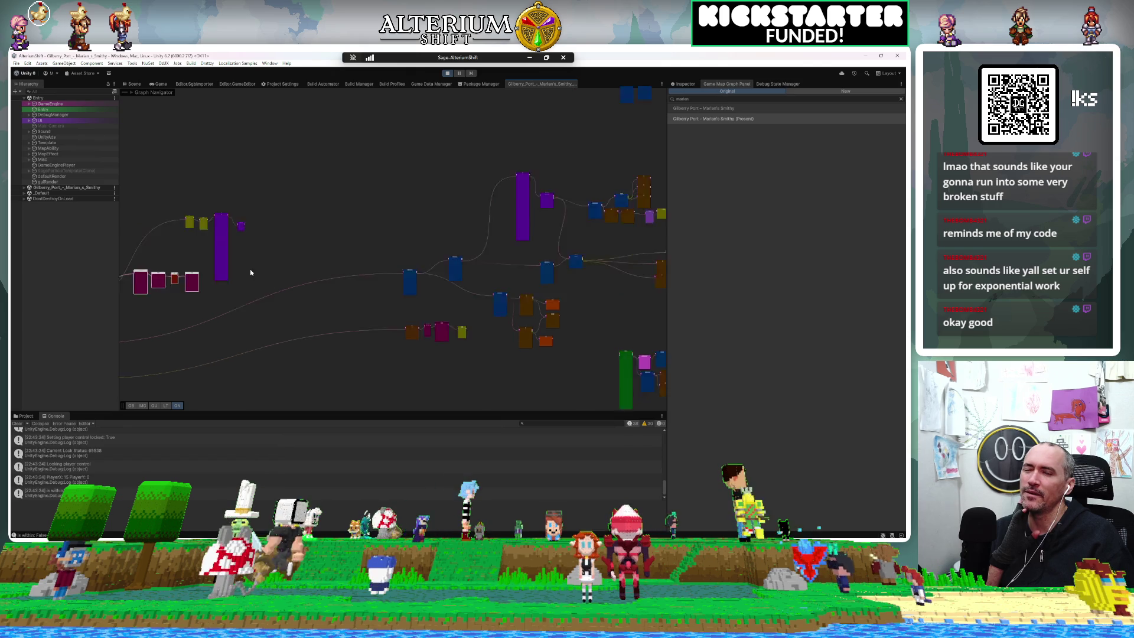
{"action": "scroll", "coordinate": [250, 268], "scroll_direction": "down", "scroll_amount": 3}
{"action": "scroll", "coordinate": [301, 175], "scroll_direction": "up", "scroll_amount": 3}
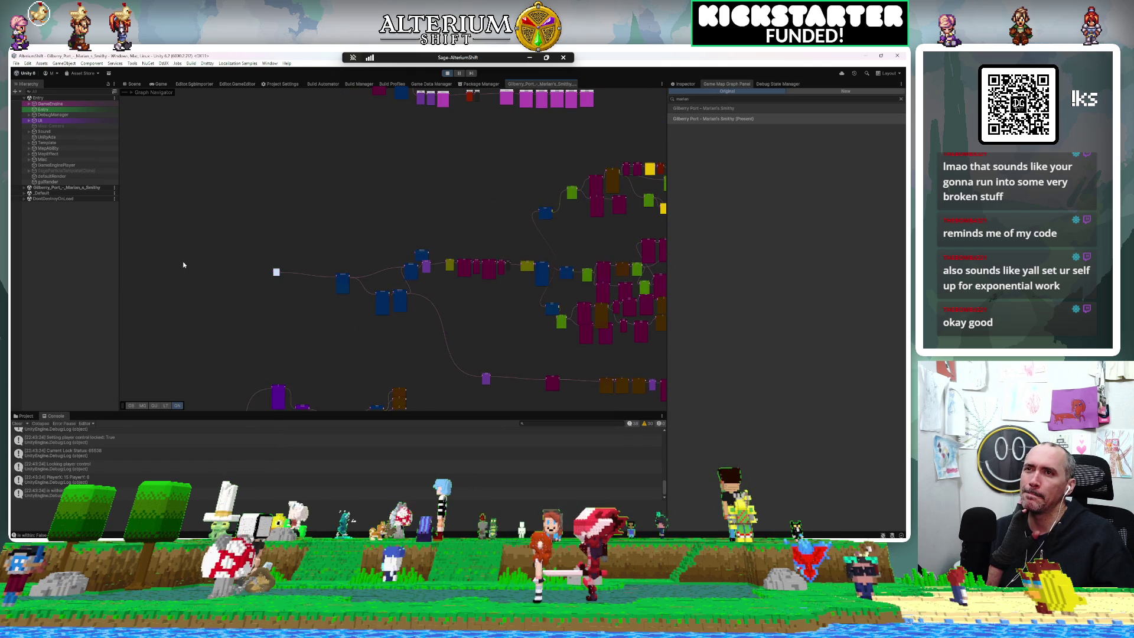
{"action": "left_click_drag", "start_coordinate": [408, 108], "coordinate": [254, 249]}
{"action": "mouse_move", "coordinate": [269, 319]}
{"action": "left_mouse_down"}
{"action": "mouse_move", "coordinate": [325, 322]}
{"action": "mouse_move", "coordinate": [288, 214]}
{"action": "left_mouse_up"}
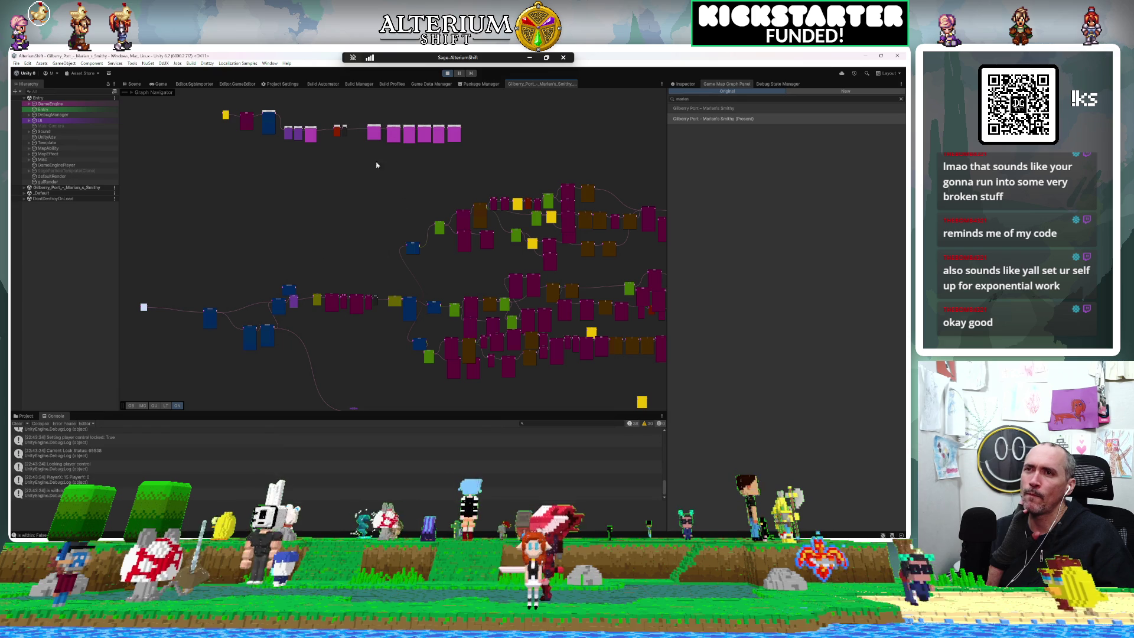
{"action": "mouse_move", "coordinate": [232, 352]}
{"action": "left_mouse_down"}
{"action": "mouse_move", "coordinate": [235, 196]}
{"action": "mouse_move", "coordinate": [350, 368]}
{"action": "left_mouse_up"}
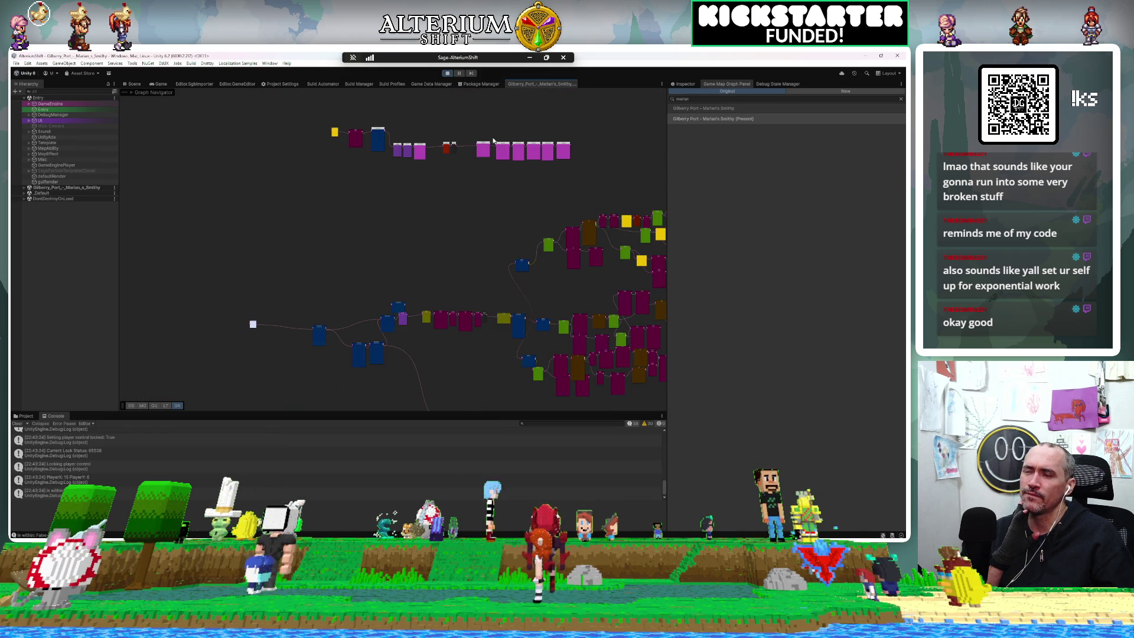
{"action": "scroll", "coordinate": [493, 141], "scroll_direction": "up", "scroll_amount": 8}
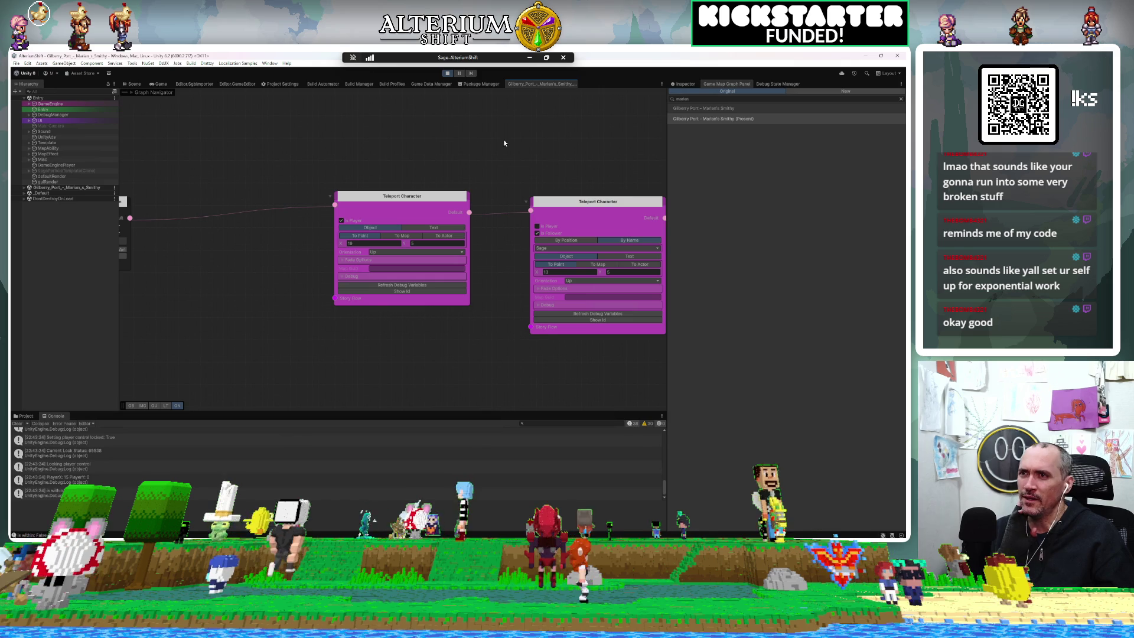
Step: Pan right to reveal the Change Character Graphic and following Teleport Character nodes
{"action": "scroll", "coordinate": [544, 164], "scroll_direction": "right", "scroll_amount": 2}
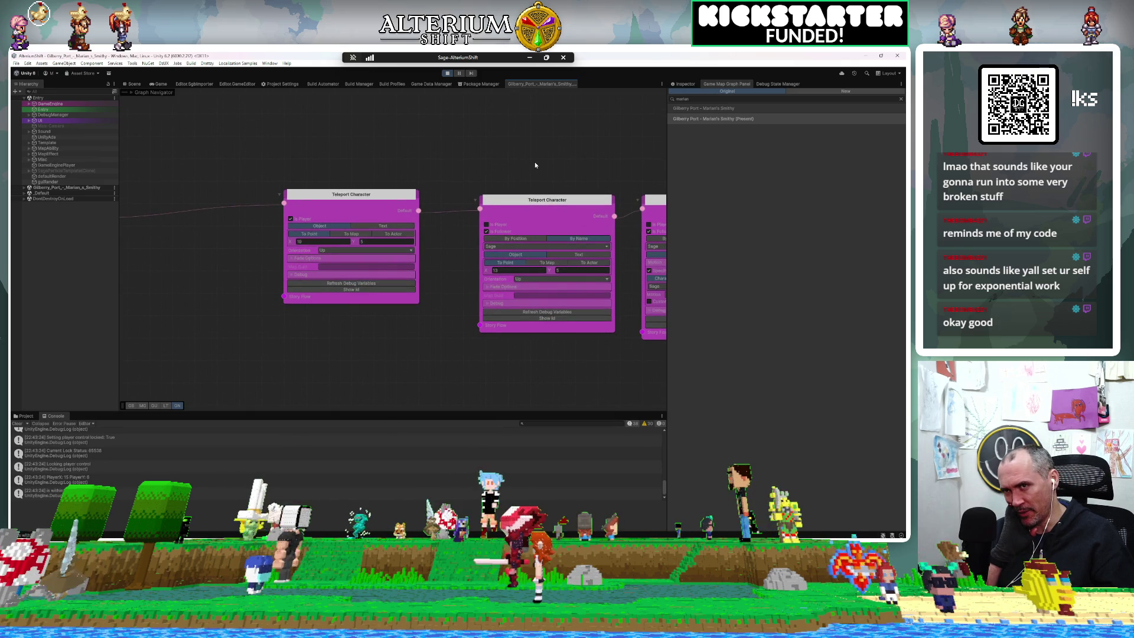
{"action": "left_click_drag", "start_coordinate": [533, 163], "coordinate": [305, 170]}
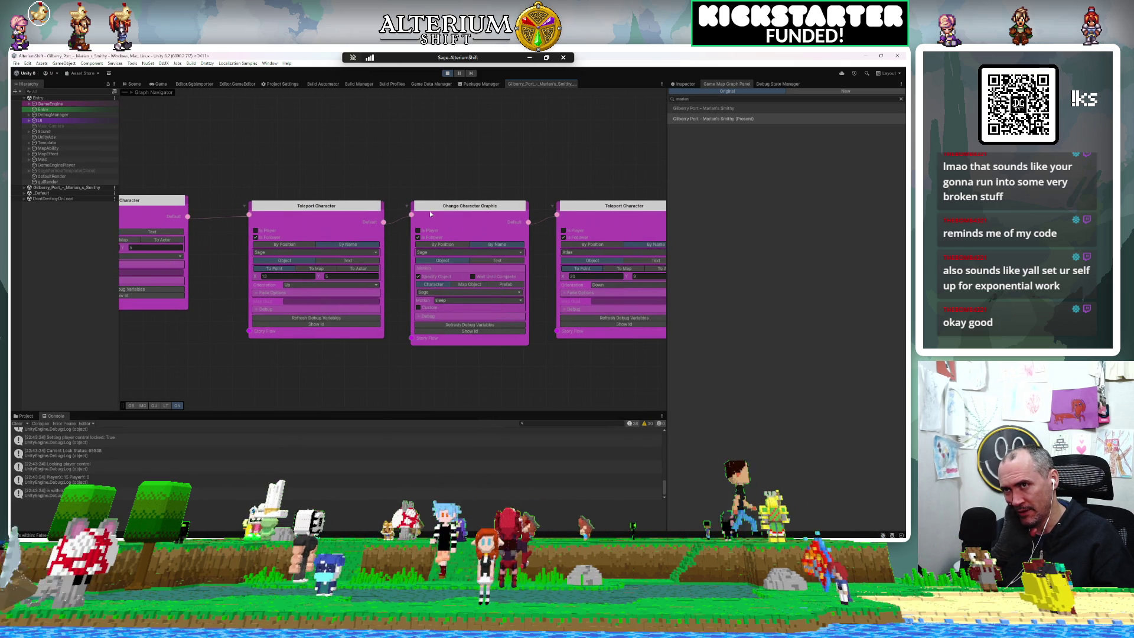
{"action": "left_click_drag", "start_coordinate": [489, 138], "coordinate": [283, 116]}
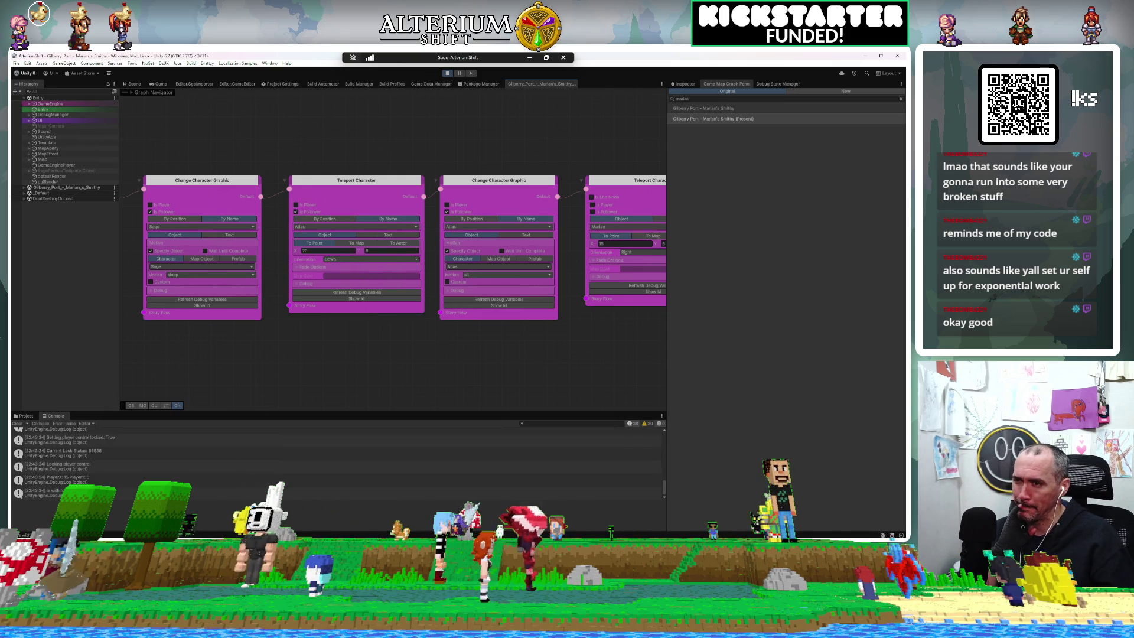
Step: Switch windows to the Marian's Smithy map in SMILE Game Builder
{"action": "mouse_move", "coordinate": [301, 536]}
{"action": "mouse_move", "coordinate": [245, 536]}
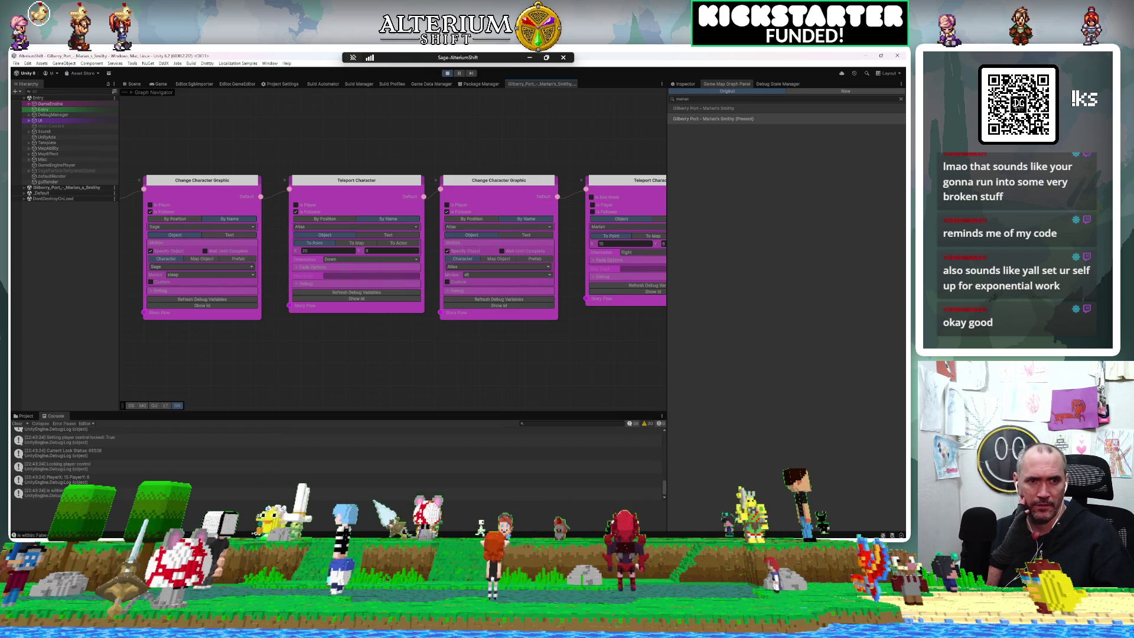
{"action": "key", "text": "alt+Tab"}
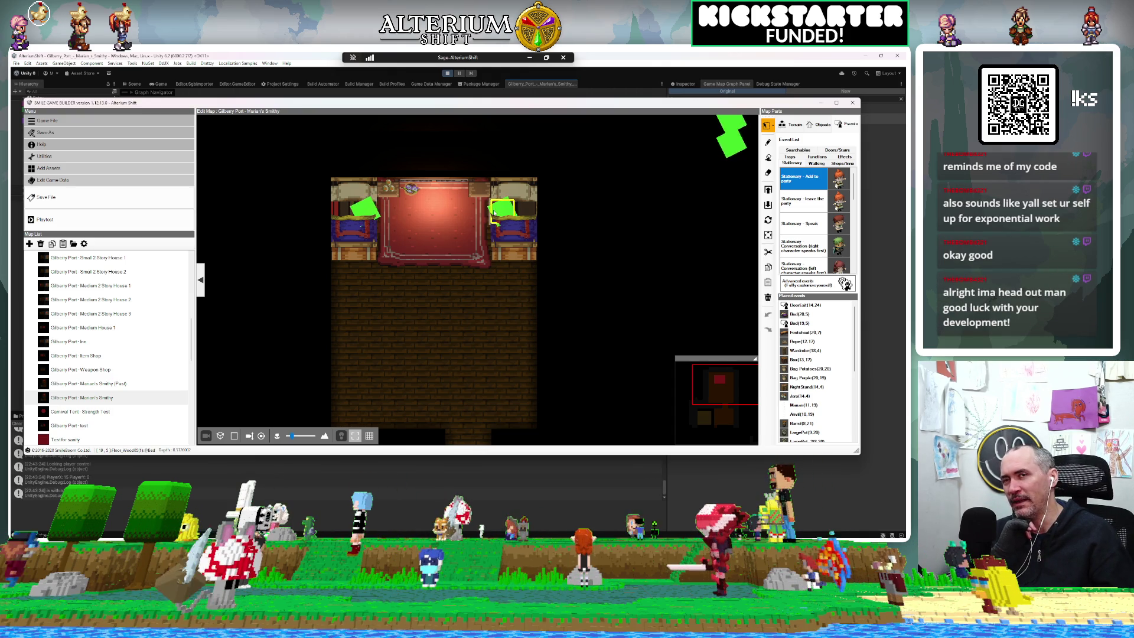
Step: Return to Unity from the map, bring the upper node rows into view, and stop the playtest
{"action": "left_click", "coordinate": [620, 66]}
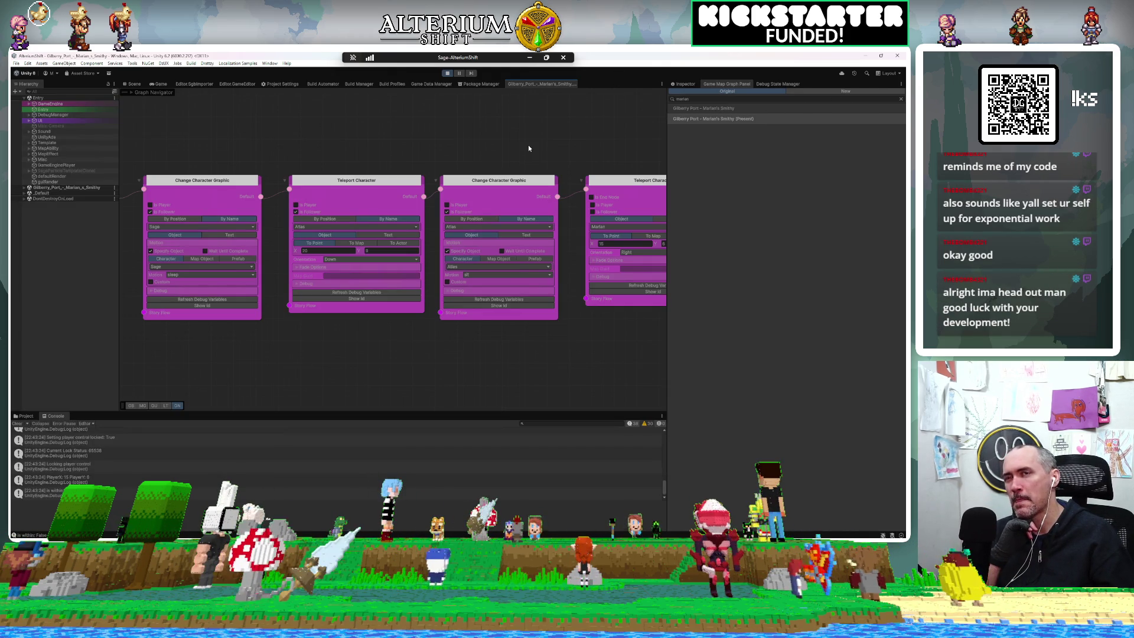
{"action": "scroll", "coordinate": [528, 148], "scroll_direction": "down", "scroll_amount": 10}
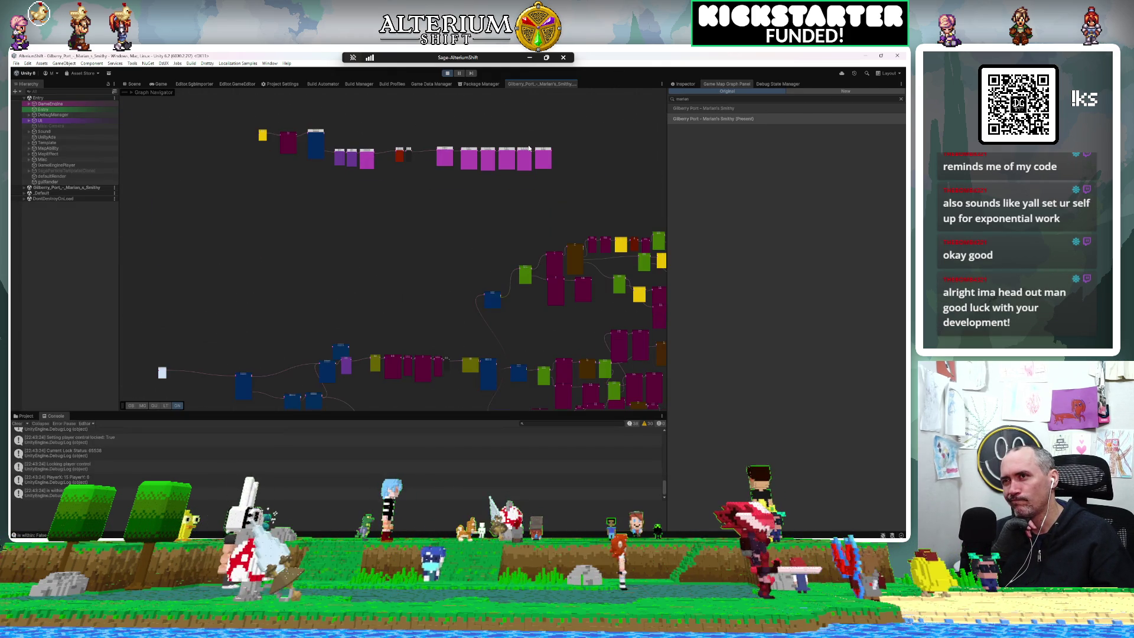
{"action": "mouse_move", "coordinate": [453, 170]}
{"action": "left_mouse_down"}
{"action": "mouse_move", "coordinate": [426, 229]}
{"action": "mouse_move", "coordinate": [398, 239]}
{"action": "mouse_move", "coordinate": [422, 239]}
{"action": "left_mouse_up"}
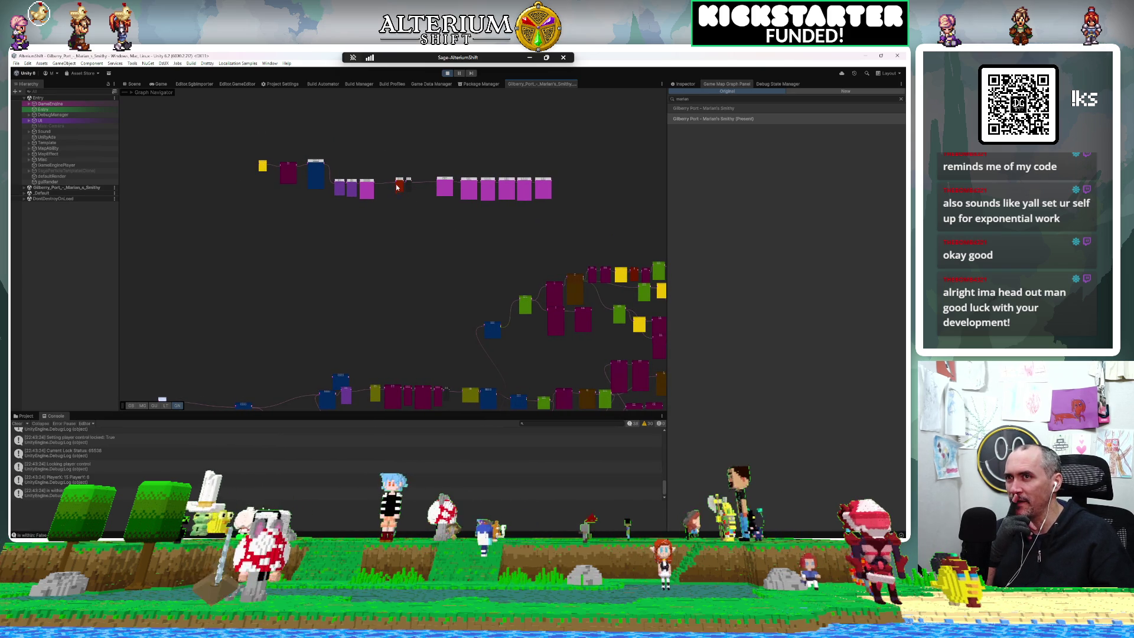
{"action": "left_click", "coordinate": [447, 73]}
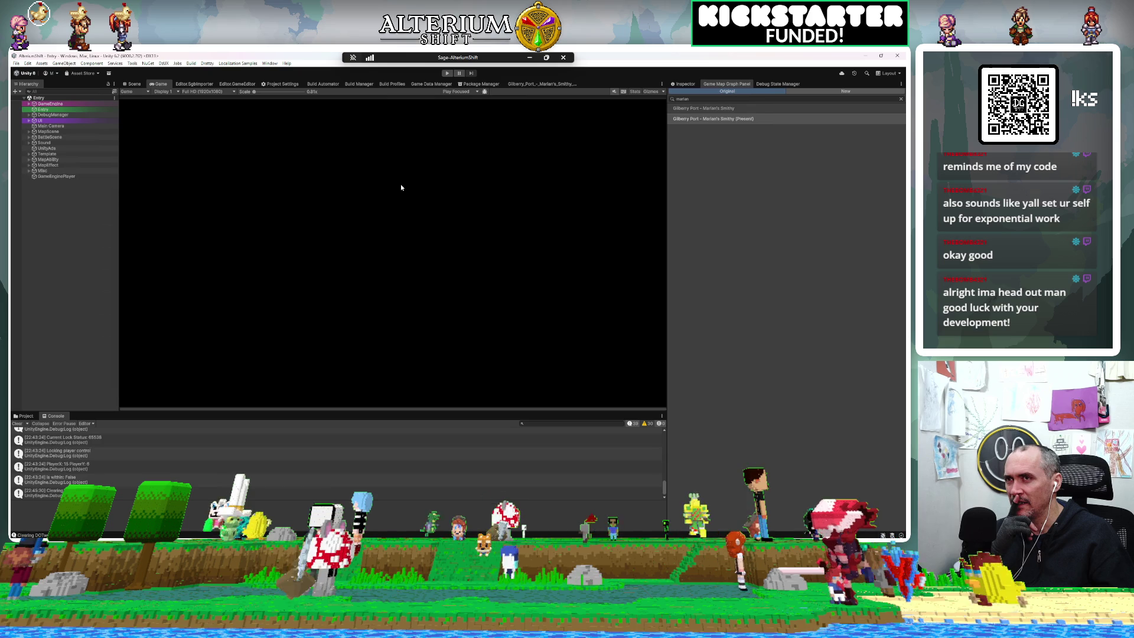
Step: In the Marian's Smithy graph, shift the top-row, black and magenta nodes further down
{"action": "left_click", "coordinate": [530, 84]}
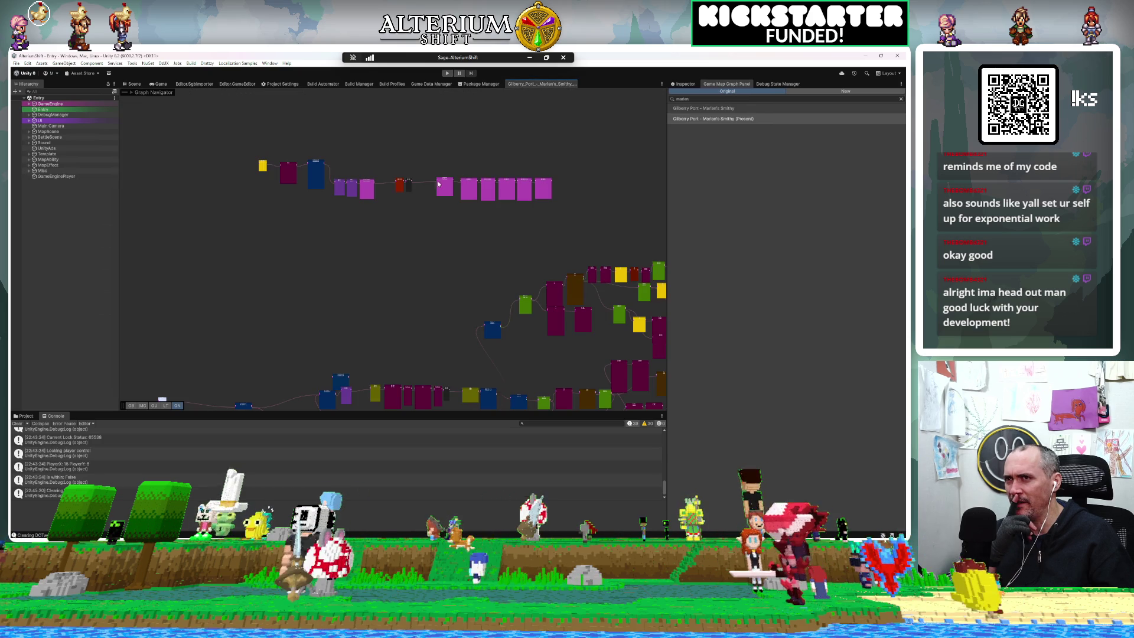
{"action": "mouse_move", "coordinate": [490, 195]}
{"action": "left_mouse_down"}
{"action": "mouse_move", "coordinate": [393, 177]}
{"action": "mouse_move", "coordinate": [417, 220]}
{"action": "left_mouse_up"}
{"action": "mouse_move", "coordinate": [414, 278]}
{"action": "left_mouse_down"}
{"action": "mouse_move", "coordinate": [291, 312]}
{"action": "mouse_move", "coordinate": [316, 357]}
{"action": "mouse_move", "coordinate": [292, 307]}
{"action": "left_mouse_up"}
{"action": "scroll", "coordinate": [291, 307], "scroll_direction": "down", "scroll_amount": 5}
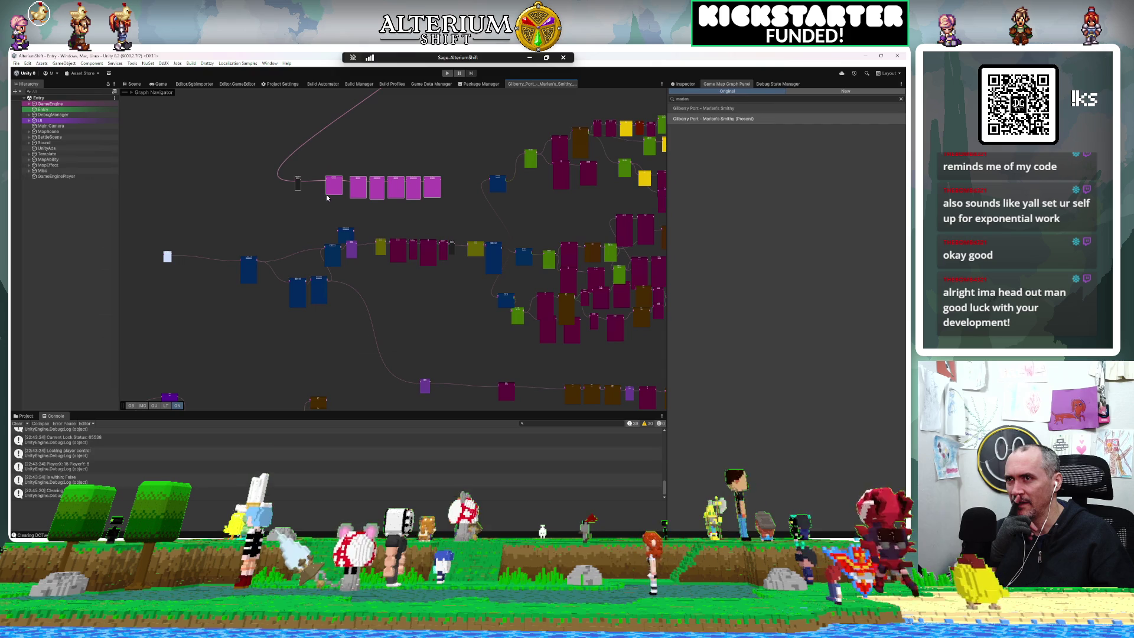
{"action": "mouse_move", "coordinate": [337, 189]}
{"action": "left_mouse_down"}
{"action": "mouse_move", "coordinate": [335, 246]}
{"action": "mouse_move", "coordinate": [417, 357]}
{"action": "mouse_move", "coordinate": [429, 373]}
{"action": "mouse_move", "coordinate": [430, 357]}
{"action": "mouse_move", "coordinate": [478, 372]}
{"action": "mouse_move", "coordinate": [384, 374]}
{"action": "left_mouse_up"}
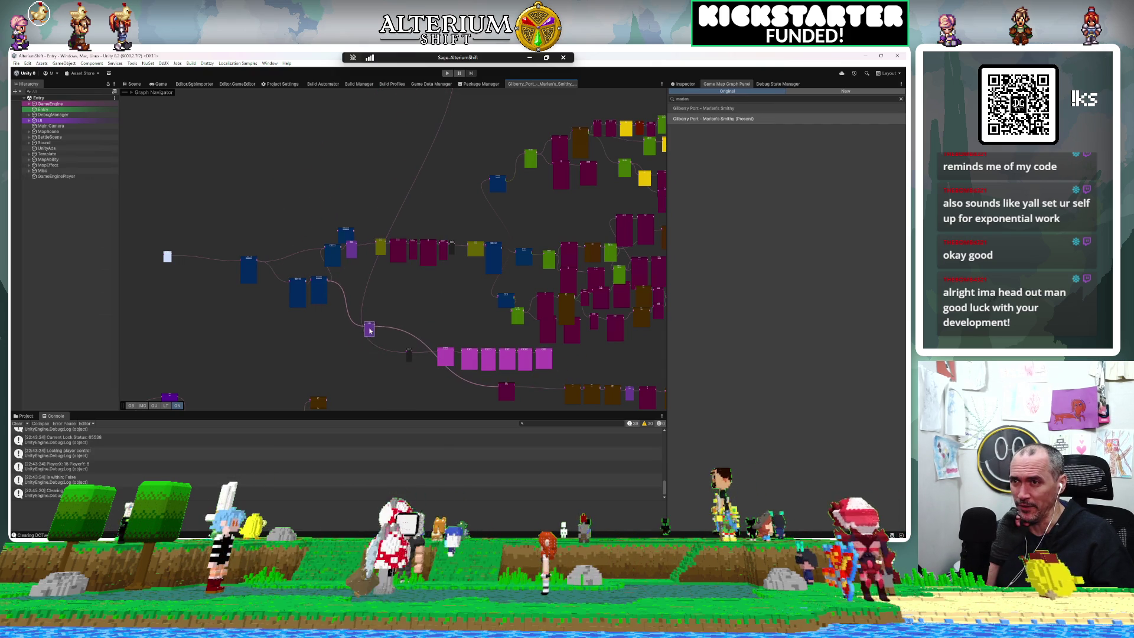
{"action": "scroll", "coordinate": [397, 355], "scroll_direction": "up", "scroll_amount": 10}
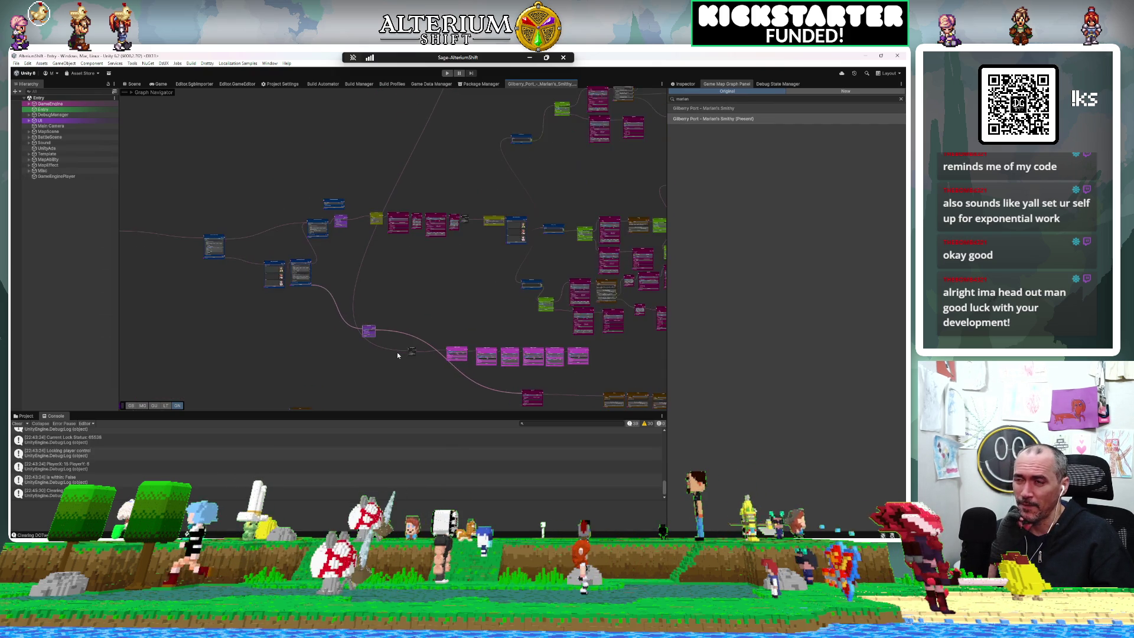
{"action": "scroll", "coordinate": [398, 355], "scroll_direction": "up", "scroll_amount": 1}
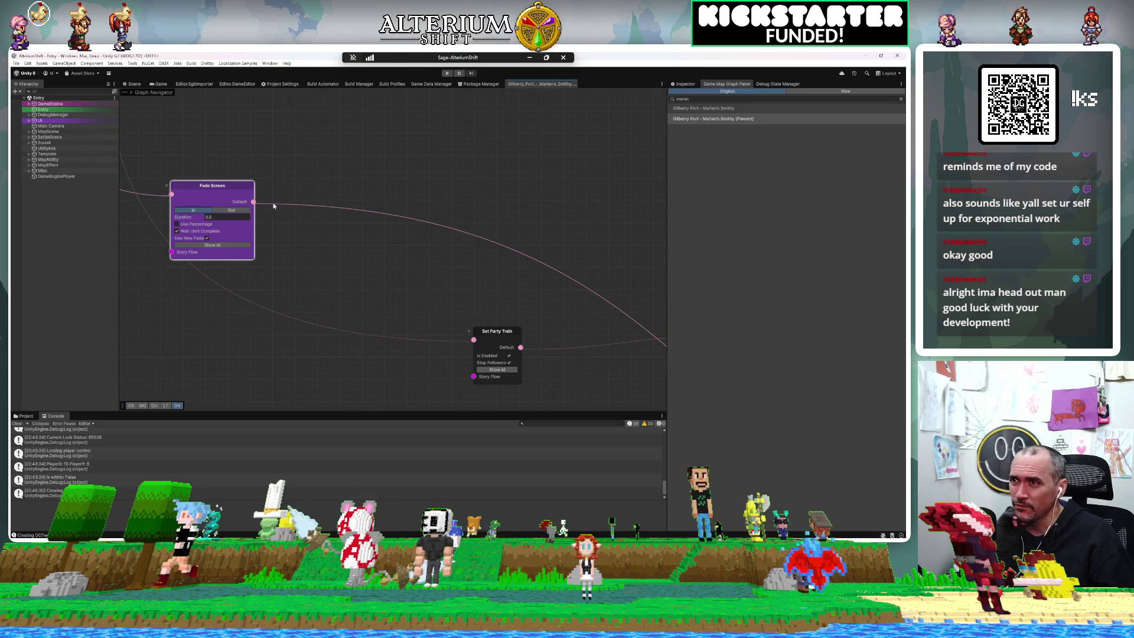
Step: Wire Fade Screen's output into Set Party Train and place Fade Screen just left of it
{"action": "mouse_move", "coordinate": [253, 202]}
{"action": "left_mouse_down"}
{"action": "mouse_move", "coordinate": [473, 351]}
{"action": "mouse_move", "coordinate": [474, 340]}
{"action": "left_mouse_up"}
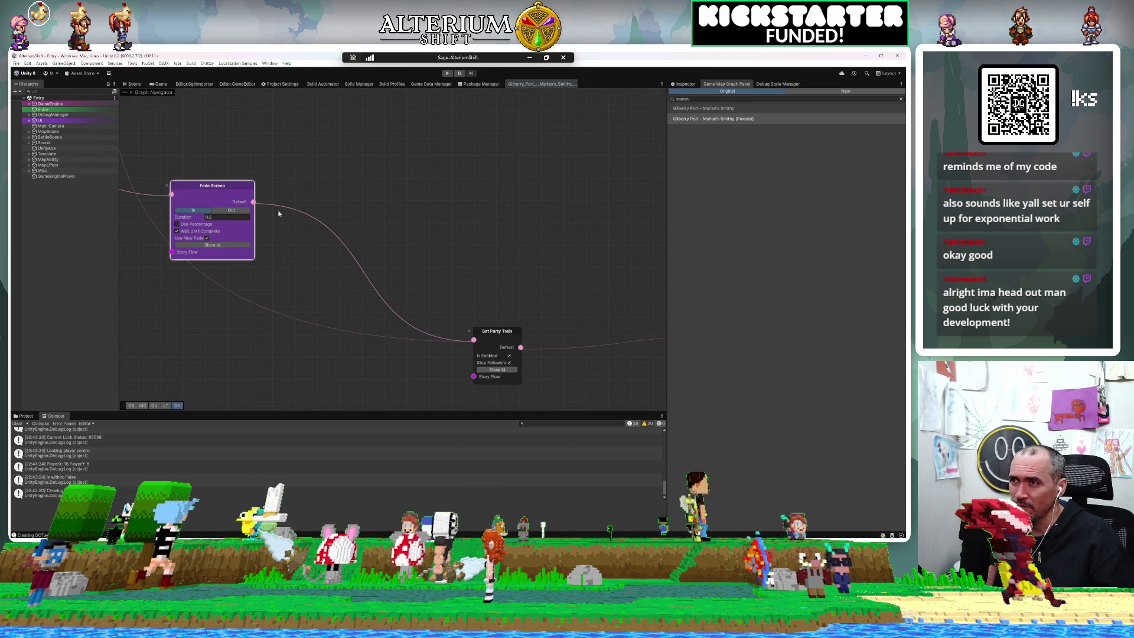
{"action": "mouse_move", "coordinate": [221, 189]}
{"action": "left_mouse_down"}
{"action": "mouse_move", "coordinate": [270, 332]}
{"action": "mouse_move", "coordinate": [232, 328]}
{"action": "mouse_move", "coordinate": [303, 268]}
{"action": "mouse_move", "coordinate": [350, 345]}
{"action": "mouse_move", "coordinate": [314, 275]}
{"action": "mouse_move", "coordinate": [299, 194]}
{"action": "mouse_move", "coordinate": [205, 84]}
{"action": "left_mouse_up"}
{"action": "scroll", "coordinate": [304, 268], "scroll_direction": "down", "scroll_amount": 3}
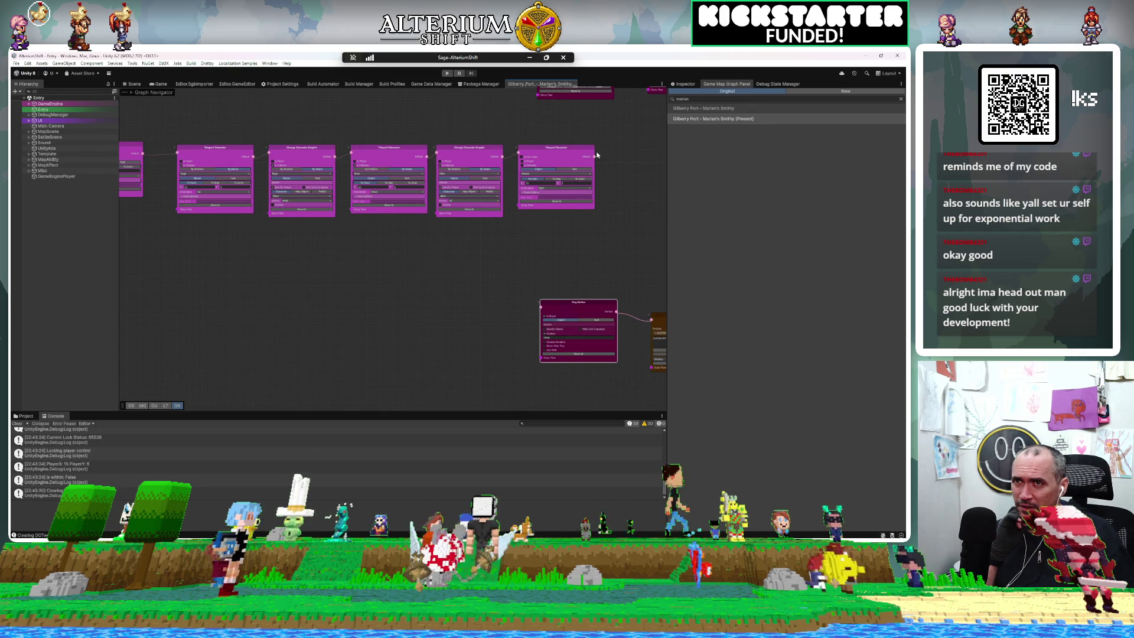
Step: Connect Teleport Character's output to the Play Motion node
{"action": "left_click_drag", "start_coordinate": [565, 291], "coordinate": [541, 308]}
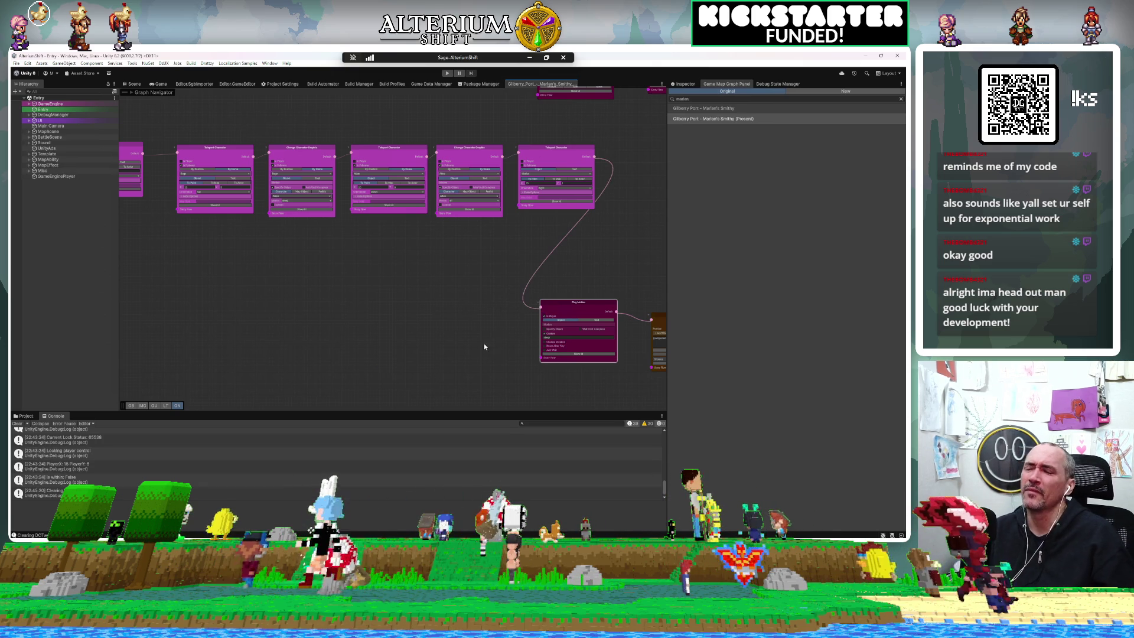
{"action": "scroll", "coordinate": [440, 295], "scroll_direction": "down", "scroll_amount": 10}
{"action": "scroll", "coordinate": [386, 224], "scroll_direction": "up", "scroll_amount": 8}
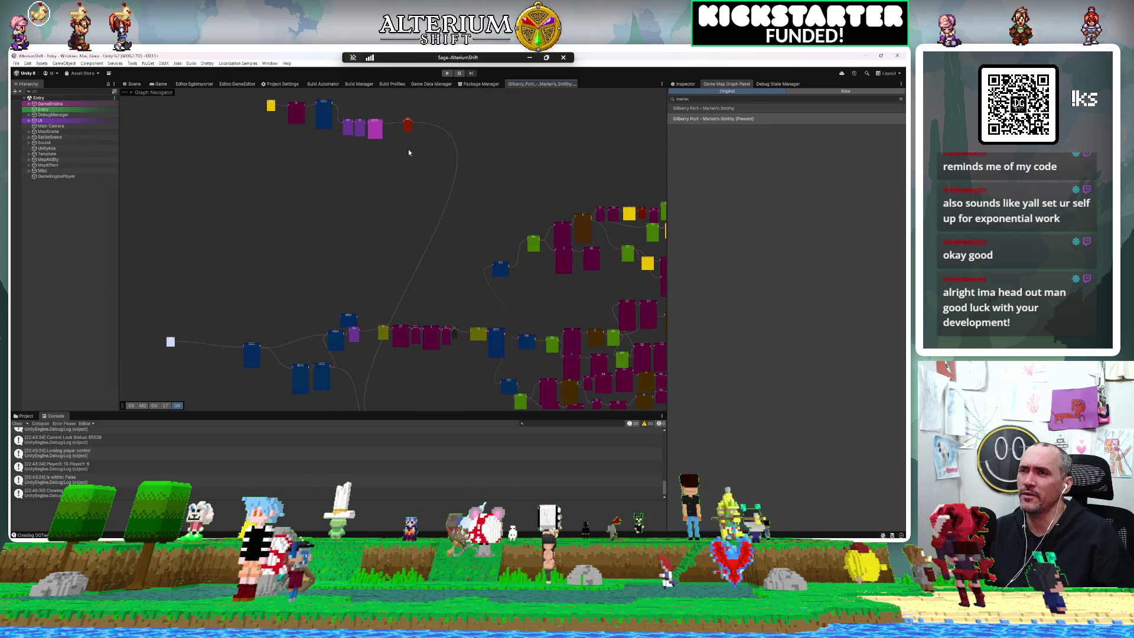
{"action": "scroll", "coordinate": [413, 195], "scroll_direction": "down", "scroll_amount": 5}
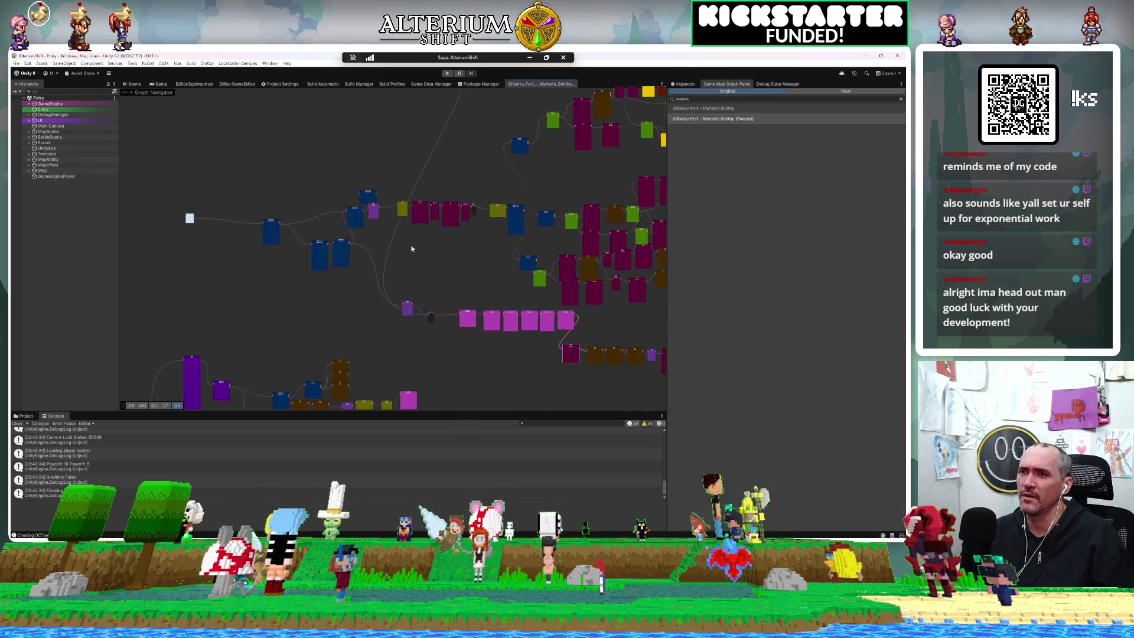
{"action": "scroll", "coordinate": [410, 275], "scroll_direction": "up", "scroll_amount": 10}
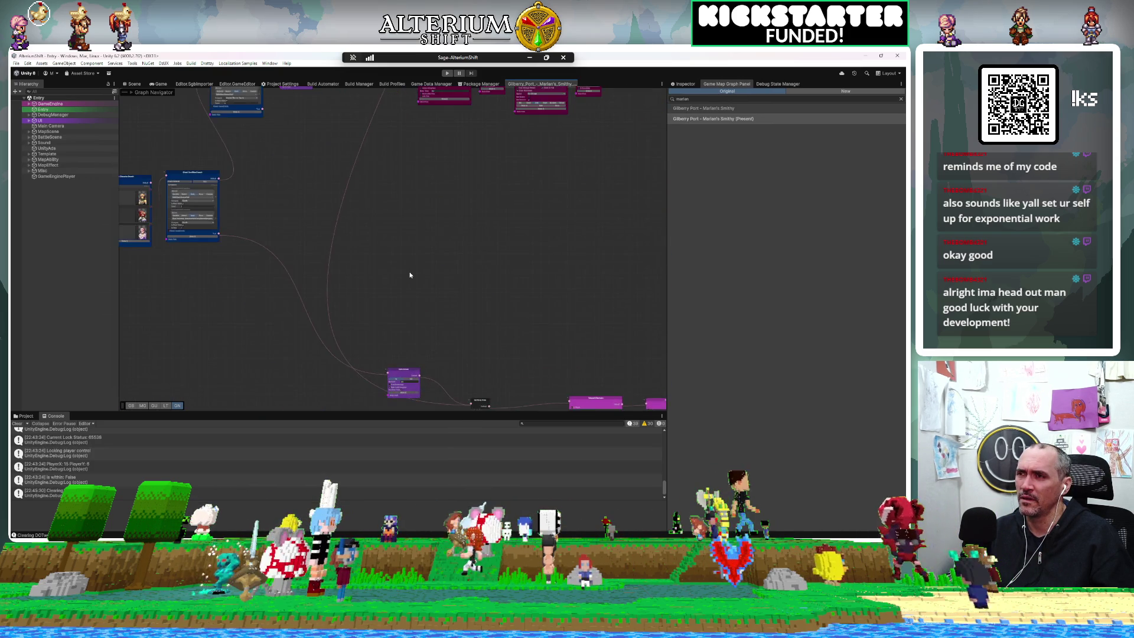
{"action": "scroll", "coordinate": [396, 308], "scroll_direction": "down", "scroll_amount": 2}
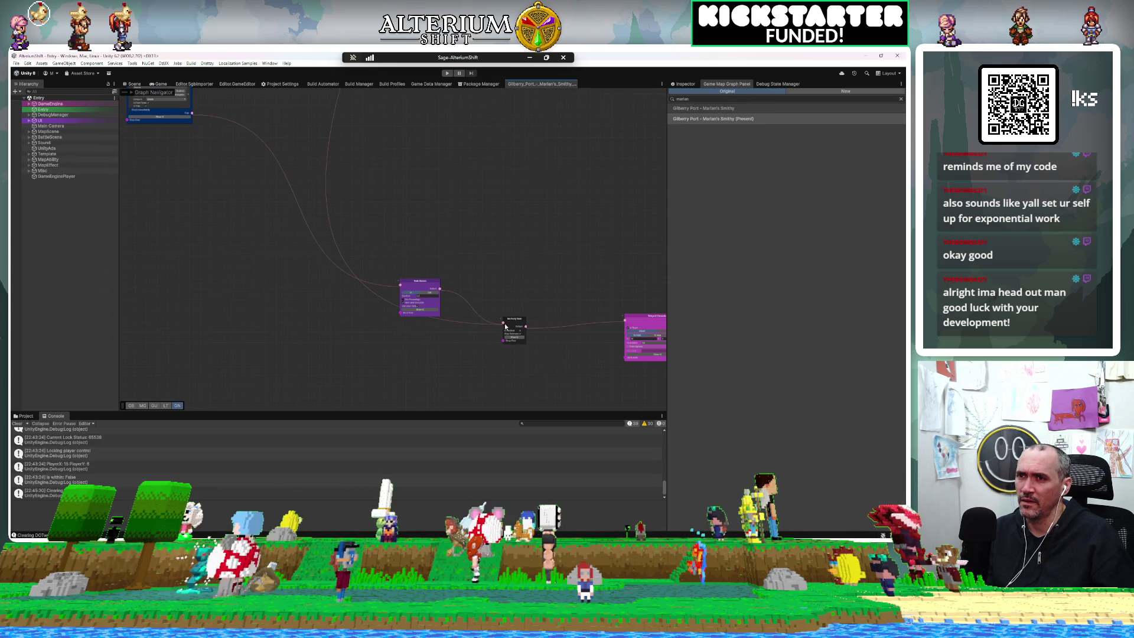
{"action": "scroll", "coordinate": [490, 326], "scroll_direction": "up", "scroll_amount": 5}
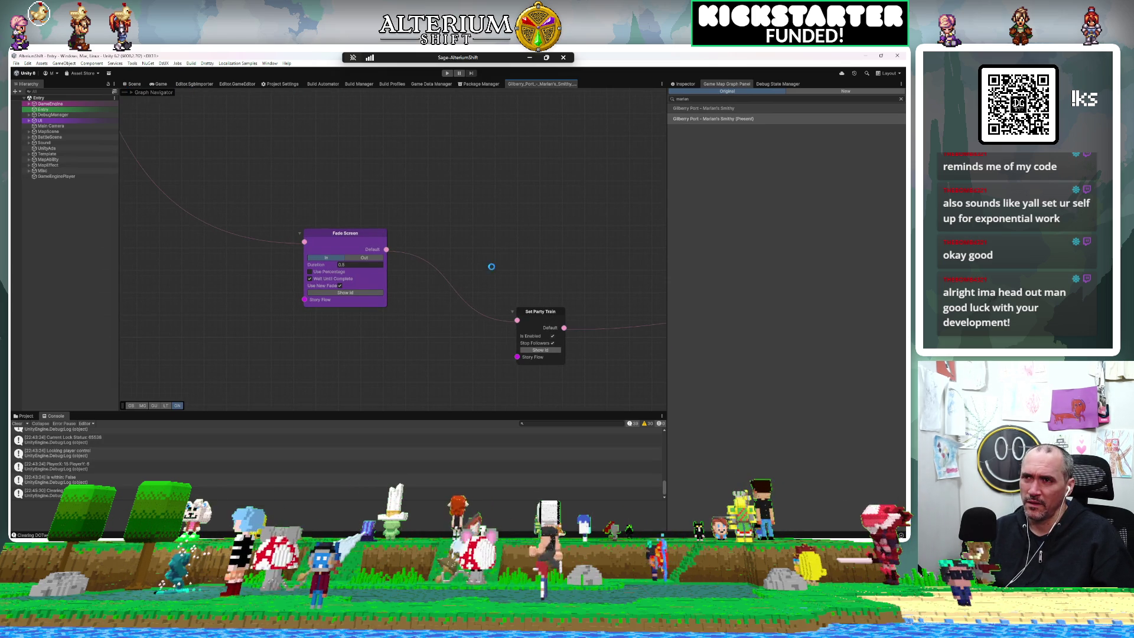
Step: Add a Lock Player Control node and wire Fade Screen's output into it
{"action": "left_click_drag", "start_coordinate": [328, 233], "coordinate": [210, 244]}
{"action": "key", "text": "space"}
{"action": "type", "text": "lock"}
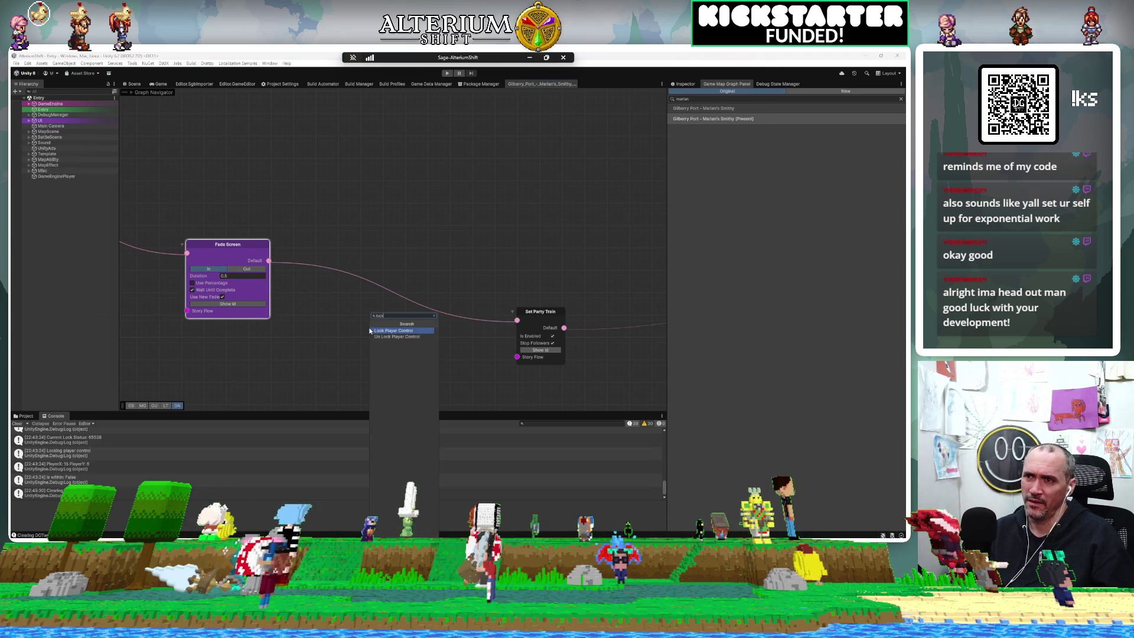
{"action": "left_click", "coordinate": [401, 332]}
{"action": "mouse_move", "coordinate": [269, 260]}
{"action": "left_mouse_down"}
{"action": "mouse_move", "coordinate": [362, 346]}
{"action": "mouse_move", "coordinate": [380, 345]}
{"action": "mouse_move", "coordinate": [353, 294]}
{"action": "left_mouse_up"}
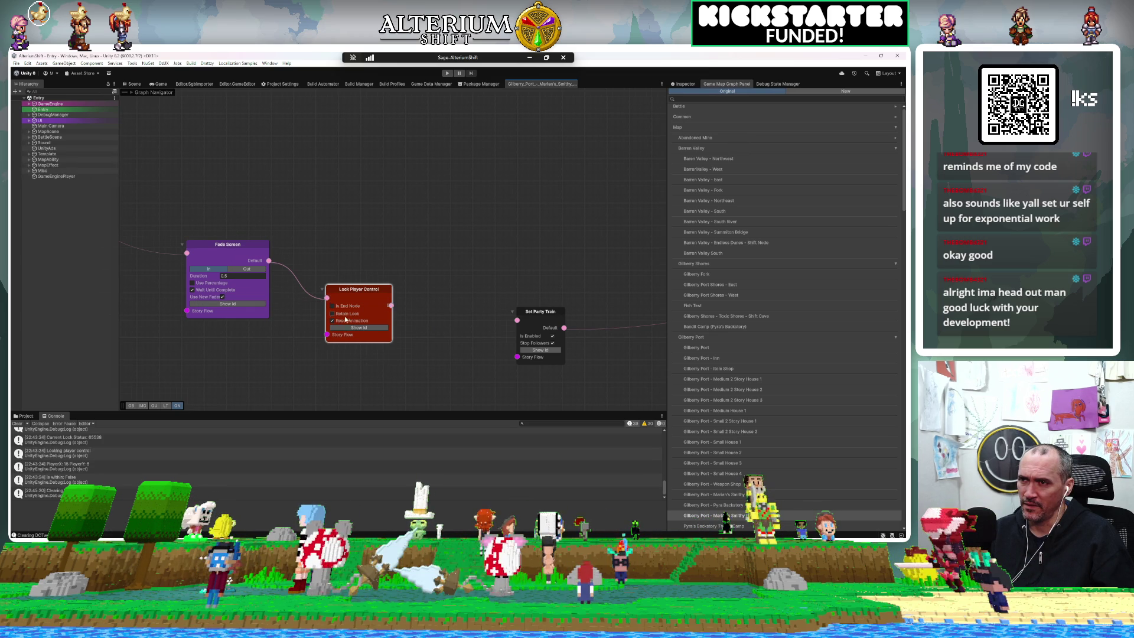
Step: Uncheck Is End Node on Lock Player Control and link its Default output to Set Party Train
{"action": "left_click", "coordinate": [332, 305]}
{"action": "mouse_move", "coordinate": [391, 305]}
{"action": "left_mouse_down"}
{"action": "mouse_move", "coordinate": [517, 356]}
{"action": "mouse_move", "coordinate": [390, 283]}
{"action": "mouse_move", "coordinate": [307, 295]}
{"action": "mouse_move", "coordinate": [325, 303]}
{"action": "left_mouse_up"}
{"action": "scroll", "coordinate": [304, 294], "scroll_direction": "down", "scroll_amount": 6}
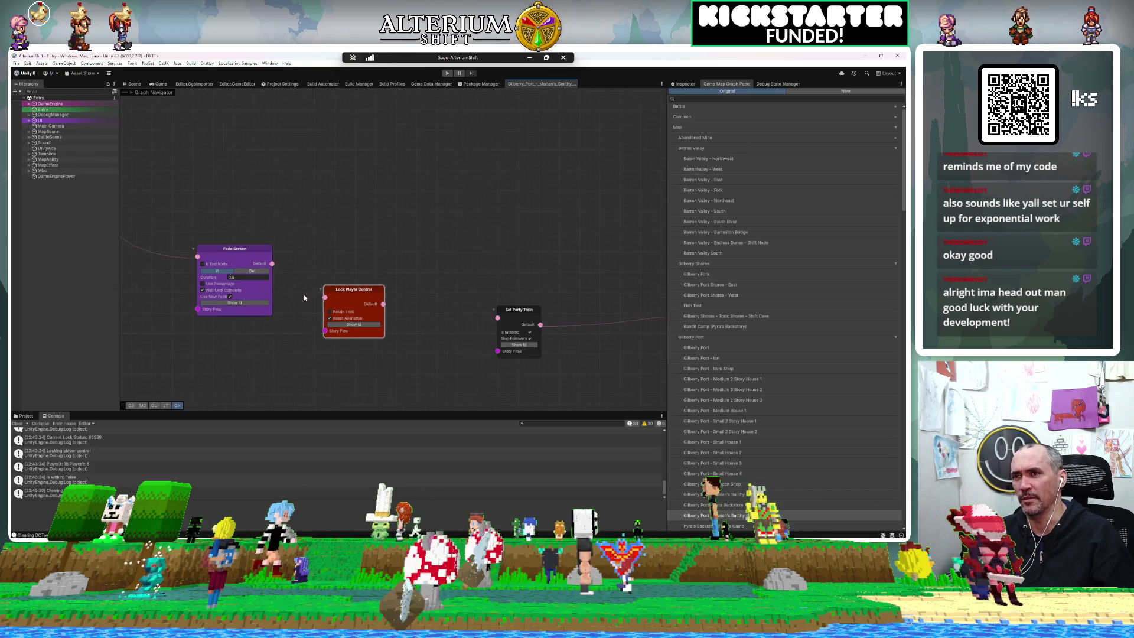
{"action": "scroll", "coordinate": [304, 295], "scroll_direction": "down", "scroll_amount": 2}
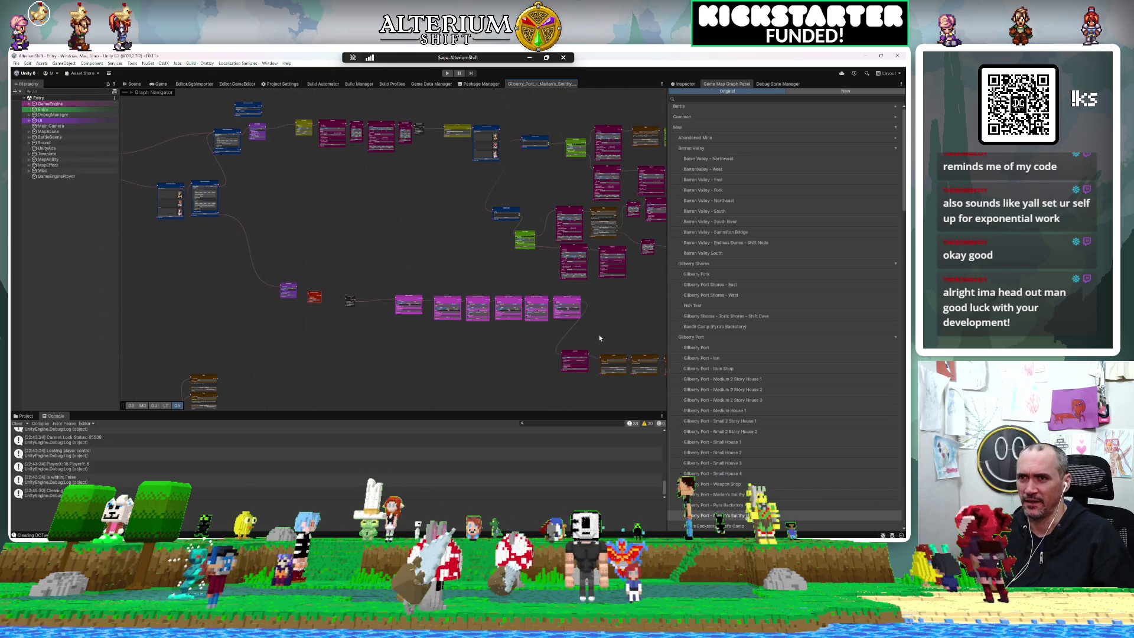
{"action": "mouse_move", "coordinate": [590, 328]}
{"action": "left_mouse_down"}
{"action": "mouse_move", "coordinate": [417, 295]}
{"action": "mouse_move", "coordinate": [303, 291]}
{"action": "left_mouse_up"}
Step: Select the pink node row and move the small purple node away from it
{"action": "mouse_move", "coordinate": [435, 320]}
{"action": "left_mouse_down"}
{"action": "mouse_move", "coordinate": [480, 317]}
{"action": "mouse_move", "coordinate": [393, 323]}
{"action": "left_mouse_up"}
{"action": "scroll", "coordinate": [479, 316], "scroll_direction": "down", "scroll_amount": 5}
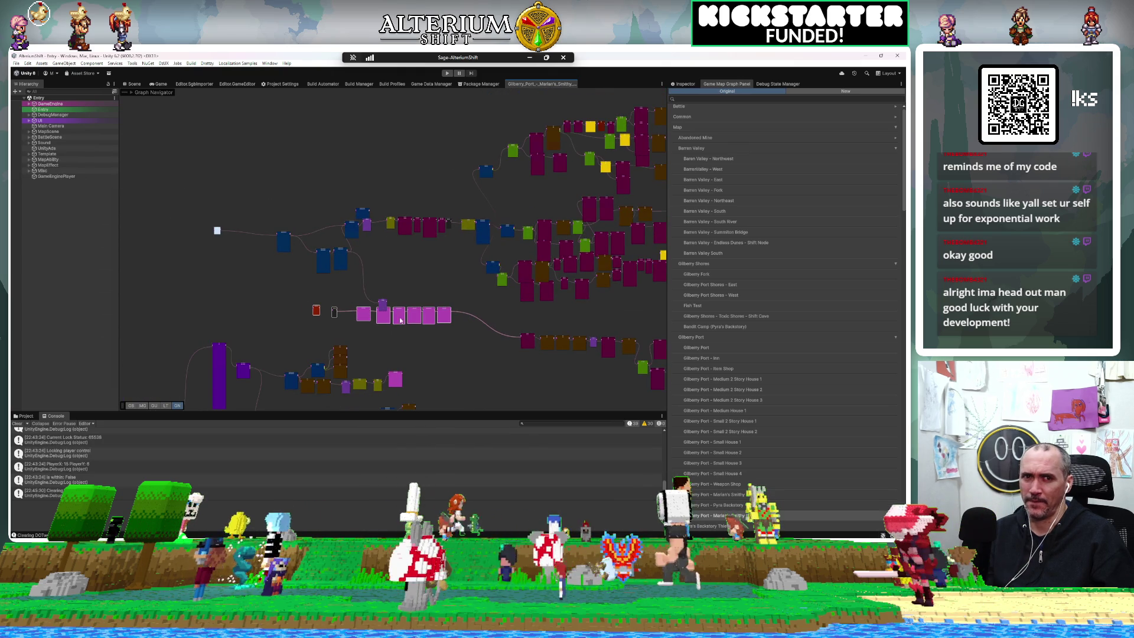
{"action": "scroll", "coordinate": [392, 297], "scroll_direction": "up", "scroll_amount": 1}
{"action": "scroll", "coordinate": [392, 297], "scroll_direction": "up", "scroll_amount": 3}
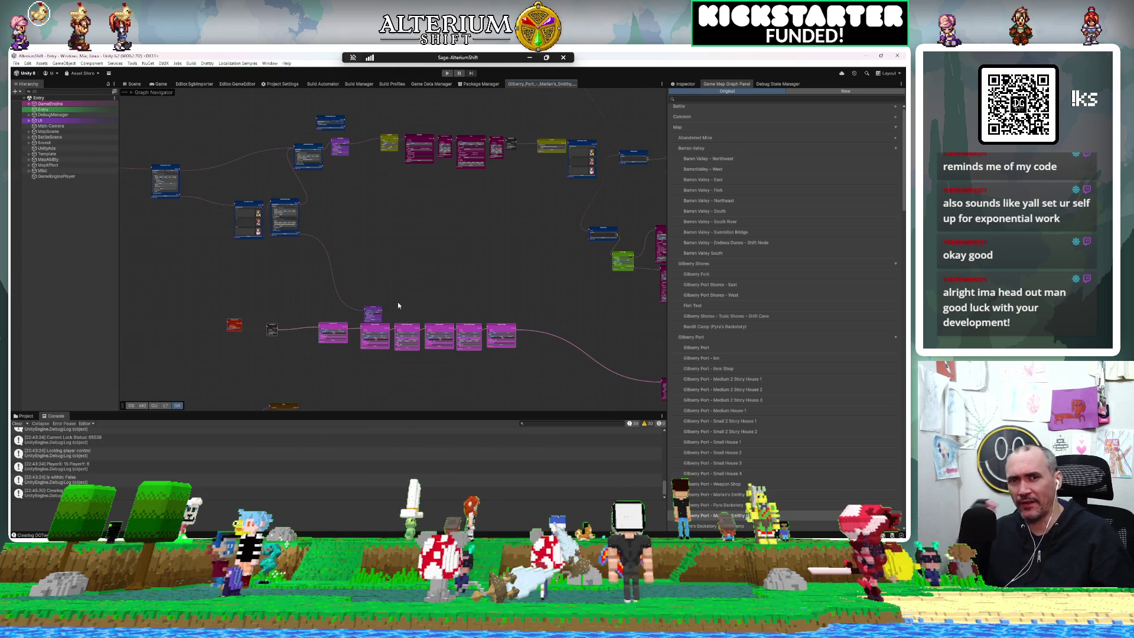
{"action": "scroll", "coordinate": [434, 402], "scroll_direction": "up", "scroll_amount": 3}
{"action": "scroll", "coordinate": [425, 380], "scroll_direction": "down", "scroll_amount": 3}
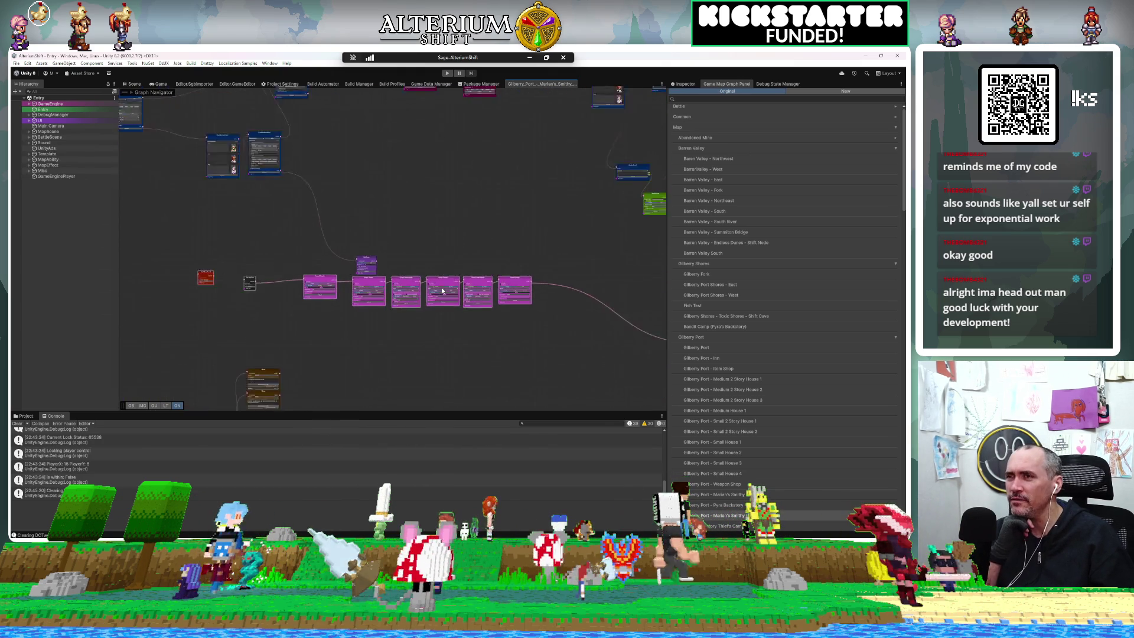
{"action": "scroll", "coordinate": [441, 291], "scroll_direction": "down", "scroll_amount": 2}
{"action": "left_click_drag", "start_coordinate": [412, 282], "coordinate": [508, 307]}
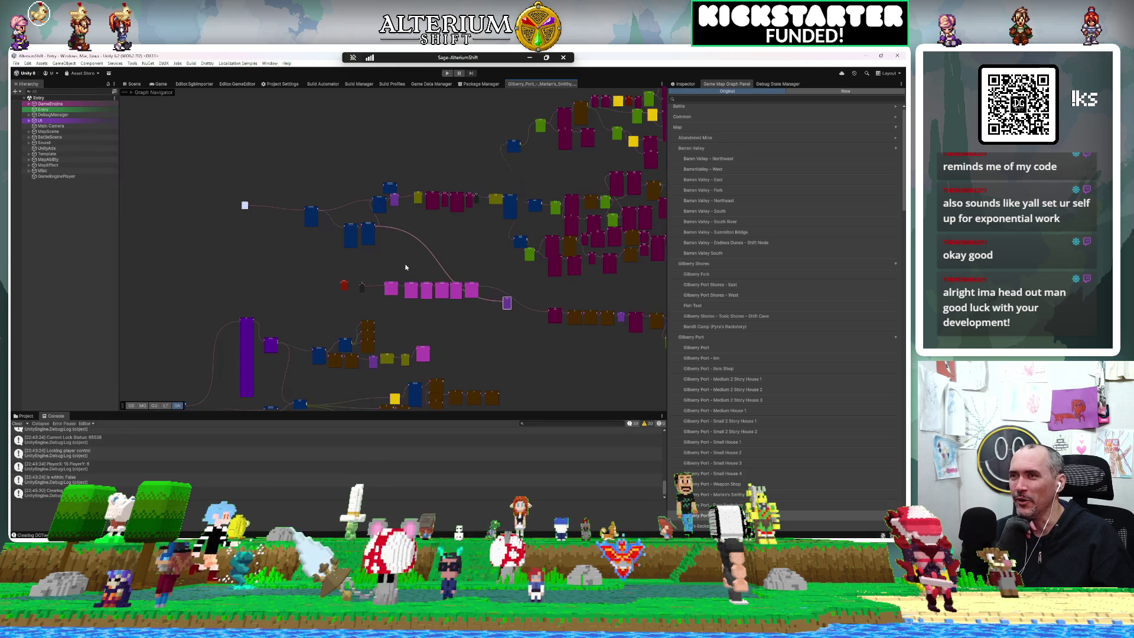
Step: Wire the blue node's output into Lock Player Control and nudge that node up-left
{"action": "mouse_move", "coordinate": [376, 248]}
{"action": "left_mouse_down"}
{"action": "mouse_move", "coordinate": [313, 200]}
{"action": "mouse_move", "coordinate": [289, 211]}
{"action": "left_mouse_up"}
{"action": "scroll", "coordinate": [306, 313], "scroll_direction": "up", "scroll_amount": 8}
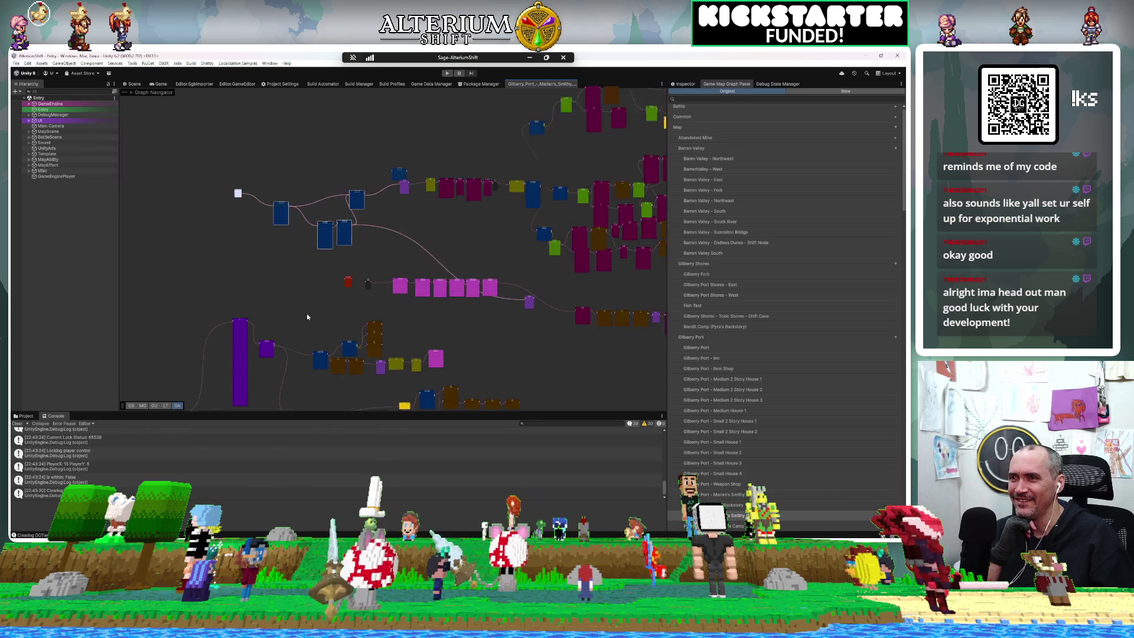
{"action": "mouse_move", "coordinate": [366, 273]}
{"action": "left_mouse_down"}
{"action": "mouse_move", "coordinate": [306, 392]}
{"action": "mouse_move", "coordinate": [425, 286]}
{"action": "left_mouse_up"}
{"action": "scroll", "coordinate": [465, 189], "scroll_direction": "up", "scroll_amount": 4}
{"action": "scroll", "coordinate": [465, 194], "scroll_direction": "down", "scroll_amount": 5}
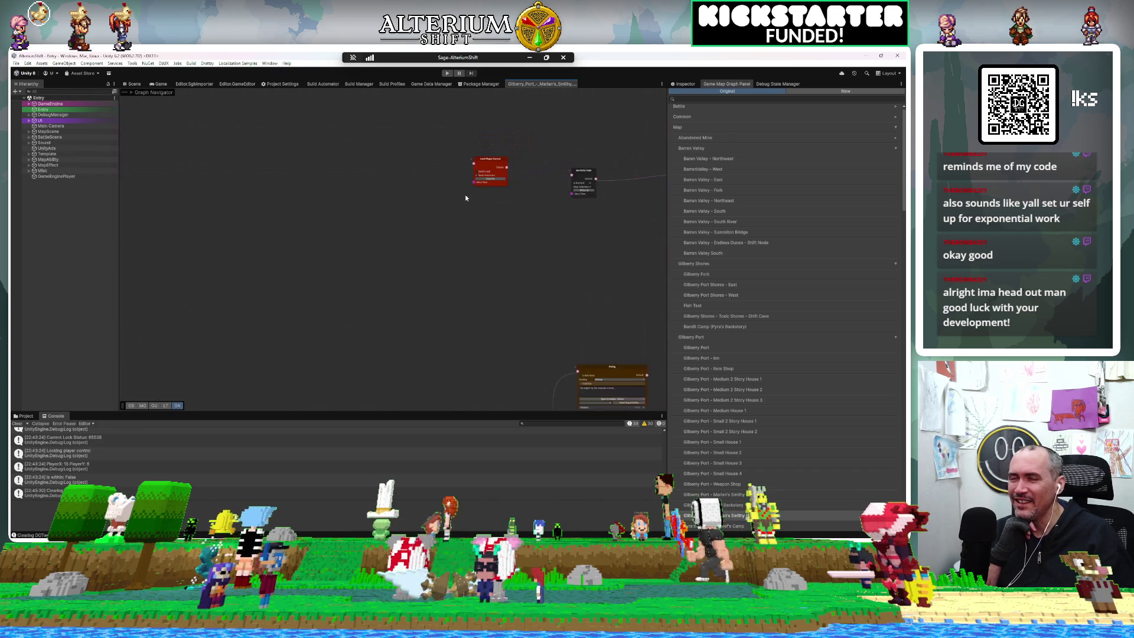
{"action": "mouse_move", "coordinate": [488, 180]}
{"action": "left_mouse_down"}
{"action": "mouse_move", "coordinate": [408, 240]}
{"action": "mouse_move", "coordinate": [399, 273]}
{"action": "left_mouse_up"}
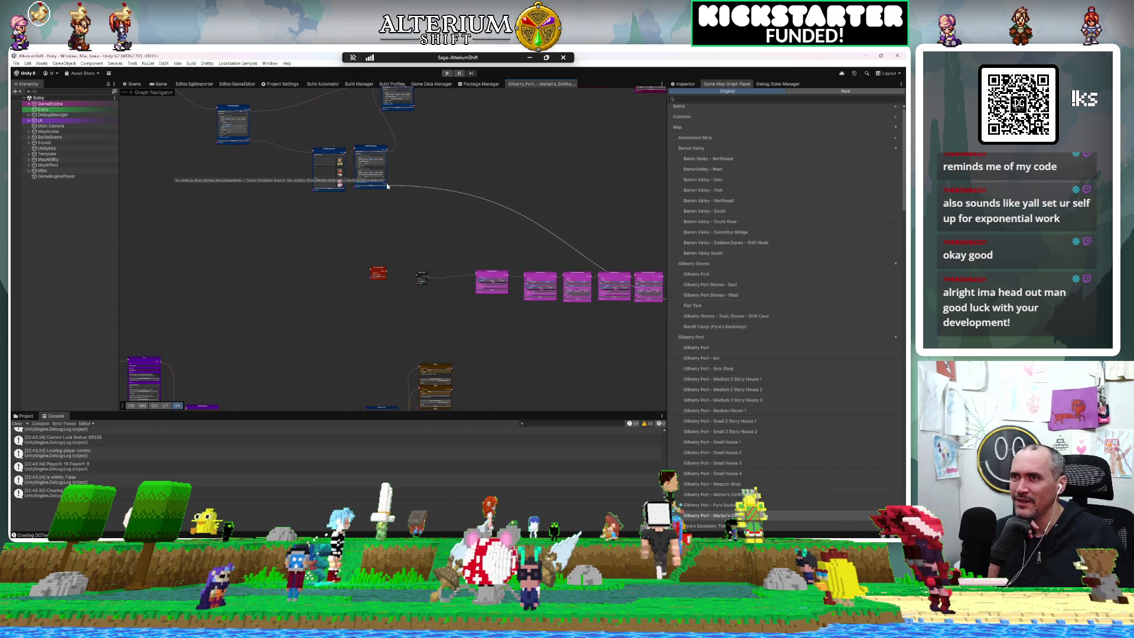
{"action": "left_click_drag", "start_coordinate": [388, 189], "coordinate": [382, 267]}
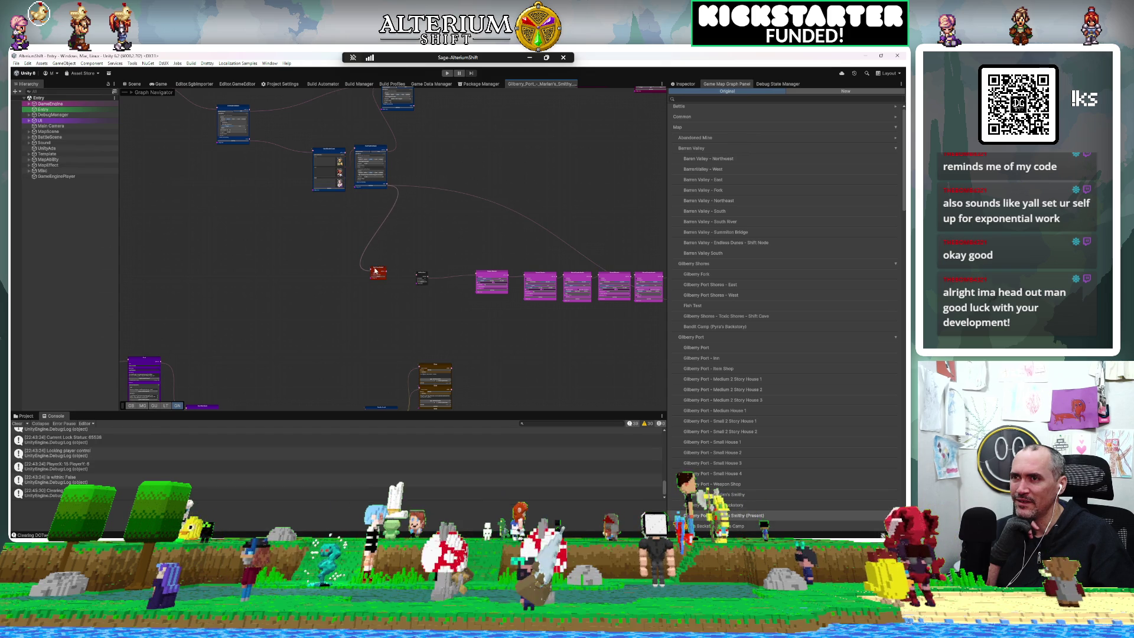
{"action": "scroll", "coordinate": [405, 280], "scroll_direction": "up", "scroll_amount": 5}
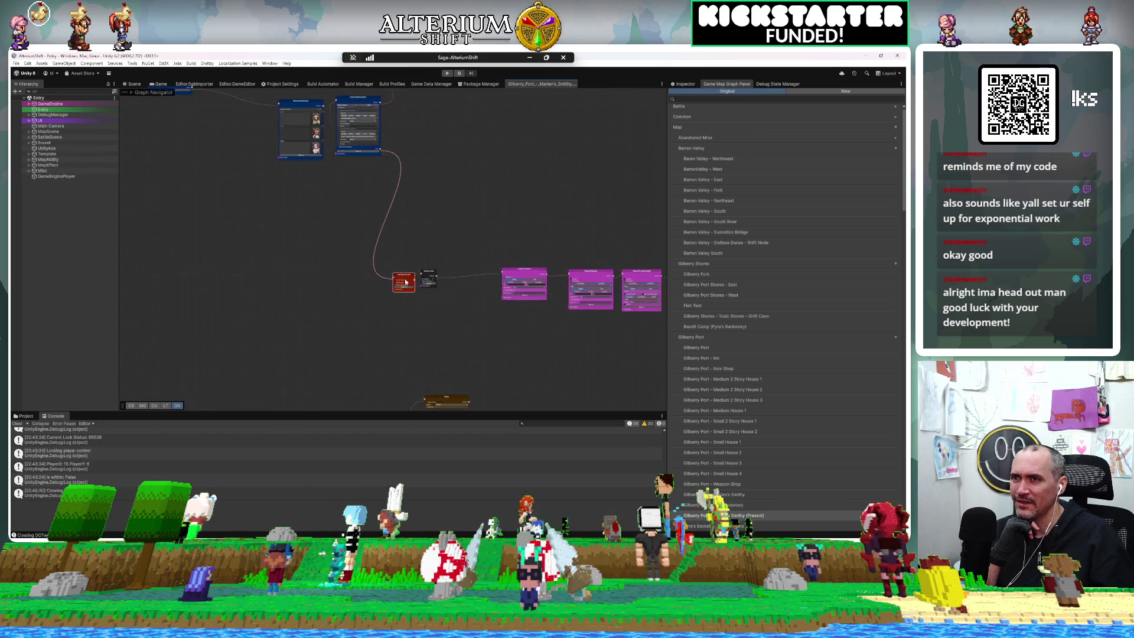
{"action": "mouse_move", "coordinate": [406, 278]}
{"action": "left_mouse_down"}
{"action": "mouse_move", "coordinate": [394, 264]}
{"action": "mouse_move", "coordinate": [445, 269]}
{"action": "mouse_move", "coordinate": [457, 275]}
{"action": "mouse_move", "coordinate": [454, 295]}
{"action": "mouse_move", "coordinate": [457, 269]}
{"action": "left_mouse_up"}
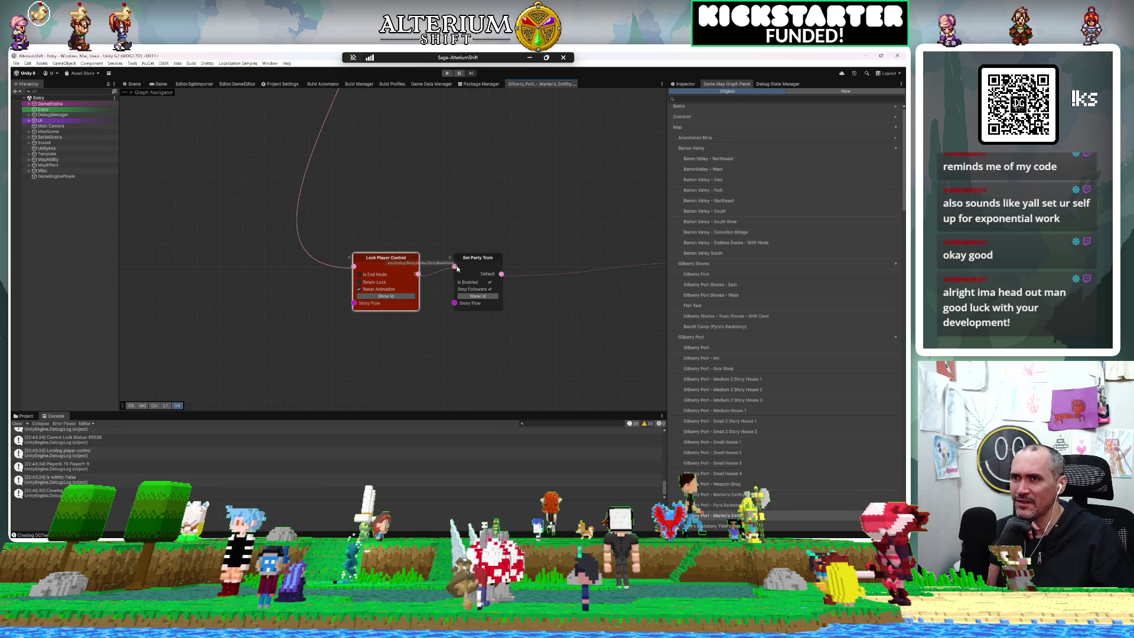
Step: Reposition Set Party Train and bring the last Teleport Character and Fade Screen into view
{"action": "mouse_move", "coordinate": [524, 287]}
{"action": "left_mouse_down"}
{"action": "mouse_move", "coordinate": [232, 282]}
{"action": "mouse_move", "coordinate": [229, 243]}
{"action": "left_mouse_up"}
{"action": "mouse_move", "coordinate": [371, 325]}
{"action": "left_mouse_down"}
{"action": "mouse_move", "coordinate": [293, 325]}
{"action": "mouse_move", "coordinate": [395, 318]}
{"action": "left_mouse_up"}
{"action": "scroll", "coordinate": [395, 318], "scroll_direction": "down", "scroll_amount": 2}
{"action": "left_click_drag", "start_coordinate": [440, 348], "coordinate": [177, 356]}
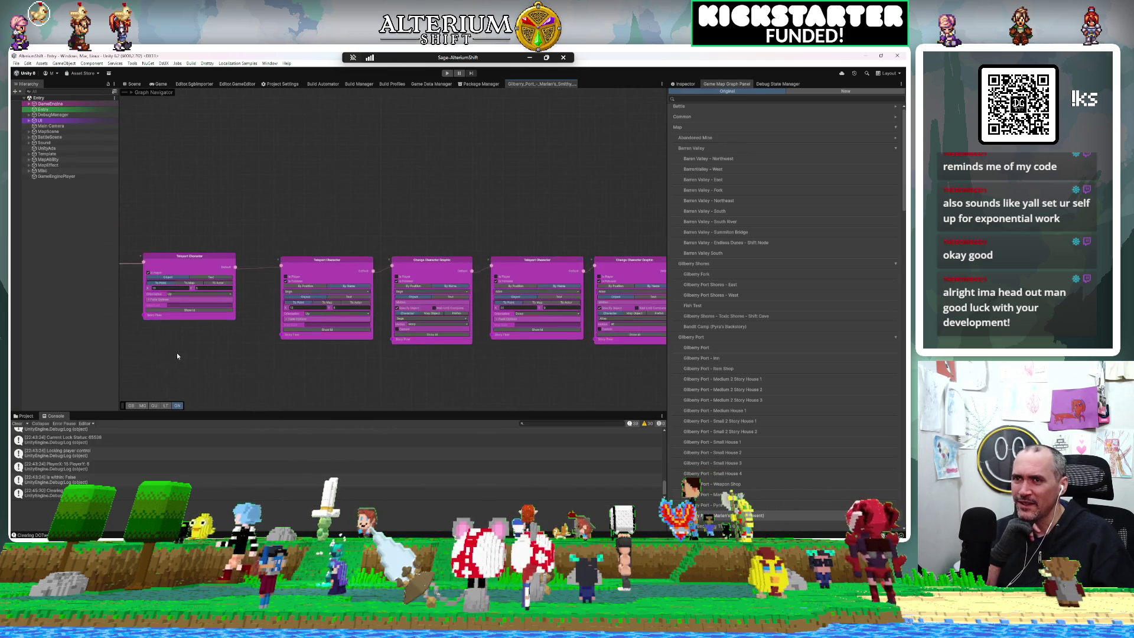
{"action": "left_click_drag", "start_coordinate": [513, 367], "coordinate": [242, 287]}
{"action": "left_click_drag", "start_coordinate": [526, 318], "coordinate": [345, 292]}
{"action": "scroll", "coordinate": [342, 290], "scroll_direction": "up", "scroll_amount": 1}
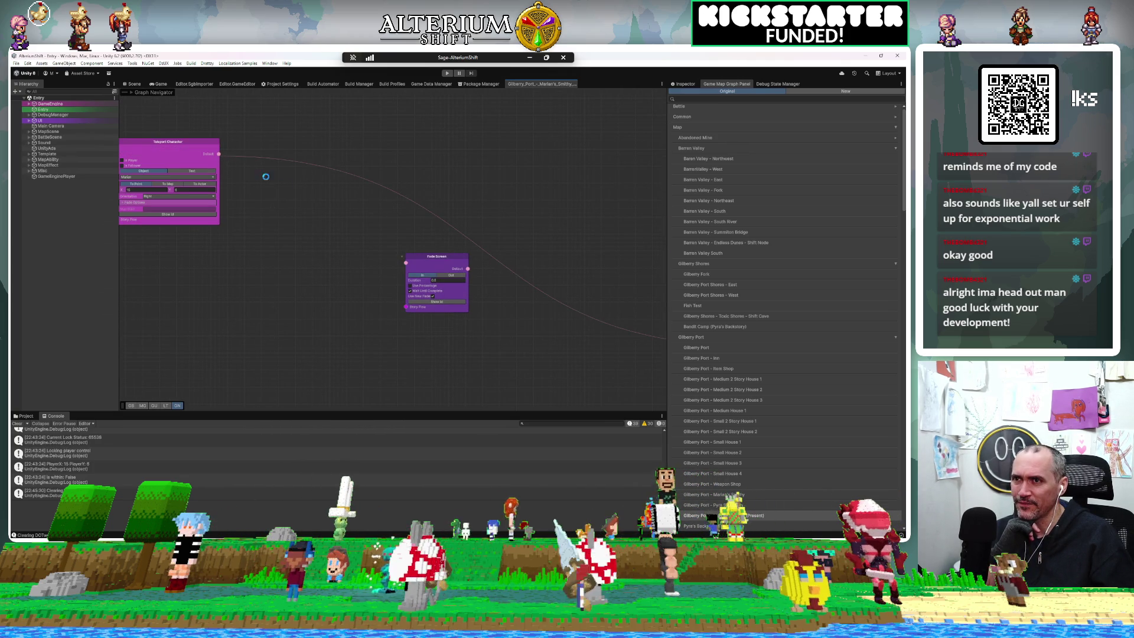
Step: Connect Teleport Character to Fade Screen's main input, then Fade Screen to Play Motion
{"action": "mouse_move", "coordinate": [218, 154]}
{"action": "left_mouse_down"}
{"action": "mouse_move", "coordinate": [423, 258]}
{"action": "mouse_move", "coordinate": [407, 262]}
{"action": "left_mouse_up"}
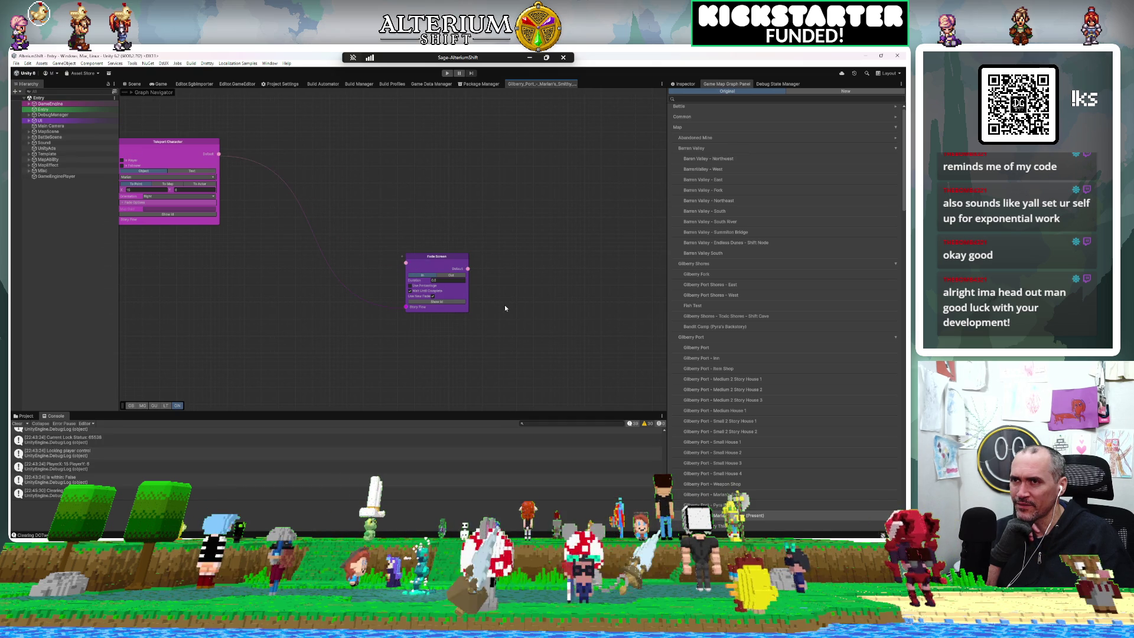
{"action": "left_click", "coordinate": [407, 308]}
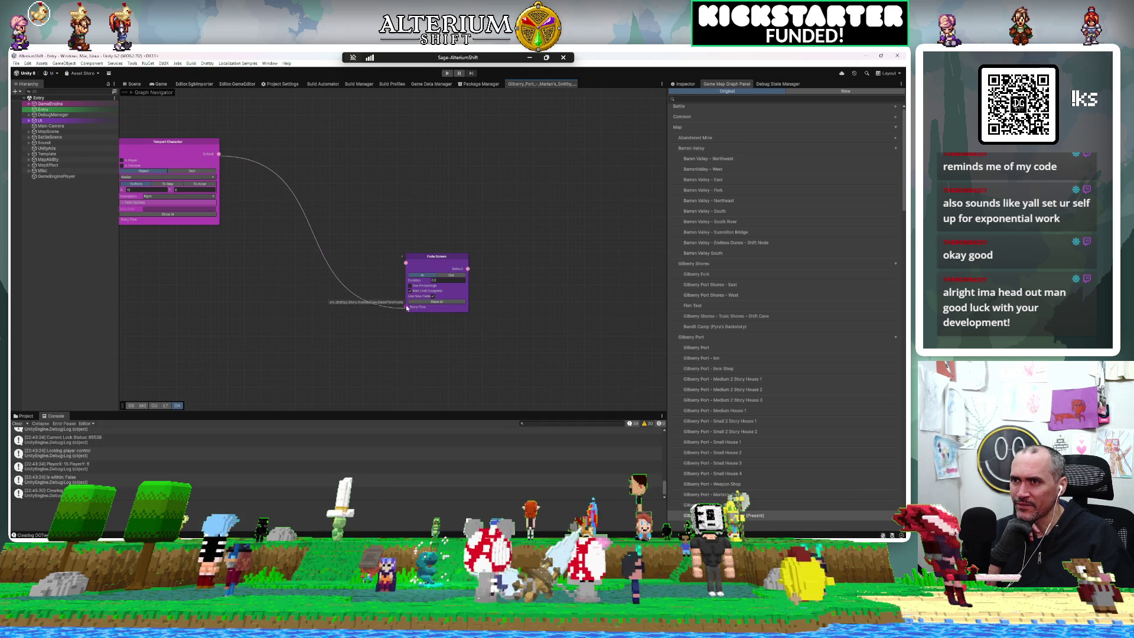
{"action": "left_click_drag", "start_coordinate": [402, 261], "coordinate": [405, 265]}
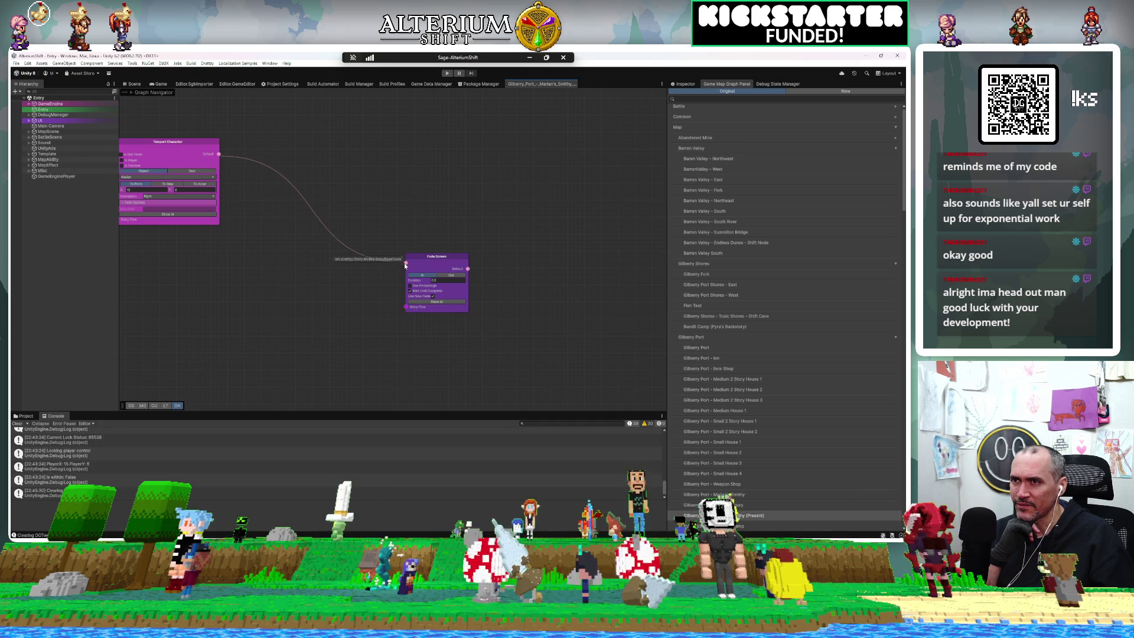
{"action": "left_click_drag", "start_coordinate": [515, 296], "coordinate": [288, 232]}
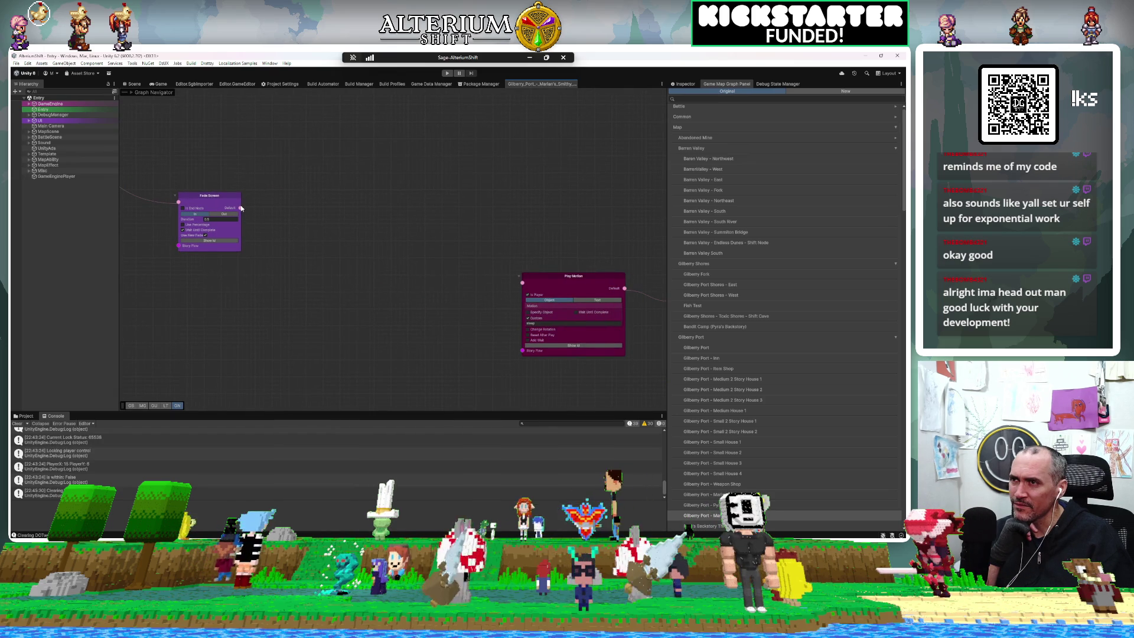
{"action": "mouse_move", "coordinate": [240, 208]}
{"action": "left_mouse_down"}
{"action": "mouse_move", "coordinate": [508, 296]}
{"action": "mouse_move", "coordinate": [527, 282]}
{"action": "left_mouse_up"}
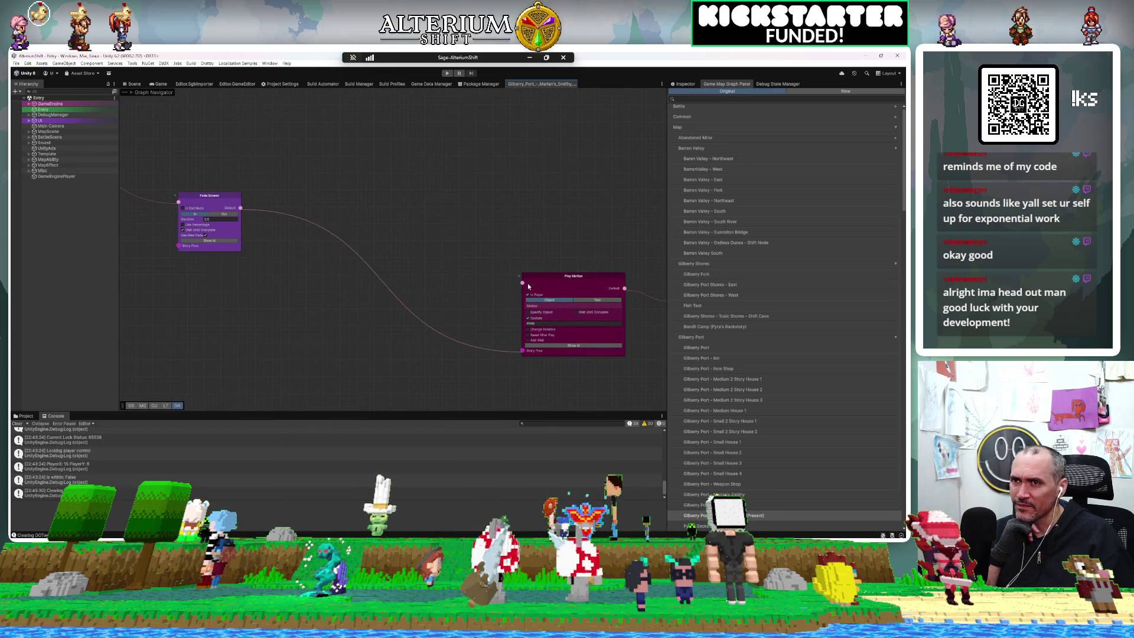
{"action": "scroll", "coordinate": [424, 160], "scroll_direction": "down", "scroll_amount": 10}
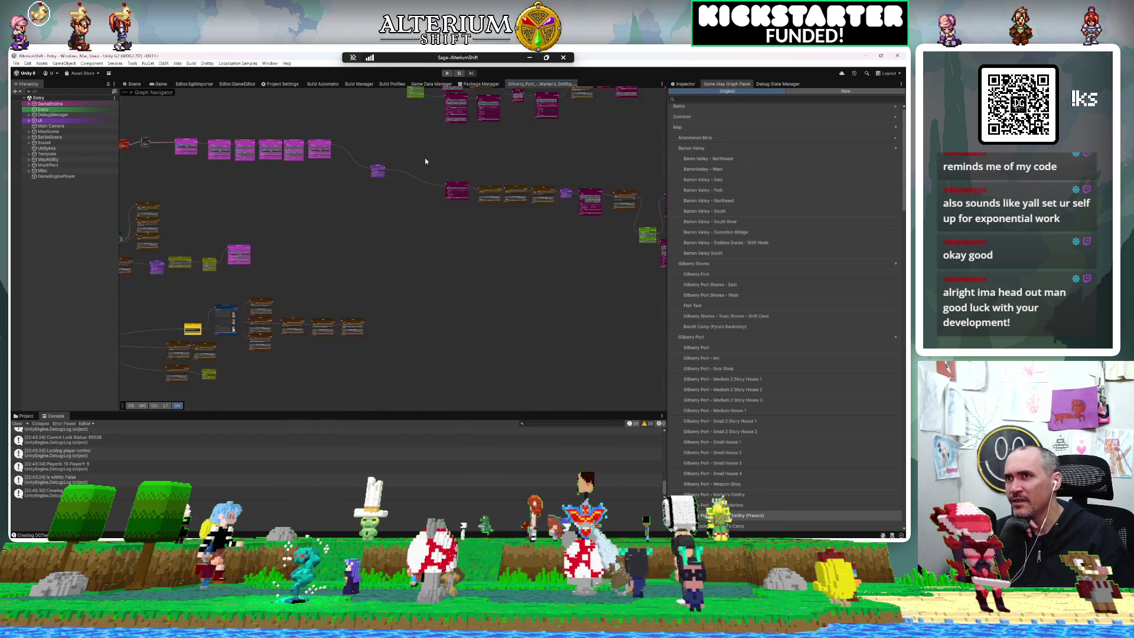
{"action": "scroll", "coordinate": [392, 137], "scroll_direction": "down", "scroll_amount": 3}
{"action": "scroll", "coordinate": [342, 173], "scroll_direction": "up", "scroll_amount": 5}
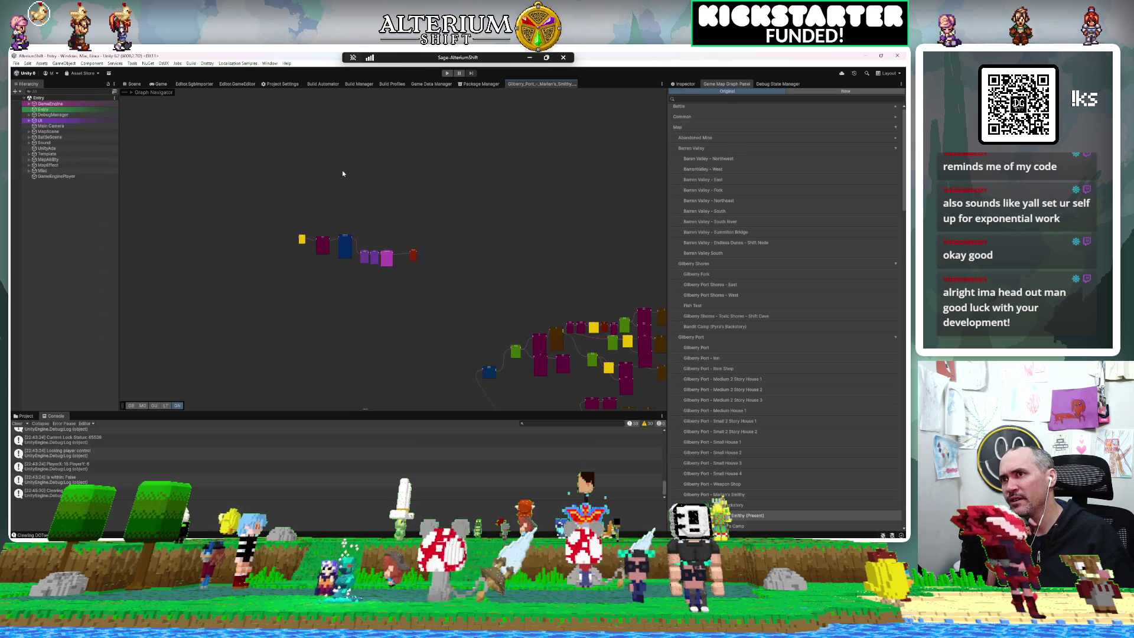
{"action": "scroll", "coordinate": [354, 243], "scroll_direction": "up", "scroll_amount": 5}
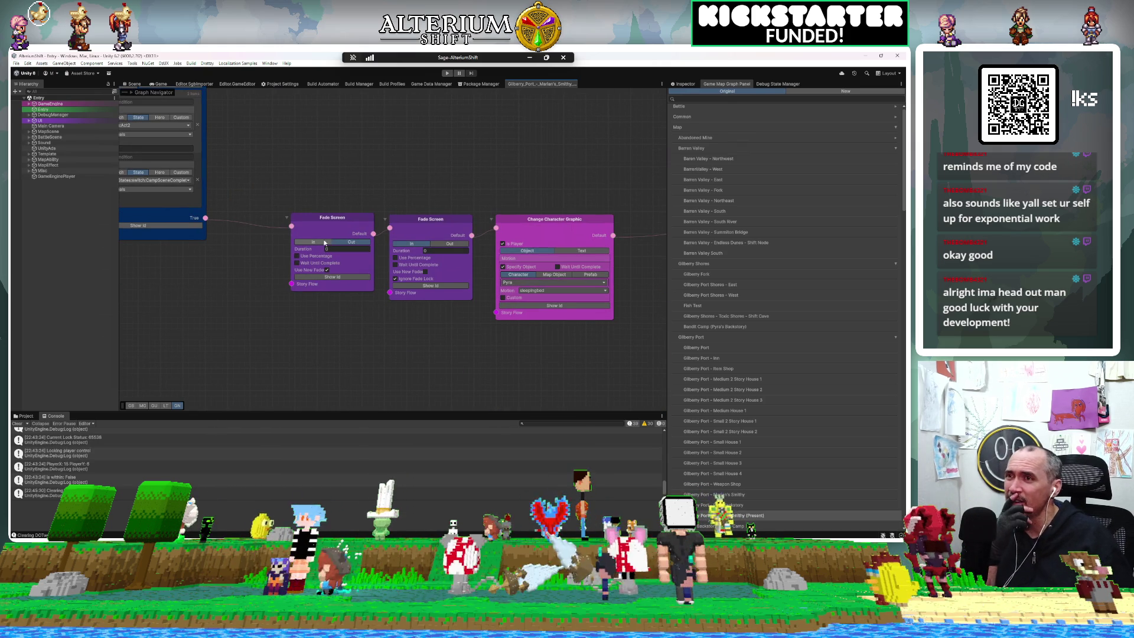
{"action": "left_click_drag", "start_coordinate": [323, 222], "coordinate": [295, 208]}
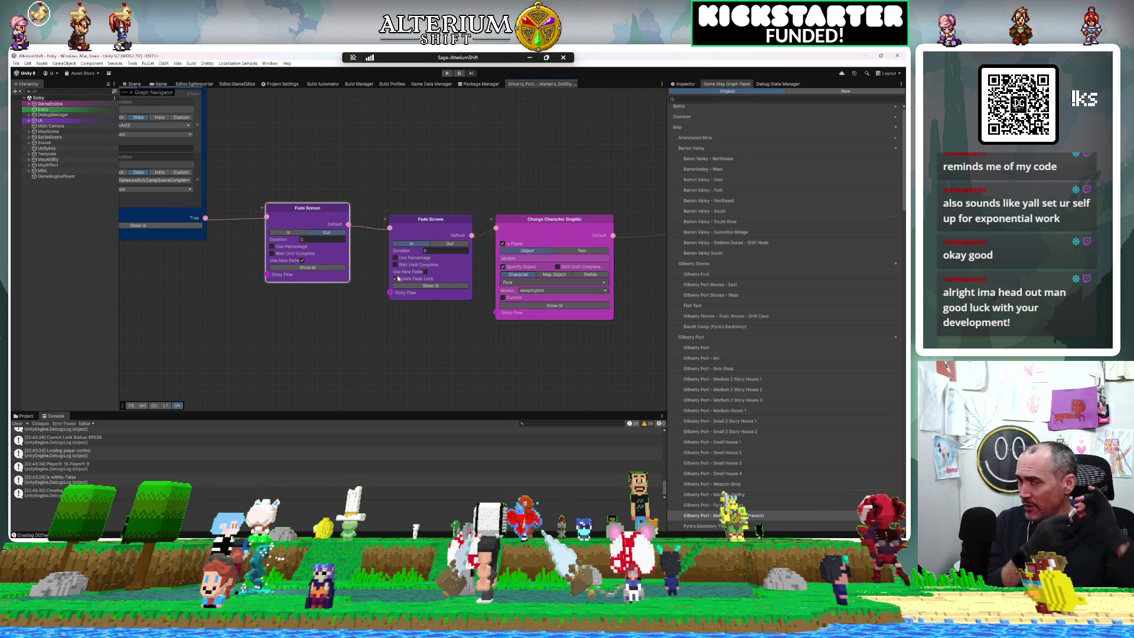
{"action": "left_click", "coordinate": [412, 347]}
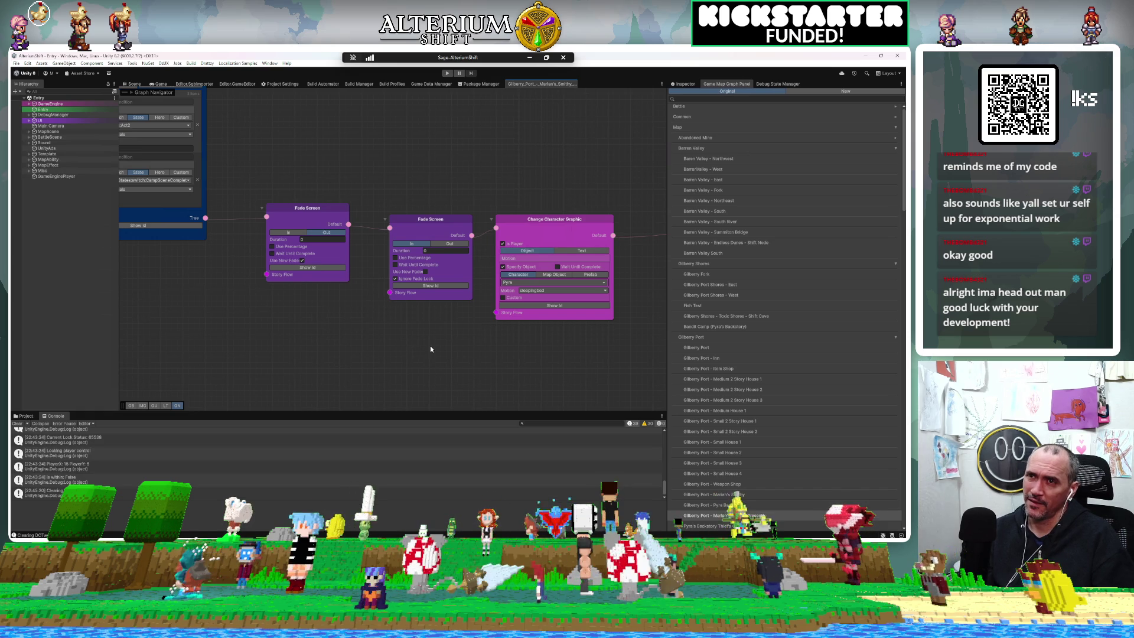
{"action": "scroll", "coordinate": [430, 348], "scroll_direction": "down", "scroll_amount": 5}
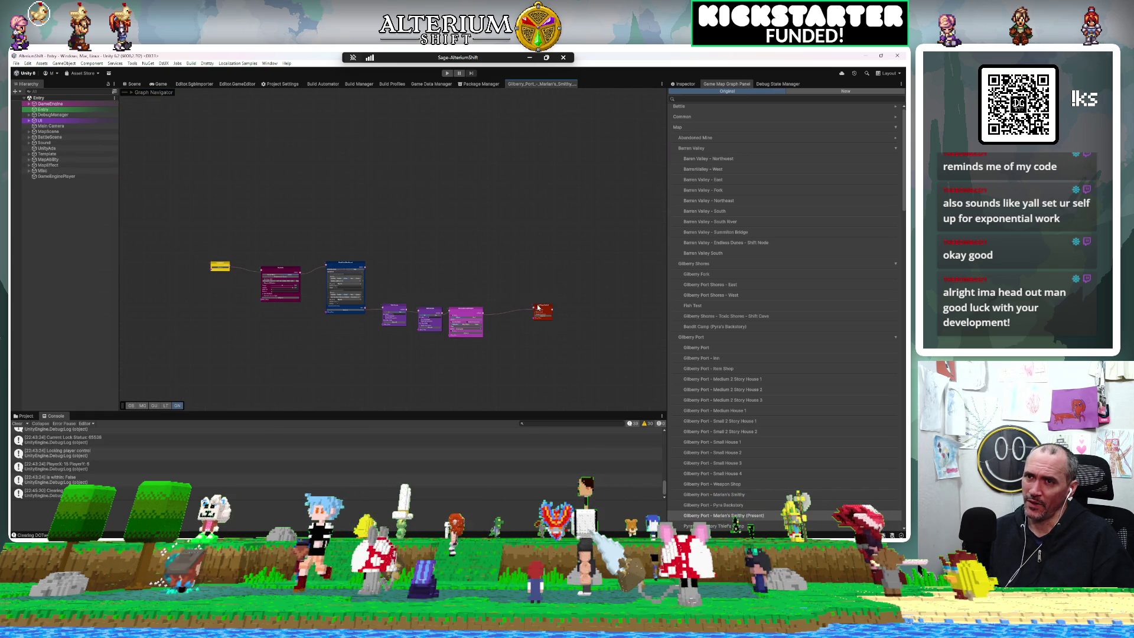
{"action": "scroll", "coordinate": [563, 329], "scroll_direction": "up", "scroll_amount": 5}
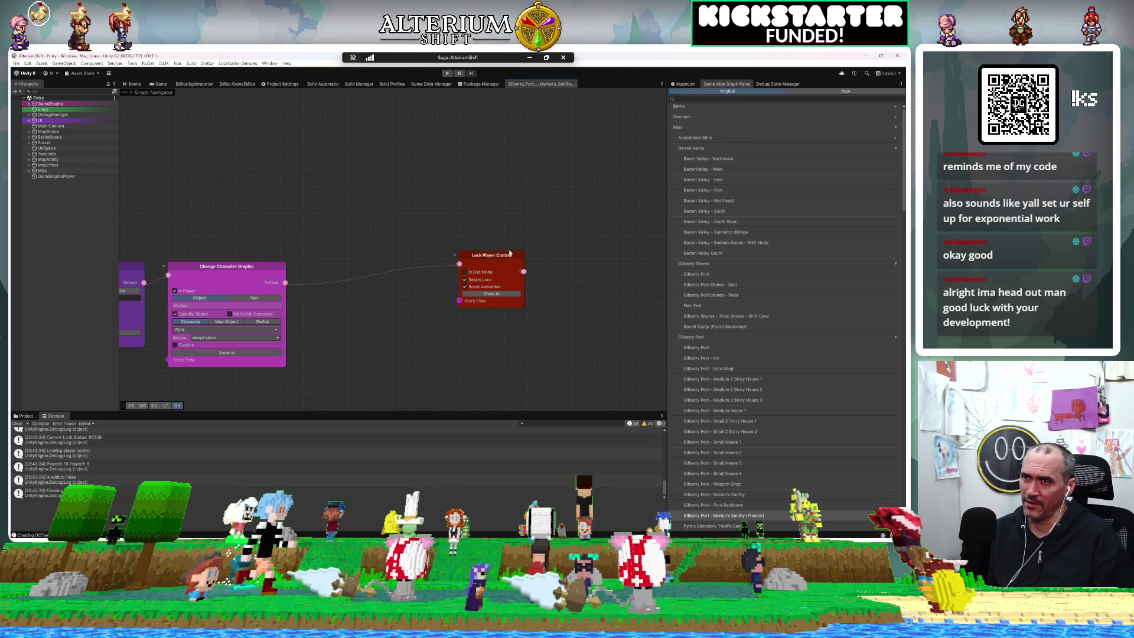
{"action": "left_click", "coordinate": [509, 253]}
{"action": "key", "text": "Delete"}
{"action": "scroll", "coordinate": [450, 250], "scroll_direction": "down", "scroll_amount": 5}
{"action": "scroll", "coordinate": [449, 251], "scroll_direction": "down", "scroll_amount": 3}
{"action": "mouse_move", "coordinate": [398, 234]}
{"action": "left_mouse_down"}
{"action": "mouse_move", "coordinate": [509, 302]}
{"action": "mouse_move", "coordinate": [430, 332]}
{"action": "left_mouse_up"}
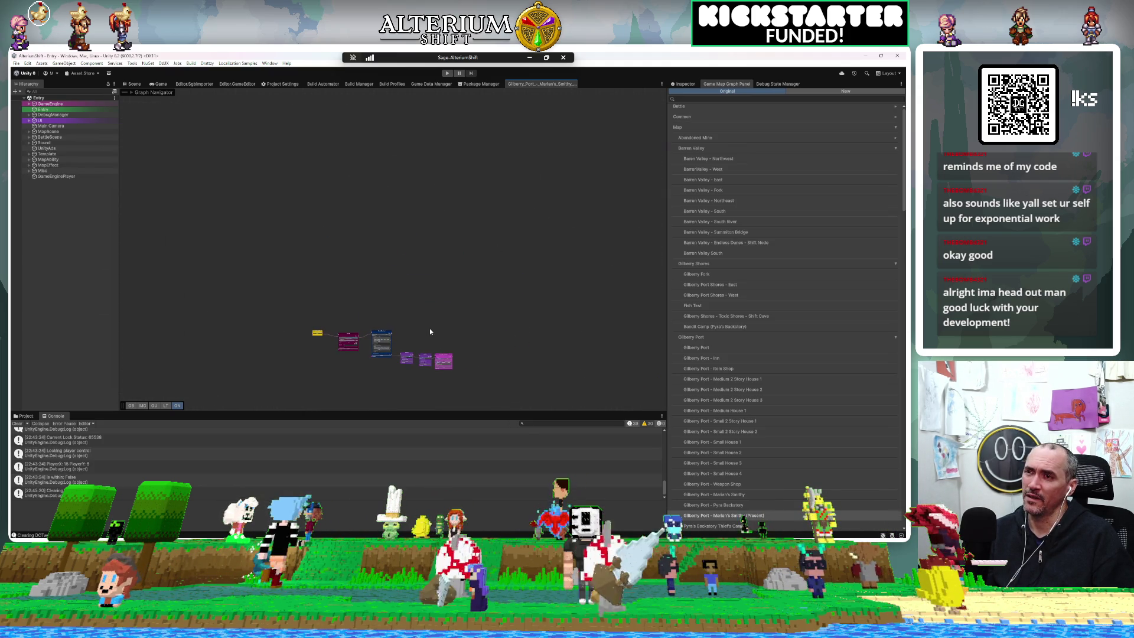
{"action": "scroll", "coordinate": [340, 351], "scroll_direction": "up", "scroll_amount": 8}
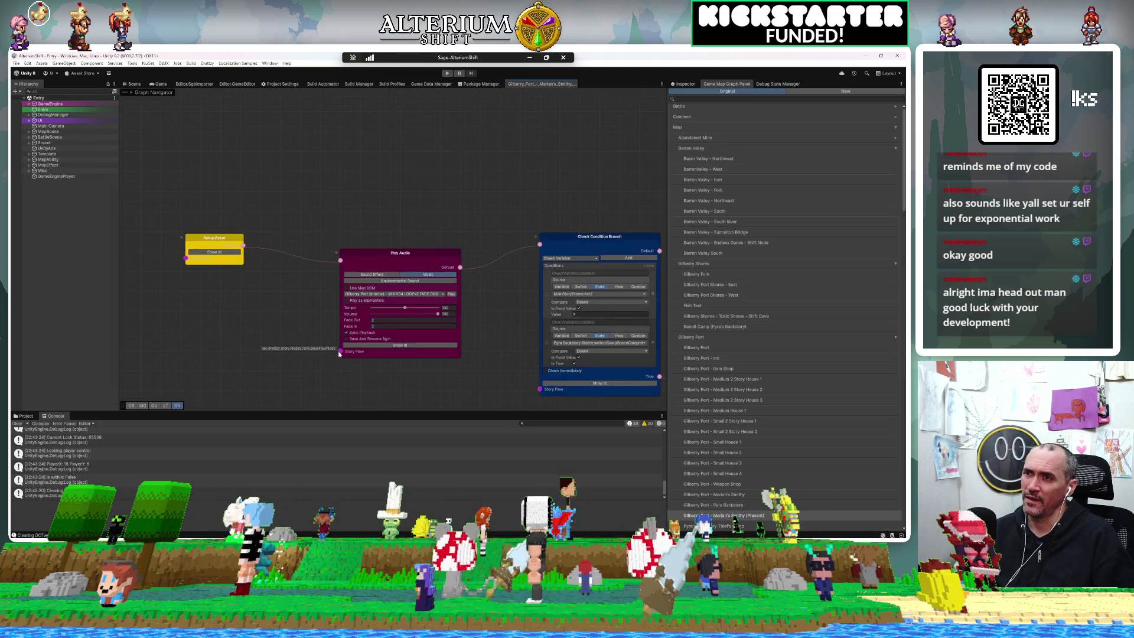
{"action": "scroll", "coordinate": [339, 353], "scroll_direction": "up", "scroll_amount": 1}
{"action": "scroll", "coordinate": [339, 353], "scroll_direction": "down", "scroll_amount": 4}
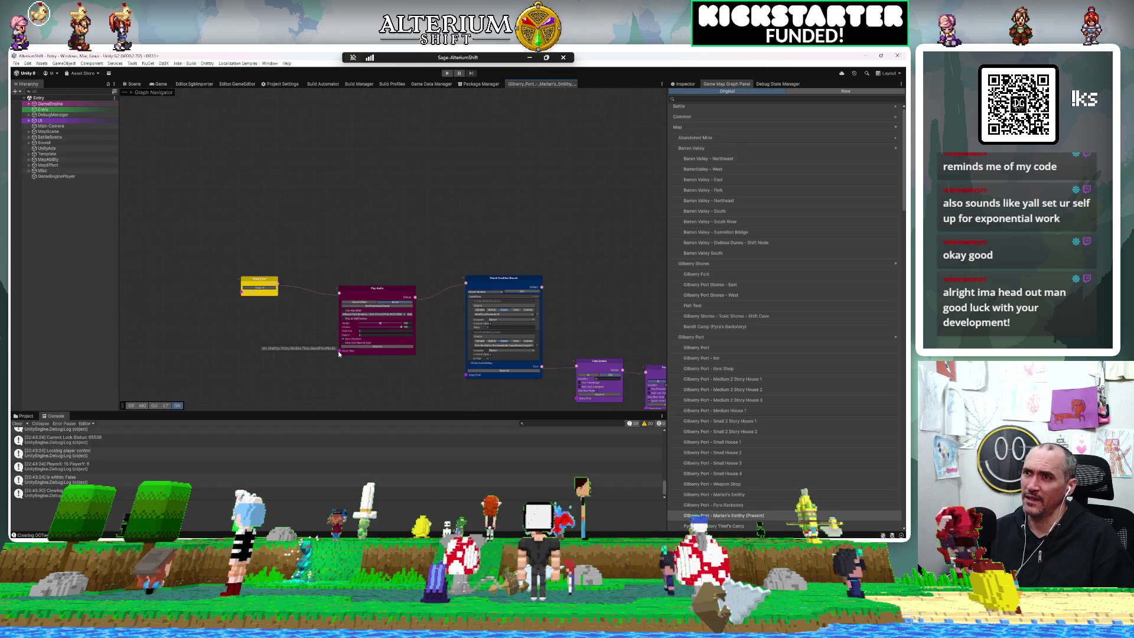
{"action": "left_click_drag", "start_coordinate": [327, 187], "coordinate": [281, 202]}
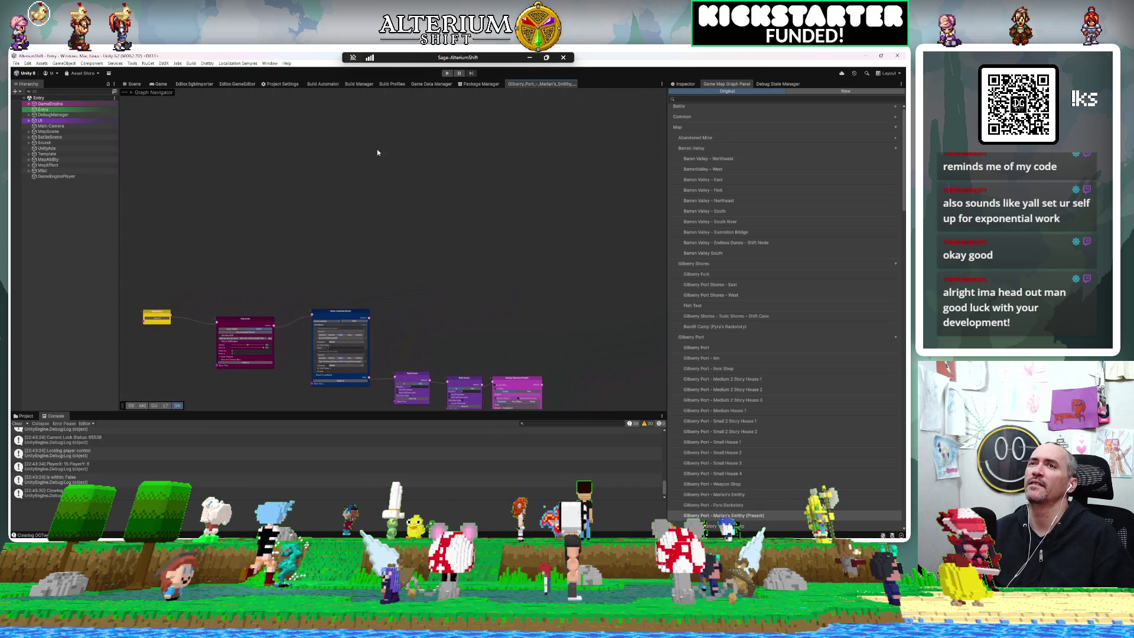
Step: Playtest in Game view, select Barren Valley - South, restart play, and reach the Load screen
{"action": "left_click", "coordinate": [160, 84]}
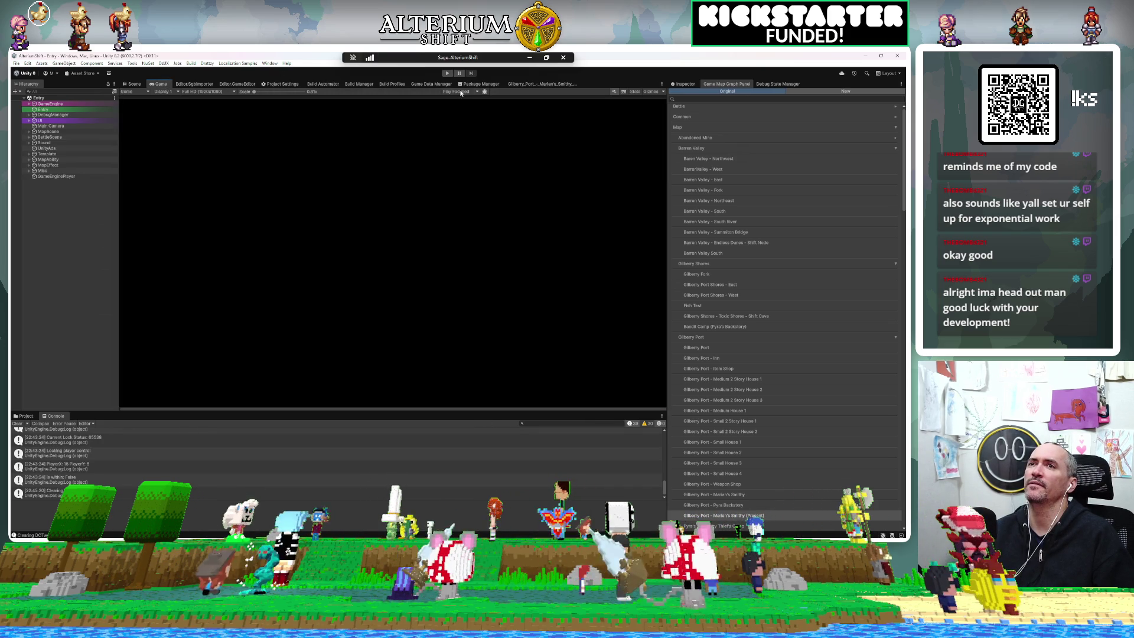
{"action": "left_click", "coordinate": [447, 75]}
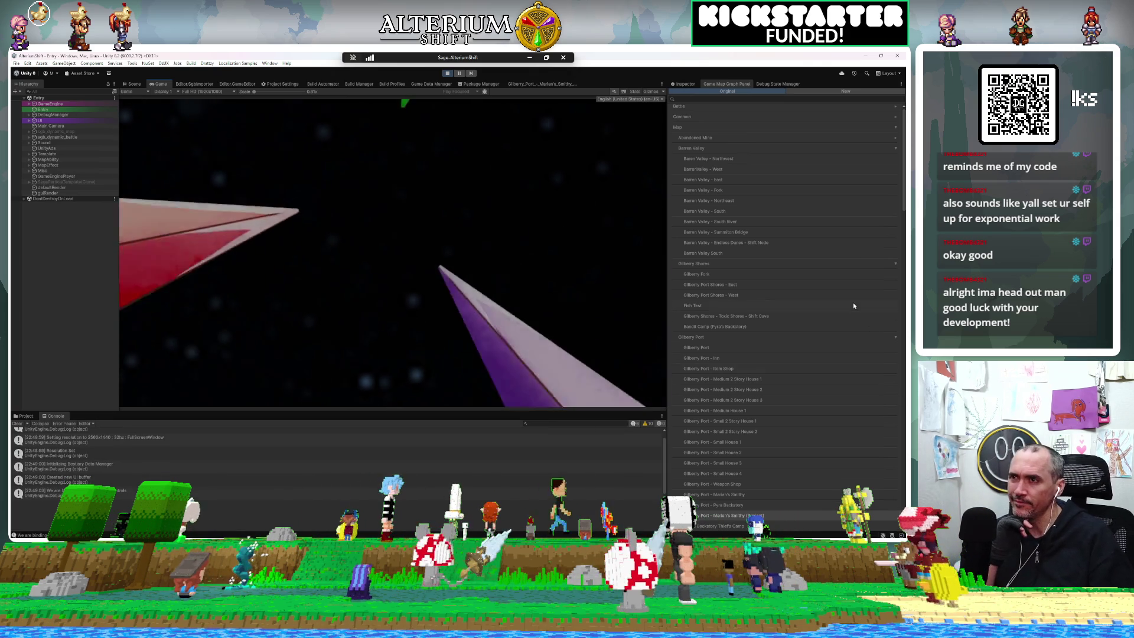
{"action": "left_click", "coordinate": [856, 210]}
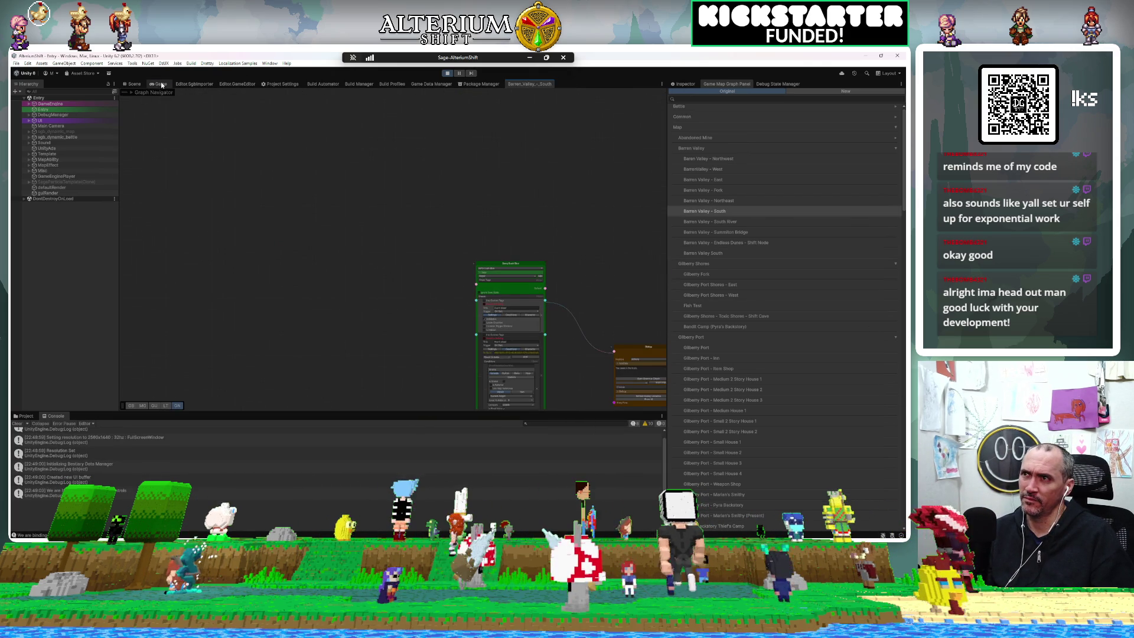
{"action": "left_click", "coordinate": [447, 74]}
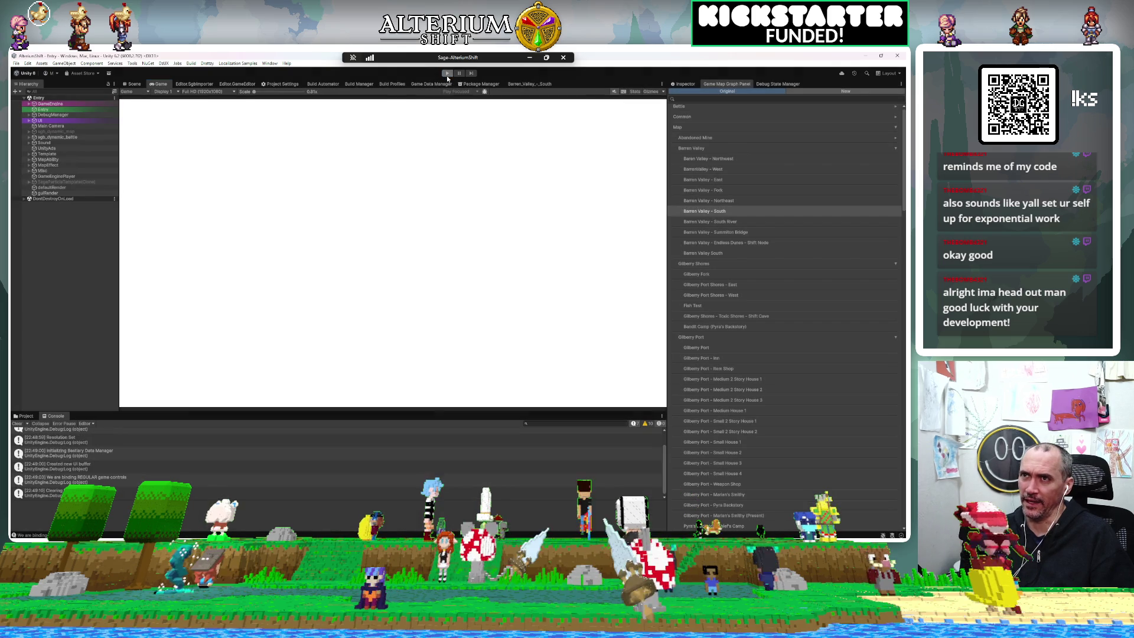
{"action": "left_click", "coordinate": [447, 73]}
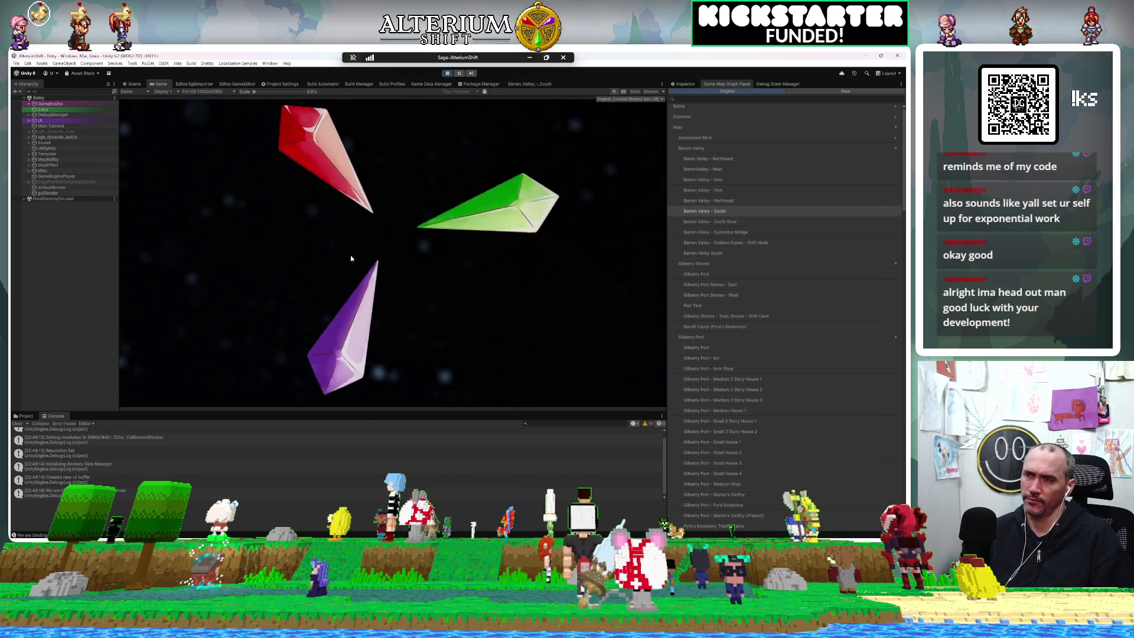
{"action": "key", "text": "Return"}
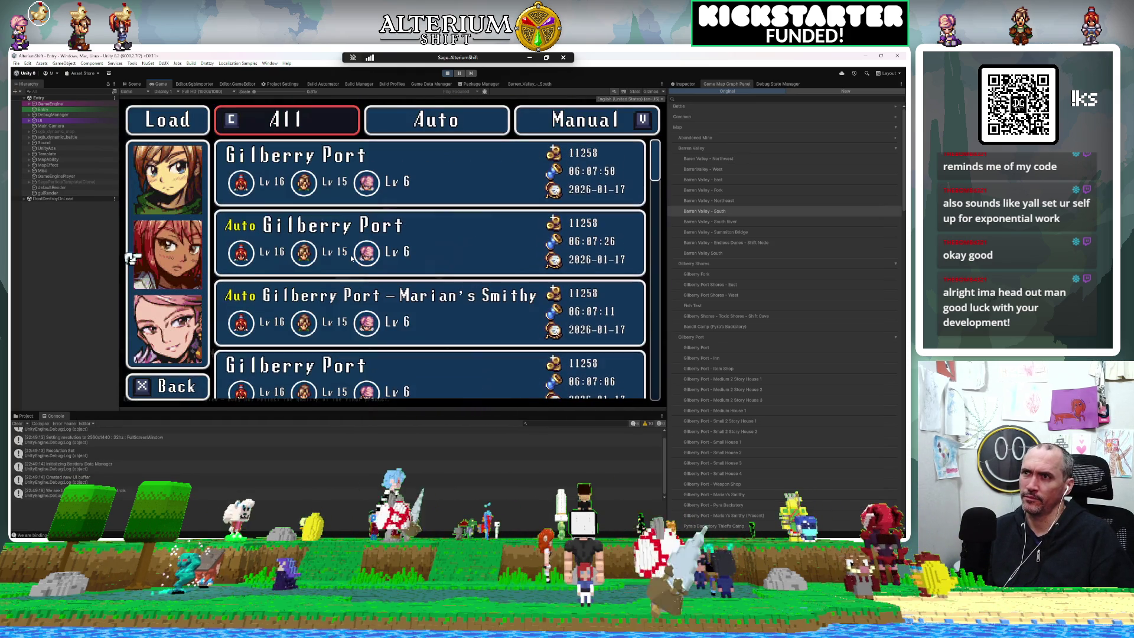
Step: Load a Gilberry Port save, advance Marian's dialogue to the footchests reminder, and stop play
{"action": "scroll", "coordinate": [352, 257], "scroll_direction": "down", "scroll_amount": 3}
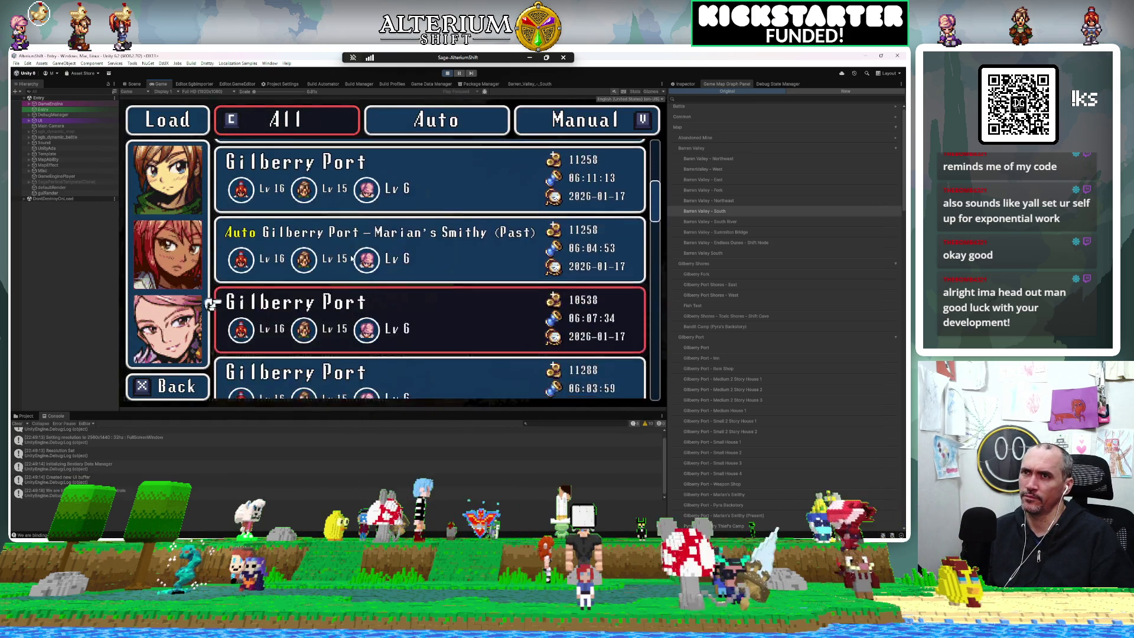
{"action": "left_click", "coordinate": [352, 258]}
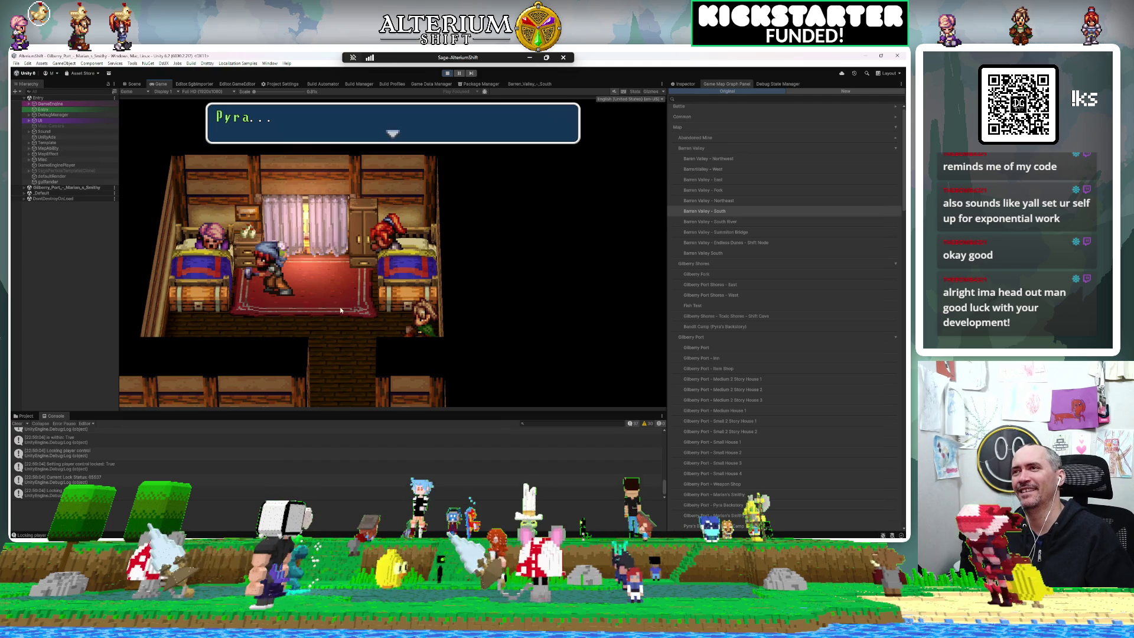
{"action": "key", "text": "Return"}
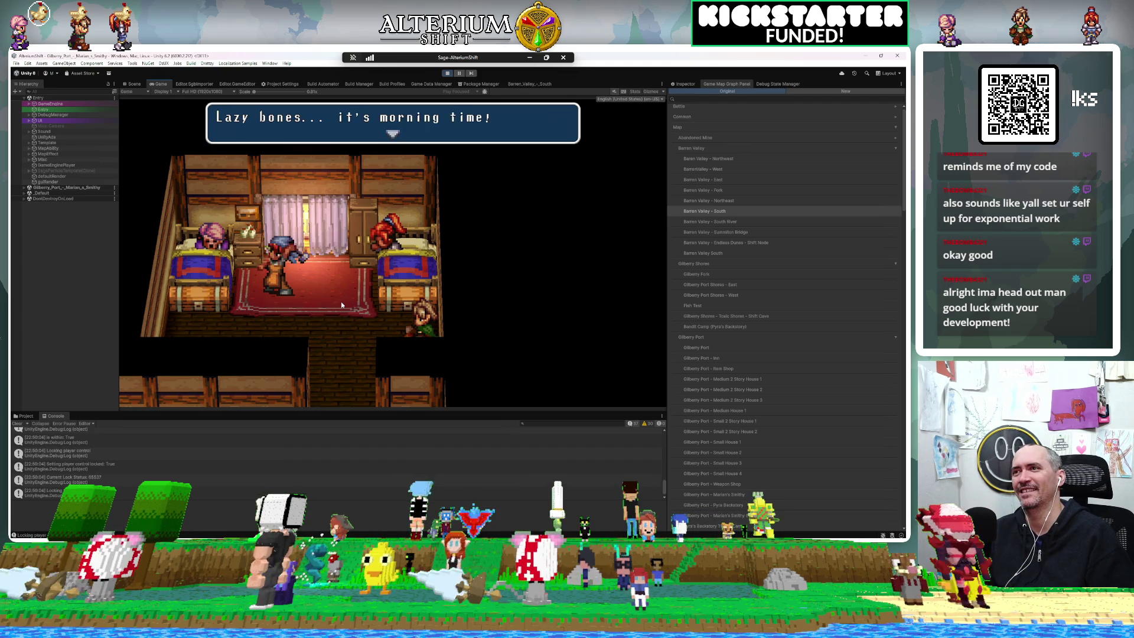
{"action": "key", "text": "Return"}
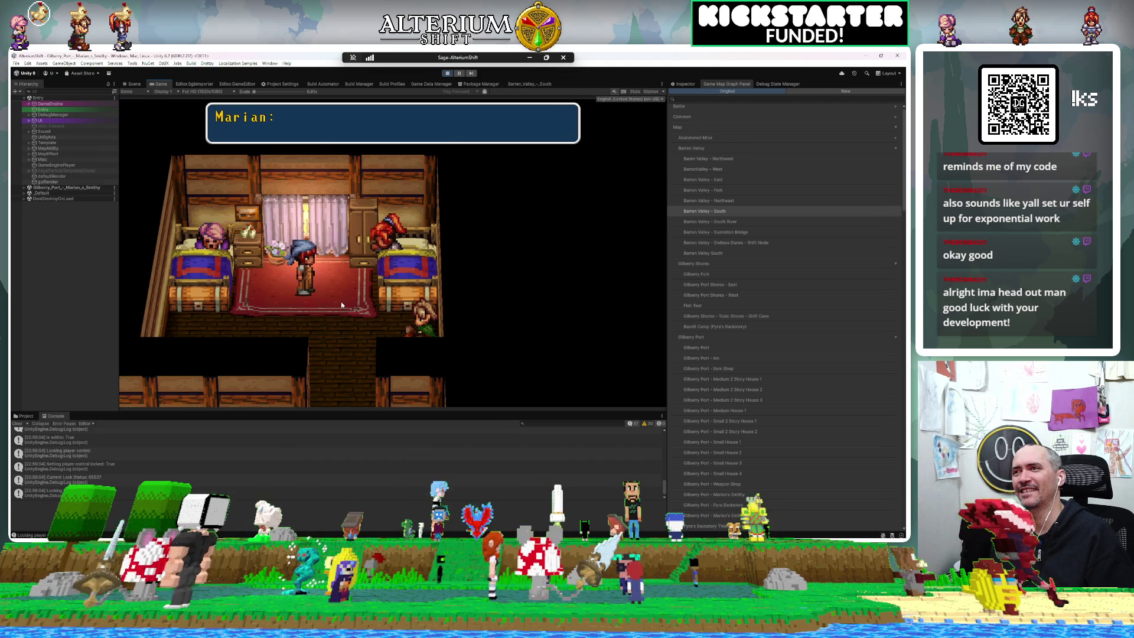
{"action": "key", "text": "Return"}
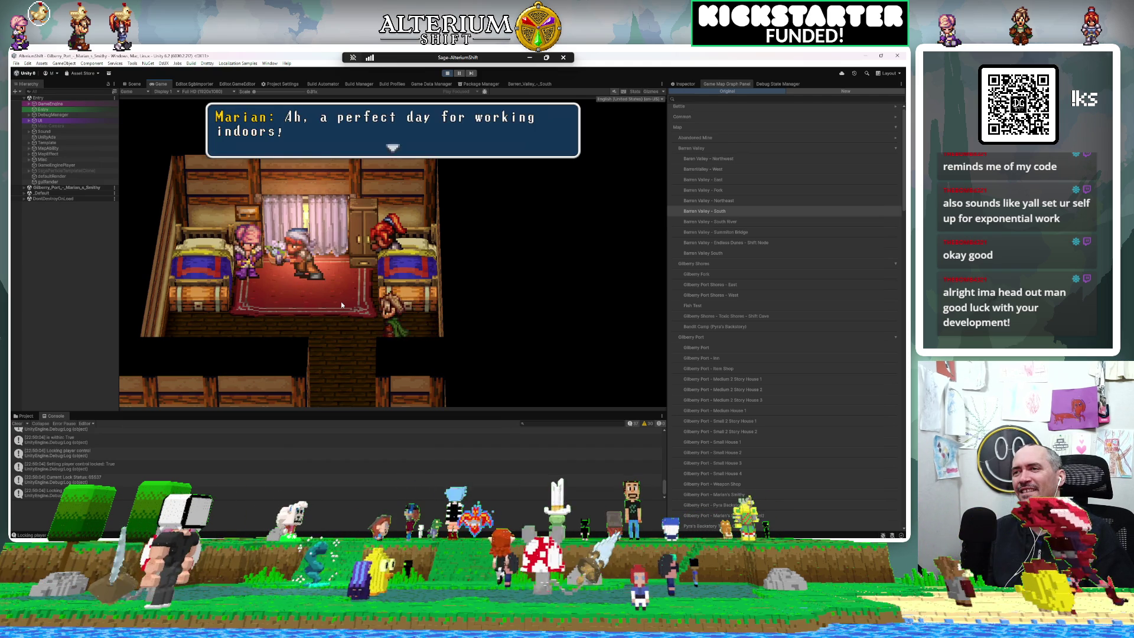
{"action": "key", "text": "Return"}
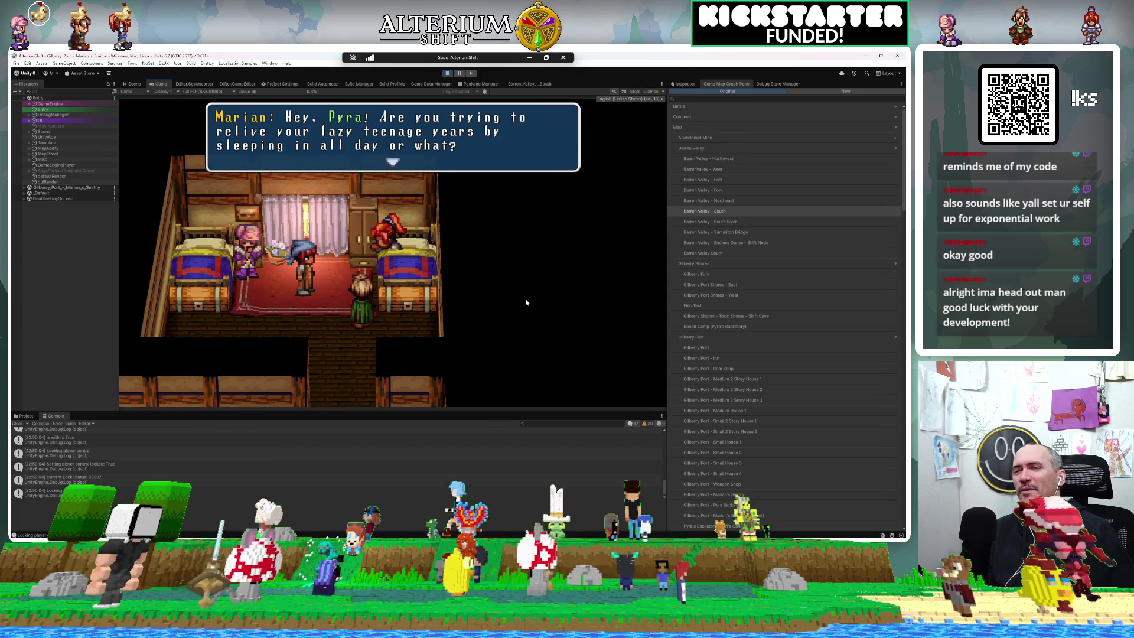
{"action": "key", "text": "Return"}
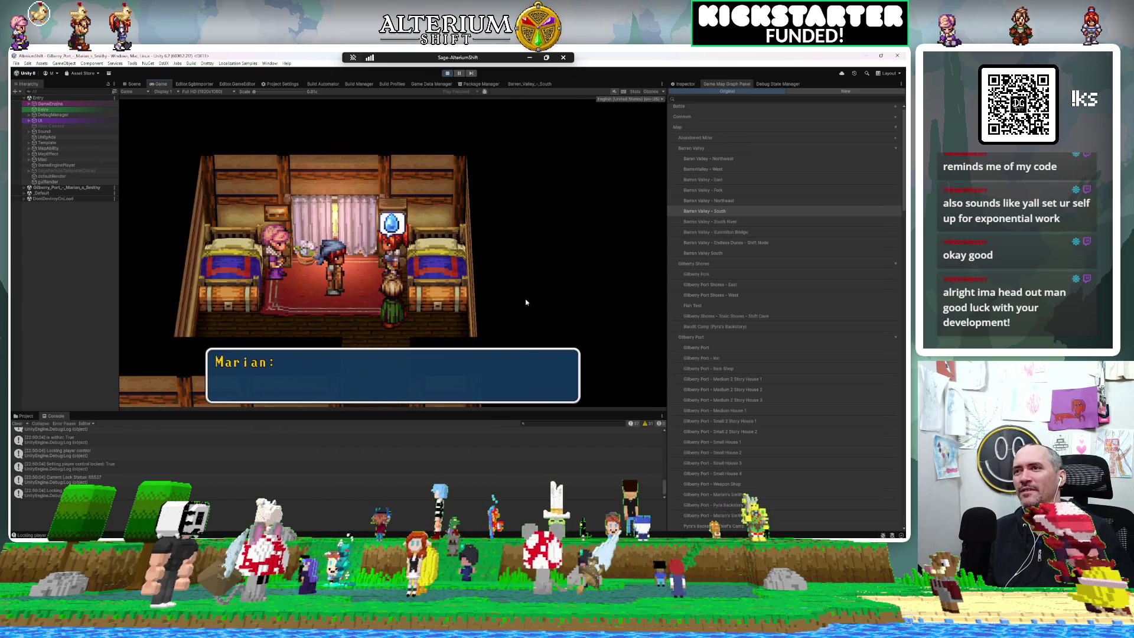
{"action": "key", "text": "Return"}
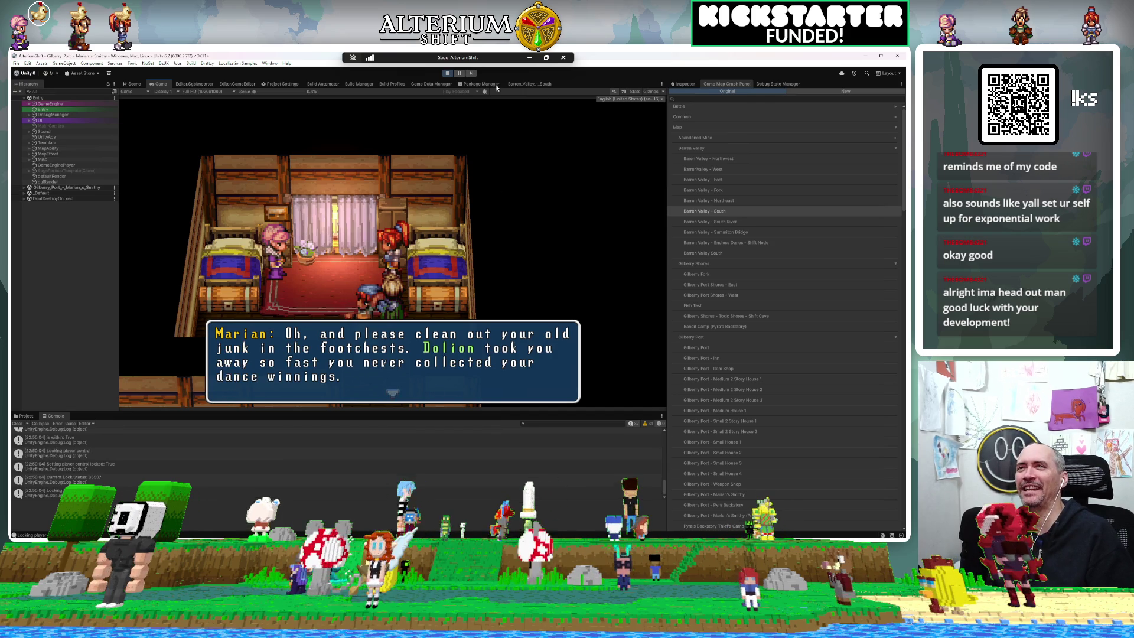
{"action": "left_click", "coordinate": [447, 73]}
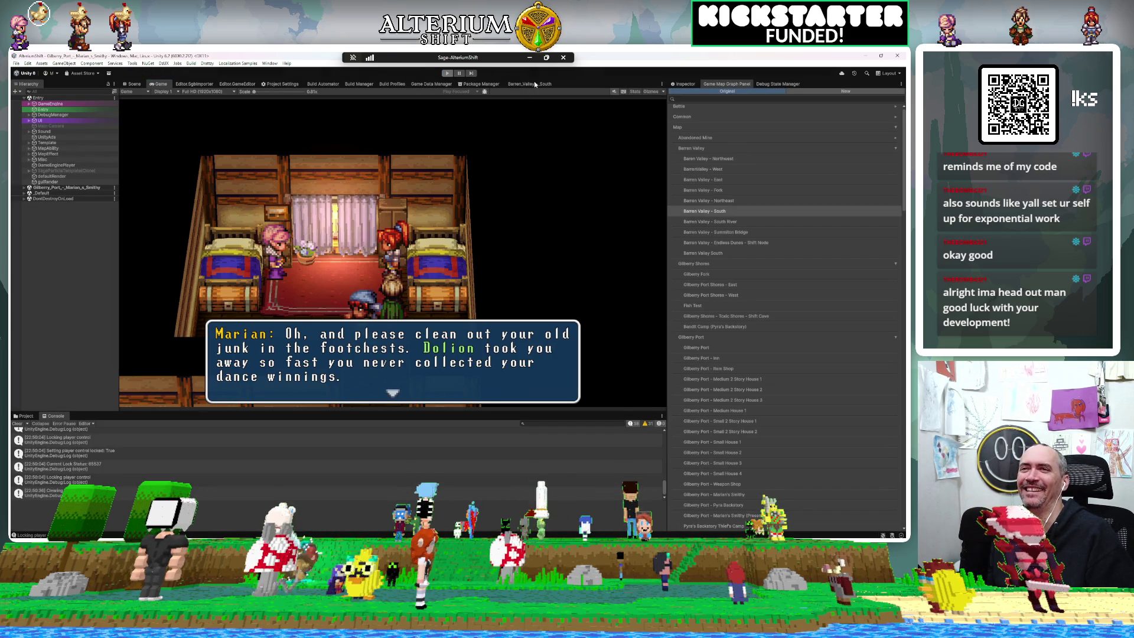
{"action": "left_click", "coordinate": [702, 99]}
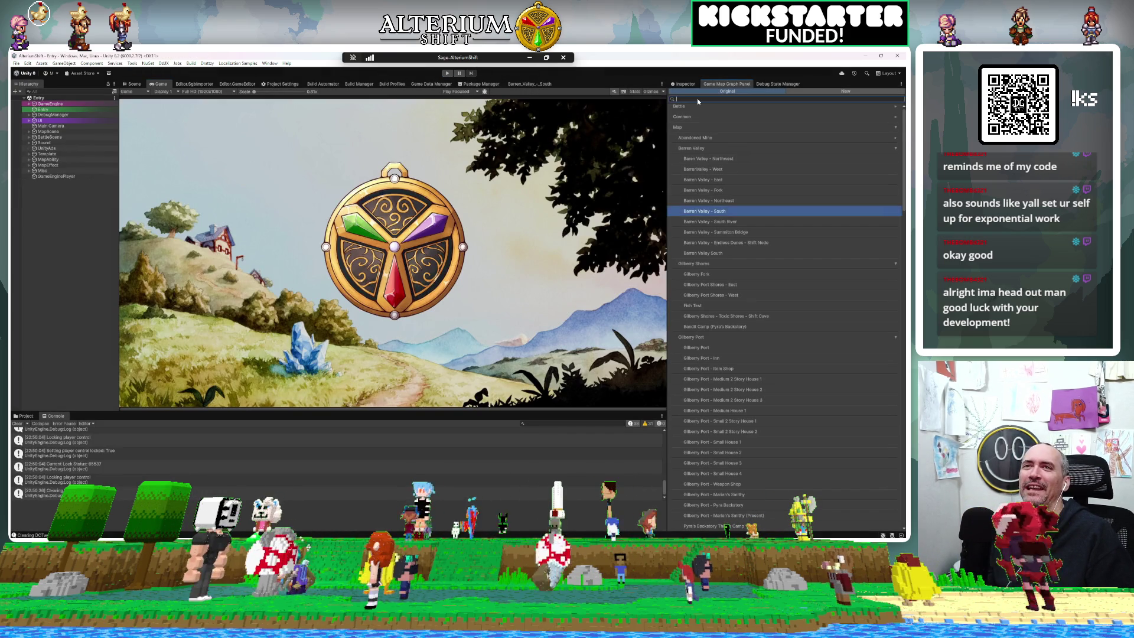
Step: Filter maps by 'mar' and open the Marian's Smithy (Present) cutscene graph
{"action": "type", "text": "mar"}
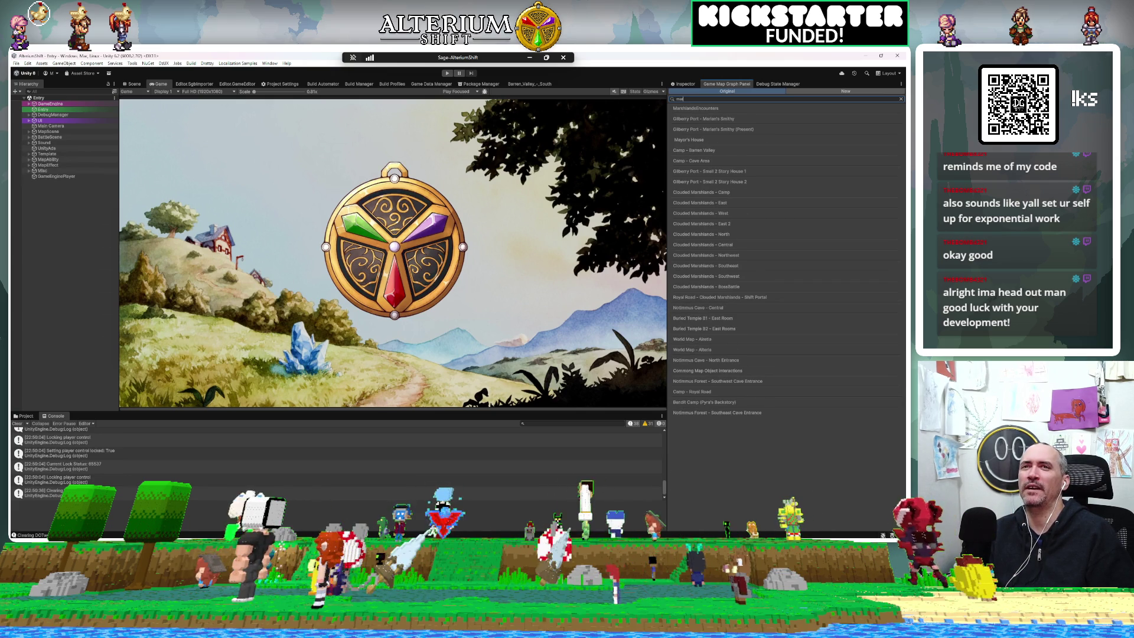
{"action": "left_click", "coordinate": [712, 128]}
{"action": "scroll", "coordinate": [615, 215], "scroll_direction": "down", "scroll_amount": 10}
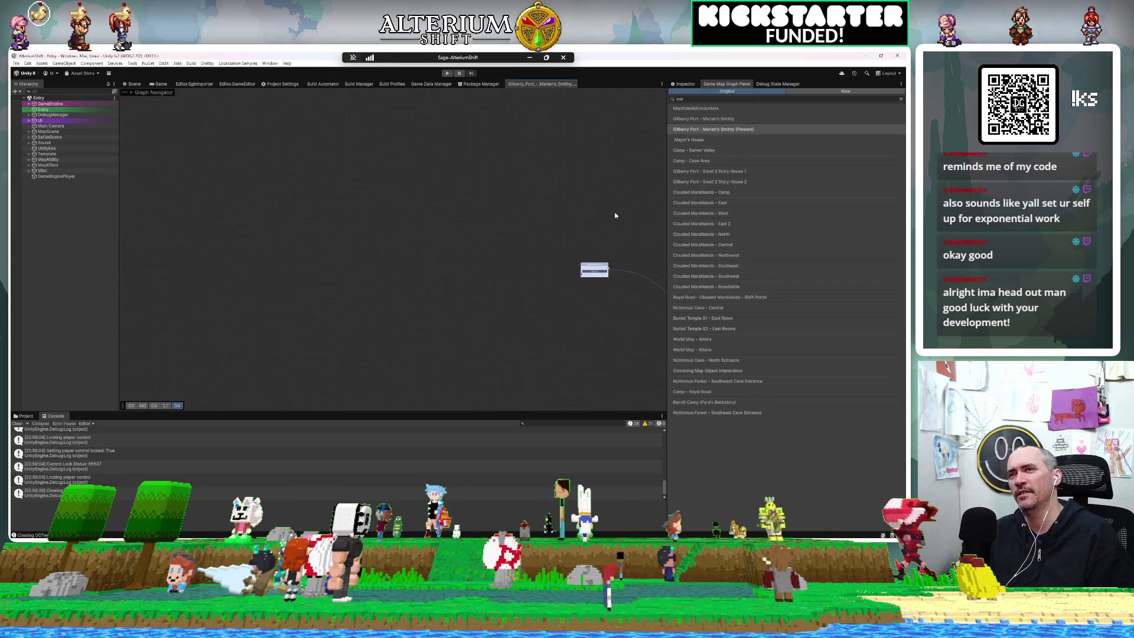
{"action": "mouse_move", "coordinate": [521, 225]}
{"action": "left_mouse_down"}
{"action": "mouse_move", "coordinate": [374, 216]}
{"action": "mouse_move", "coordinate": [203, 234]}
{"action": "left_mouse_up"}
{"action": "mouse_move", "coordinate": [468, 149]}
{"action": "left_mouse_down"}
{"action": "mouse_move", "coordinate": [331, 177]}
{"action": "mouse_move", "coordinate": [288, 323]}
{"action": "mouse_move", "coordinate": [300, 172]}
{"action": "left_mouse_up"}
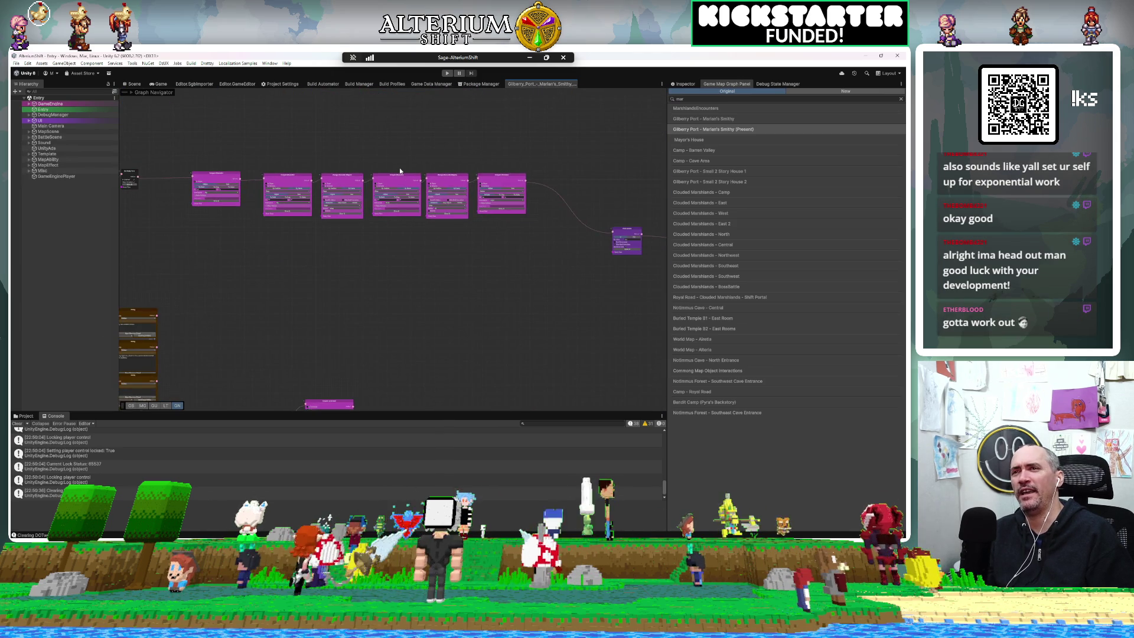
{"action": "scroll", "coordinate": [399, 171], "scroll_direction": "up", "scroll_amount": 5}
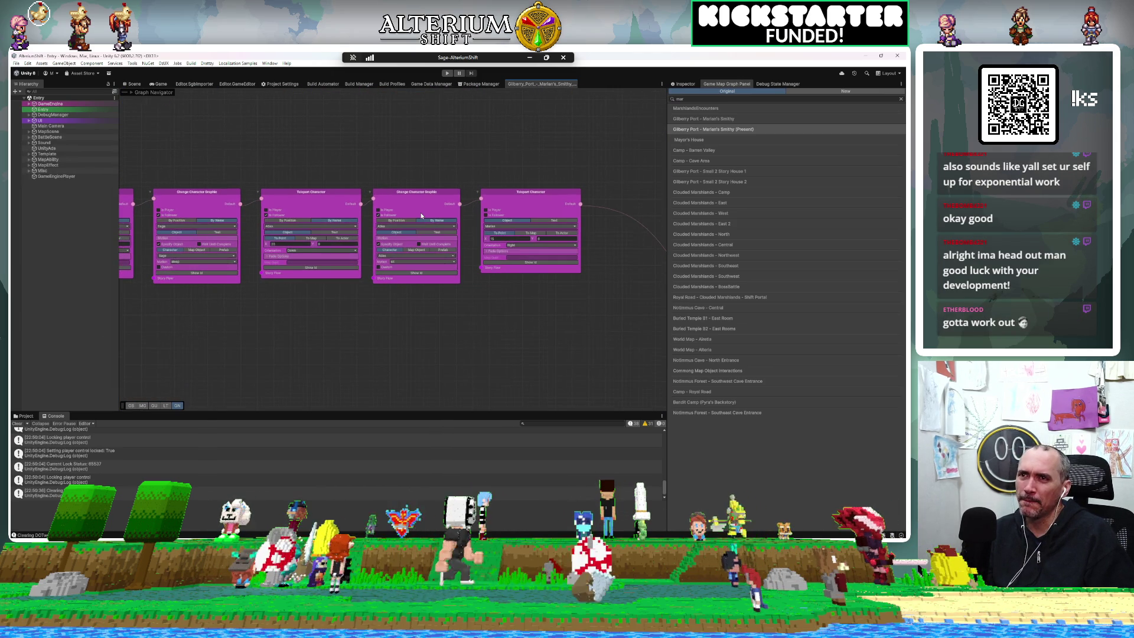
{"action": "scroll", "coordinate": [421, 215], "scroll_direction": "up", "scroll_amount": 2}
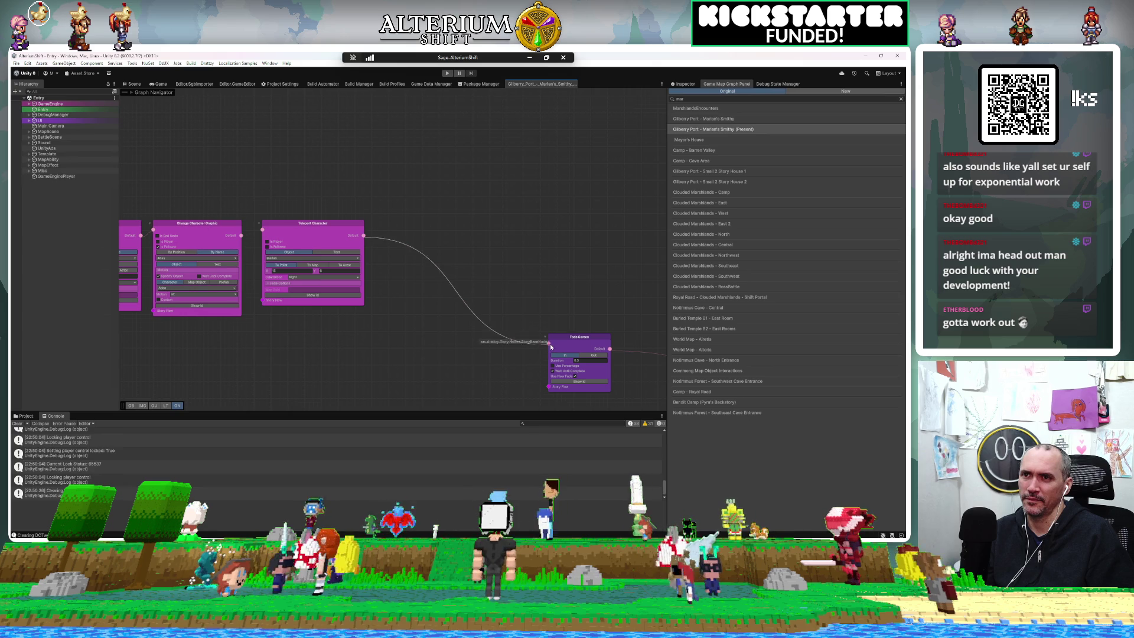
Step: Move Teleport Character out of the chain and connect Change Character Graphic to Fade Screen
{"action": "left_click_drag", "start_coordinate": [334, 222], "coordinate": [313, 126]}
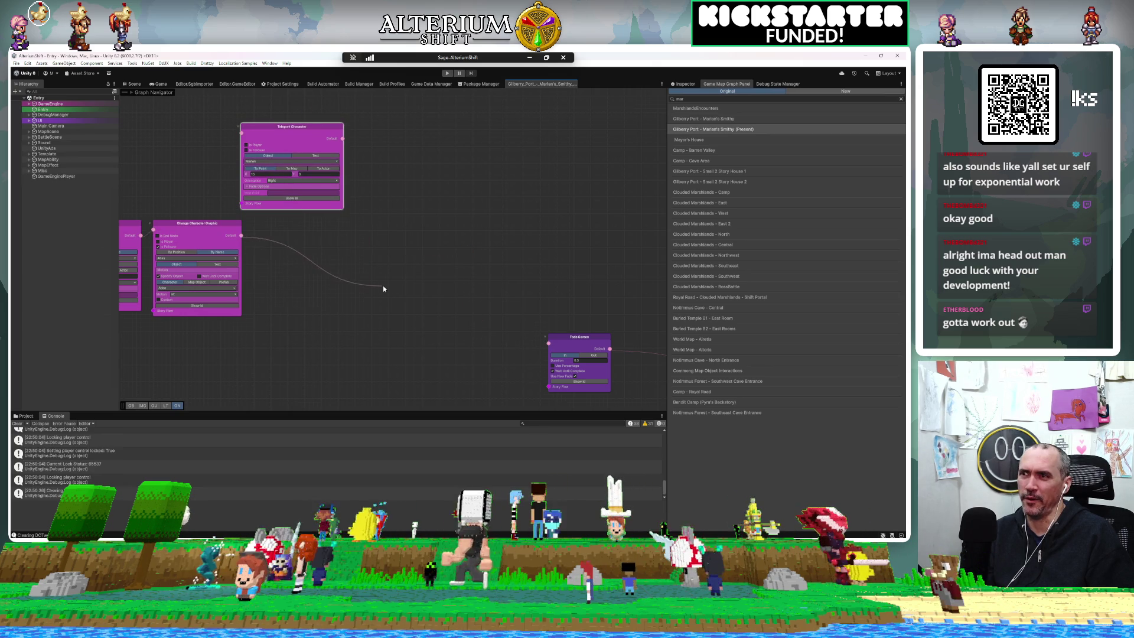
{"action": "left_click_drag", "start_coordinate": [552, 347], "coordinate": [549, 343]}
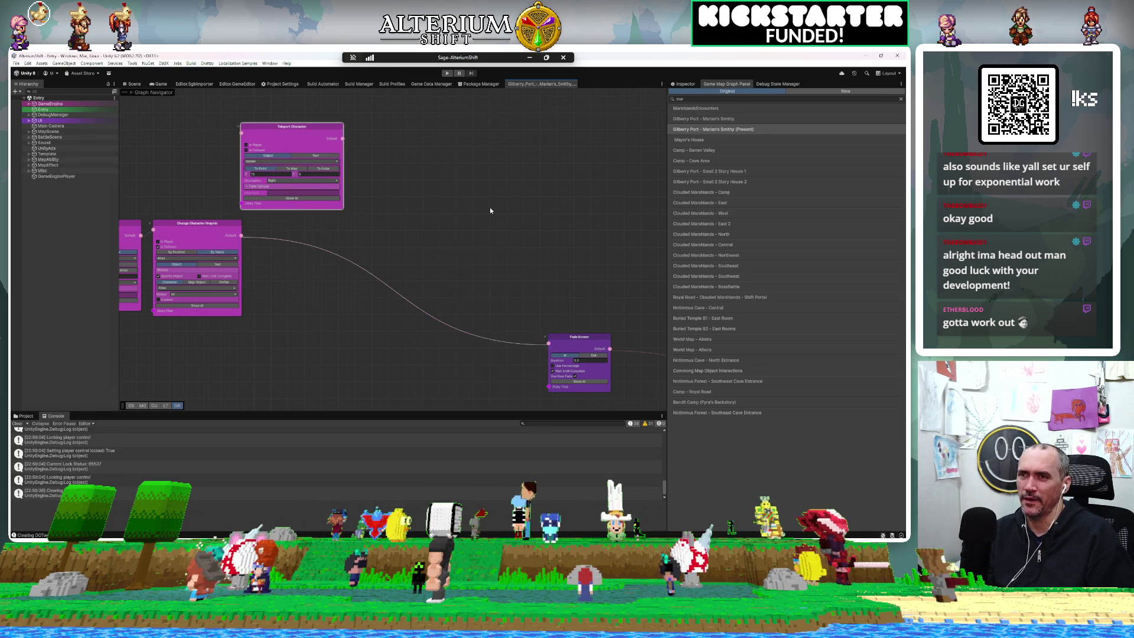
{"action": "scroll", "coordinate": [490, 210], "scroll_direction": "down", "scroll_amount": 10}
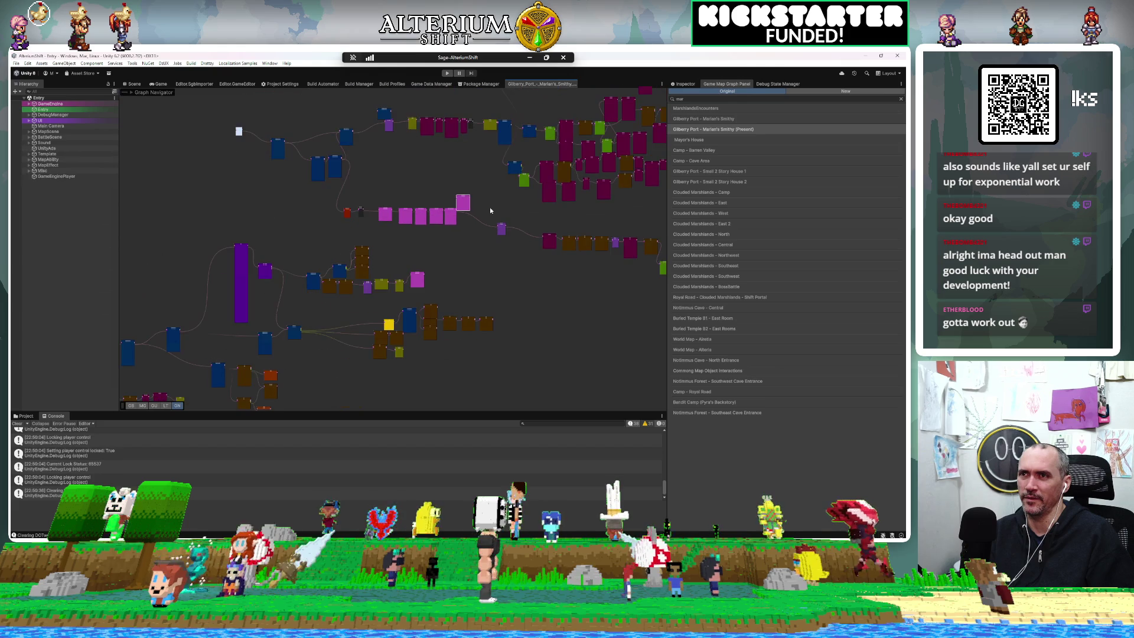
{"action": "mouse_move", "coordinate": [490, 210]}
{"action": "left_mouse_down"}
{"action": "mouse_move", "coordinate": [376, 325]}
{"action": "mouse_move", "coordinate": [380, 347]}
{"action": "left_mouse_up"}
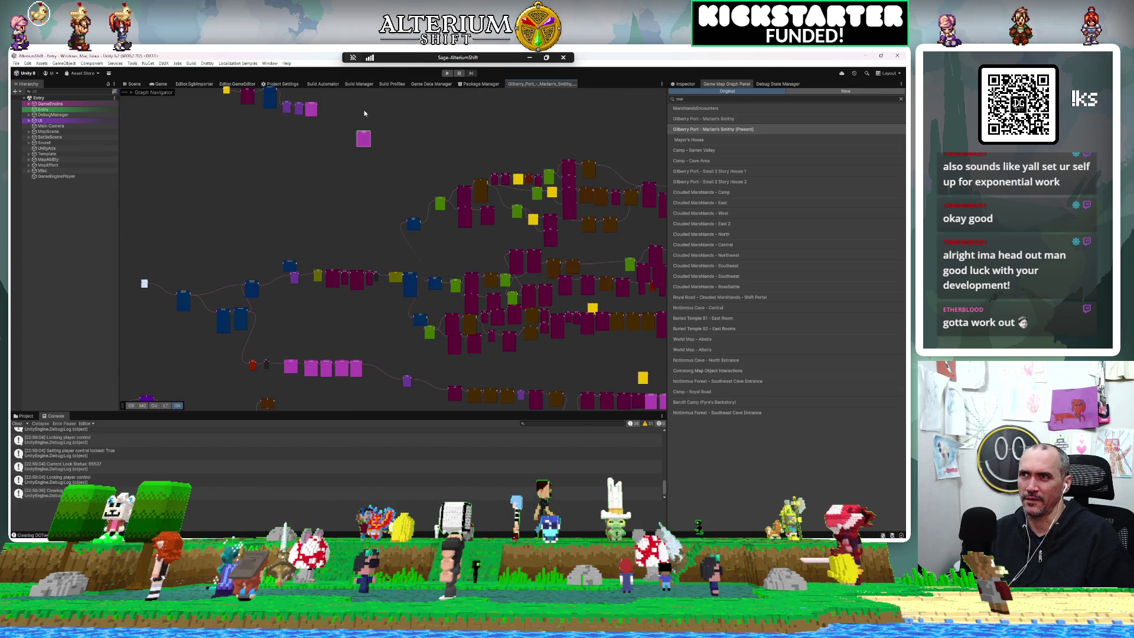
{"action": "scroll", "coordinate": [333, 100], "scroll_direction": "up", "scroll_amount": 10}
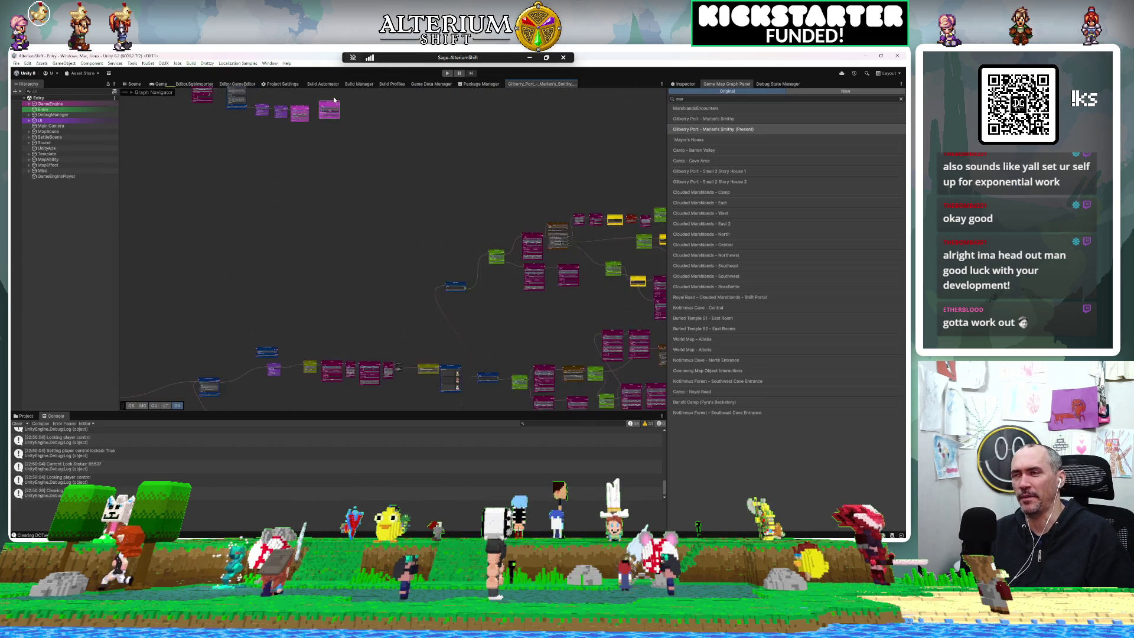
{"action": "mouse_move", "coordinate": [226, 172]}
{"action": "left_mouse_down"}
{"action": "mouse_move", "coordinate": [321, 239]}
{"action": "mouse_move", "coordinate": [289, 245]}
{"action": "mouse_move", "coordinate": [356, 212]}
{"action": "left_mouse_up"}
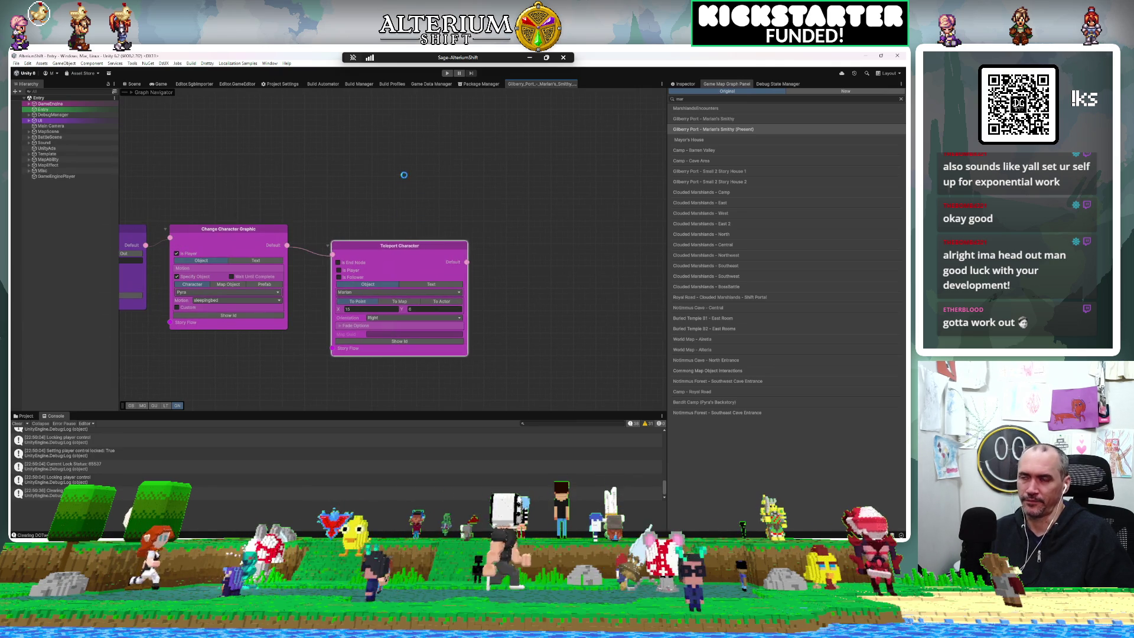
{"action": "left_click", "coordinate": [163, 84]}
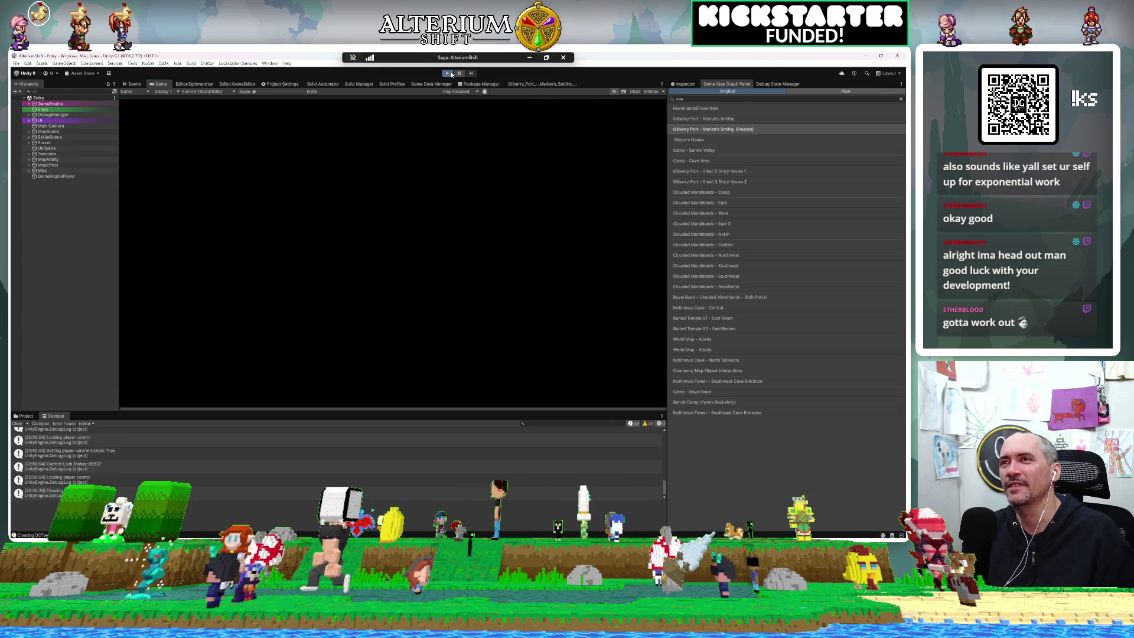
Step: Start play mode and load the Gilberry Port - Marian's Smithy (Past) save
{"action": "left_click", "coordinate": [448, 73]}
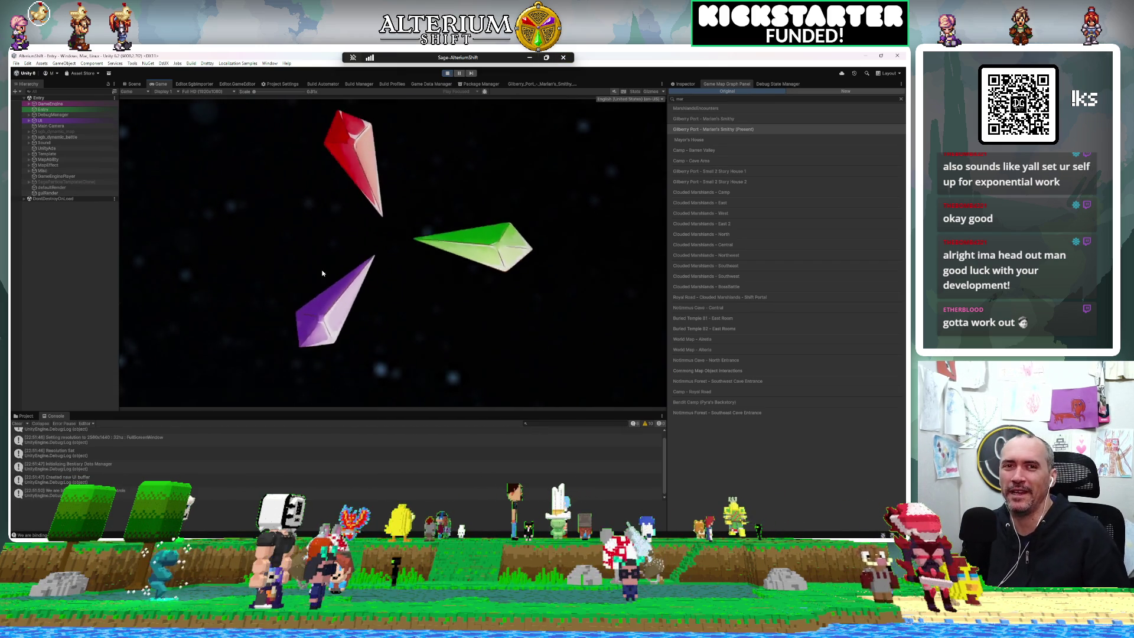
{"action": "key", "text": "Return"}
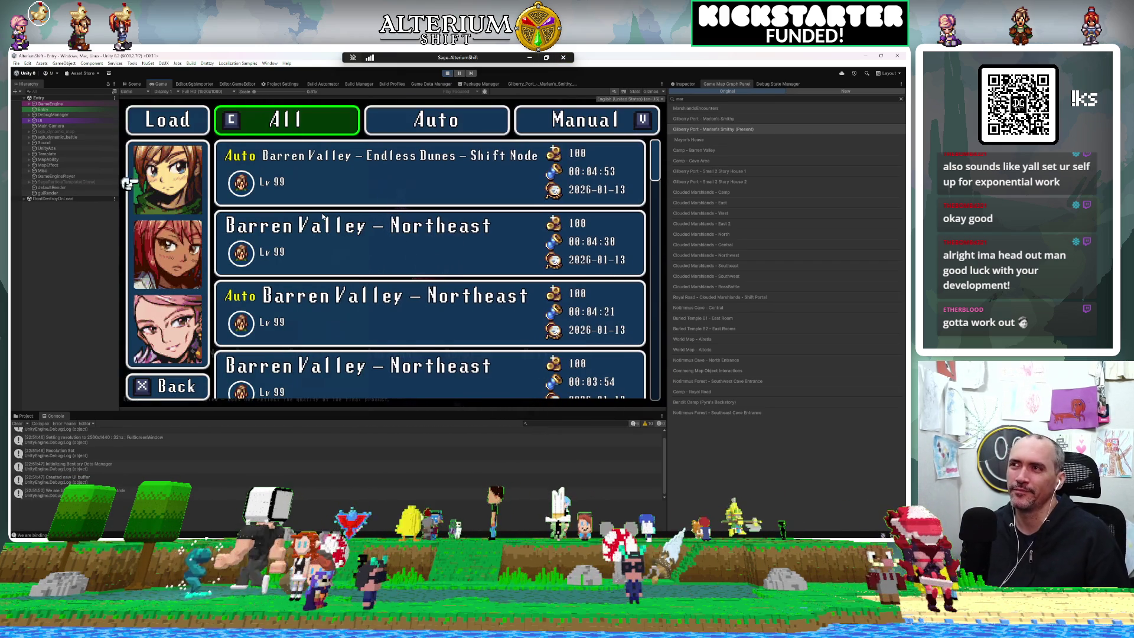
{"action": "key", "text": "Down"}
{"action": "key", "text": "Down"}
{"action": "key", "text": "Down"}
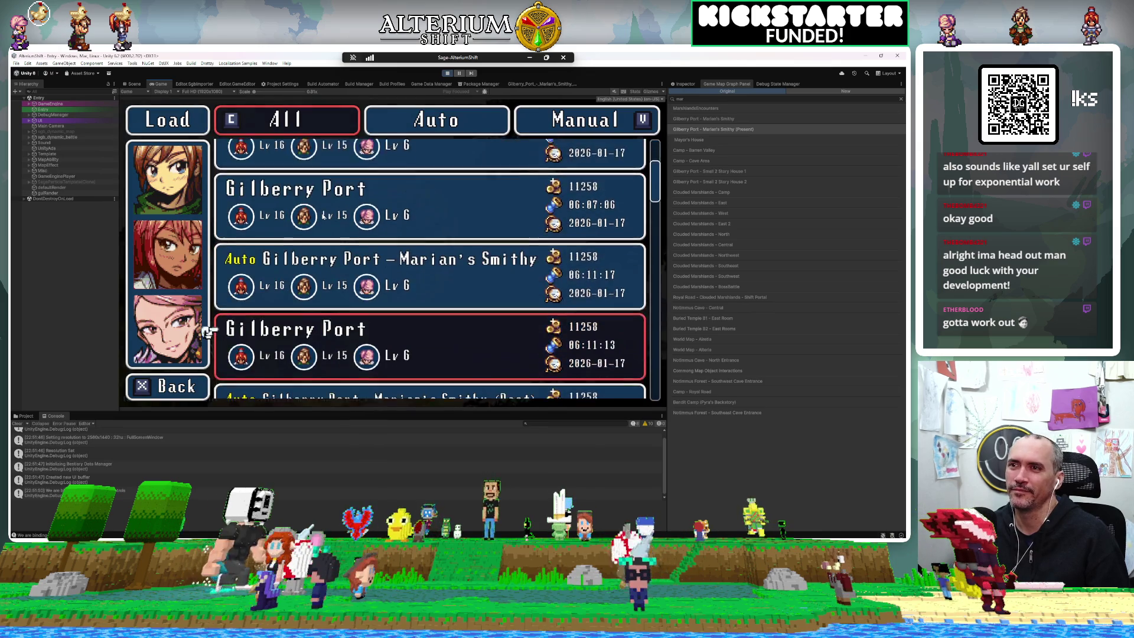
{"action": "key", "text": "Down"}
{"action": "key", "text": "Return"}
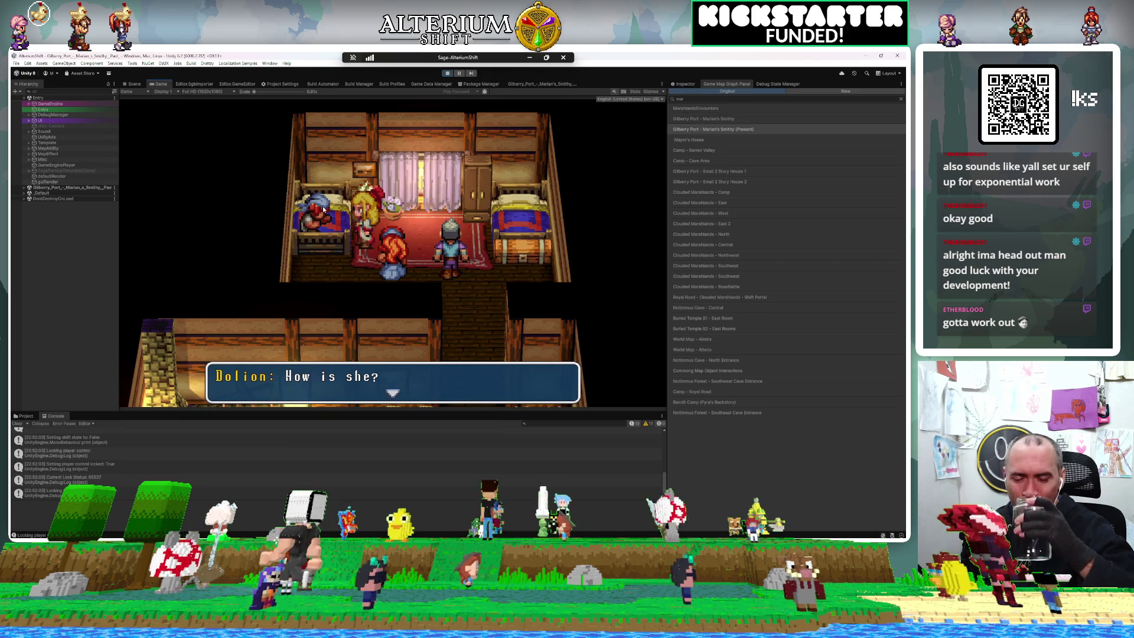
Step: Advance the healer, Marian and Dolion lines of the bedside cutscene
{"action": "key", "text": "Return"}
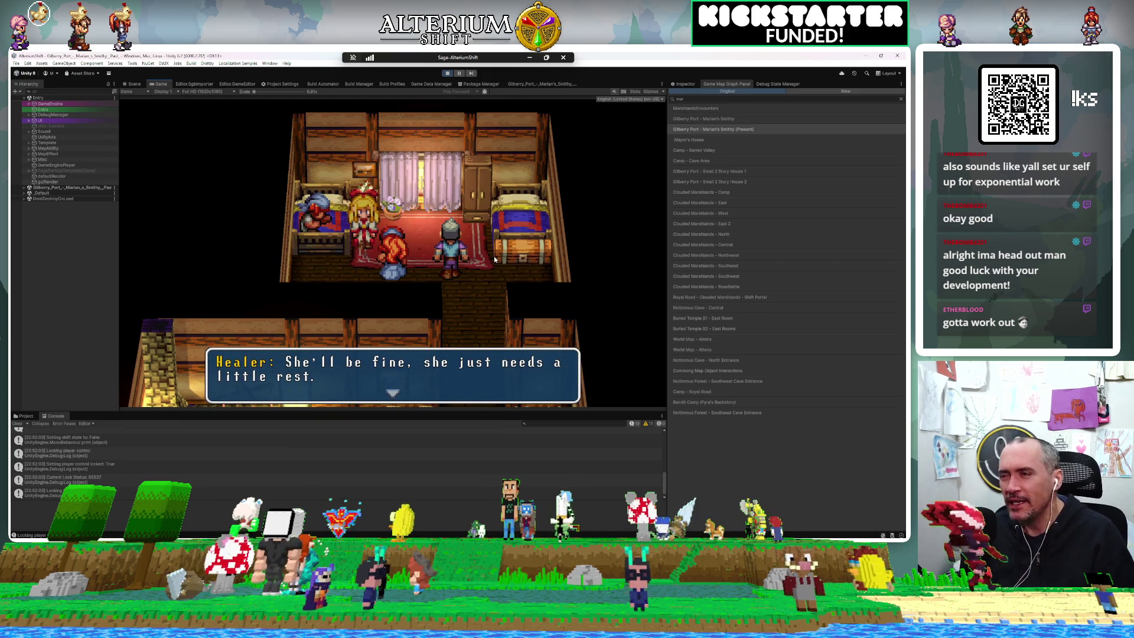
{"action": "key", "text": "Return"}
{"action": "key", "text": "Return"}
{"action": "key", "text": "Return"}
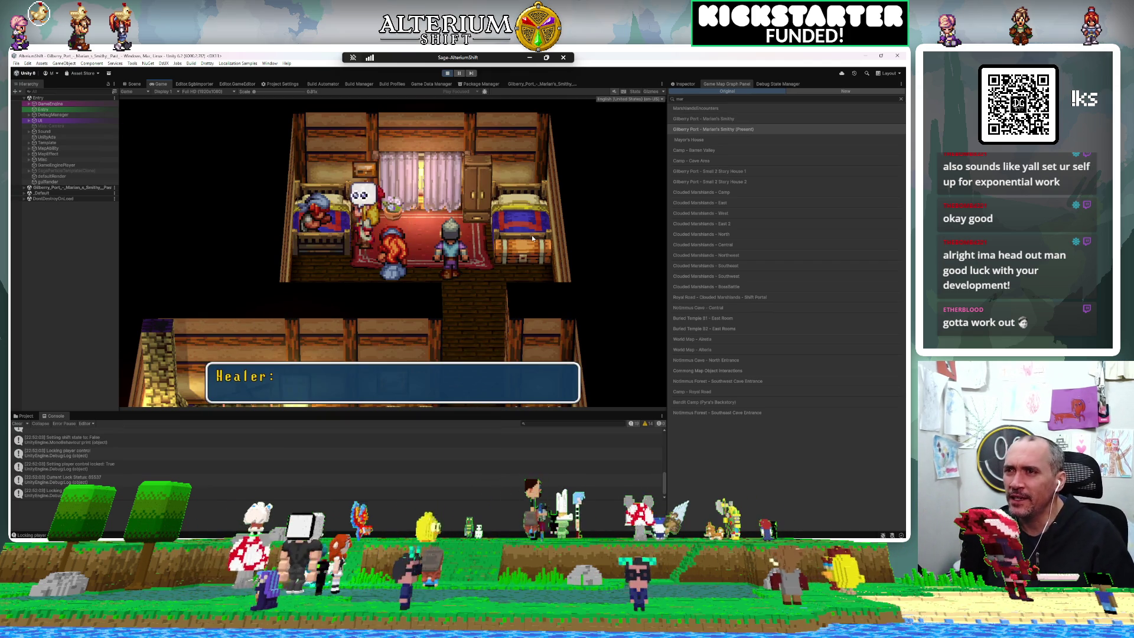
{"action": "key", "text": "Return"}
{"action": "key", "text": "Return"}
{"action": "key", "text": "Return"}
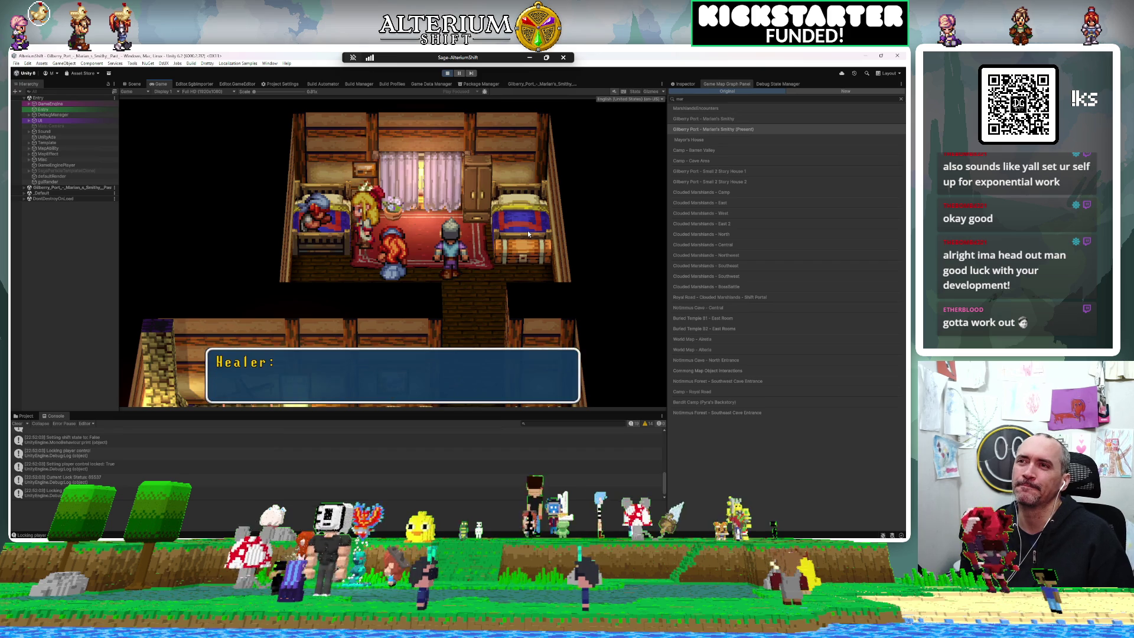
{"action": "key", "text": "Return"}
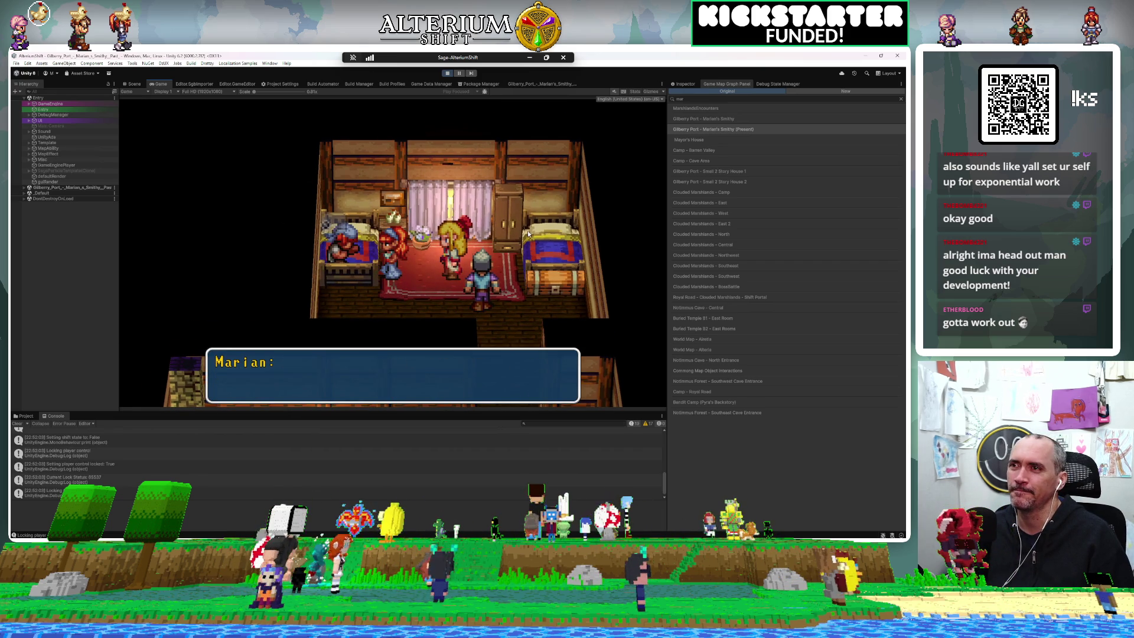
{"action": "key", "text": "Return"}
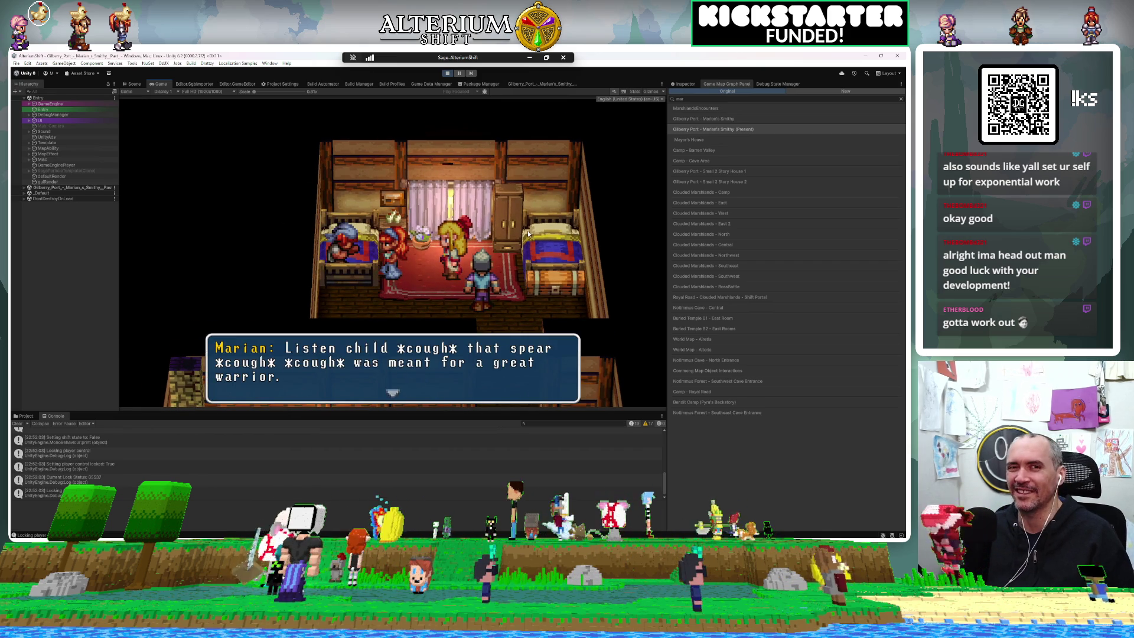
{"action": "key", "text": "Return"}
{"action": "key", "text": "Return"}
{"action": "key", "text": "Return"}
{"action": "key", "text": "Return"}
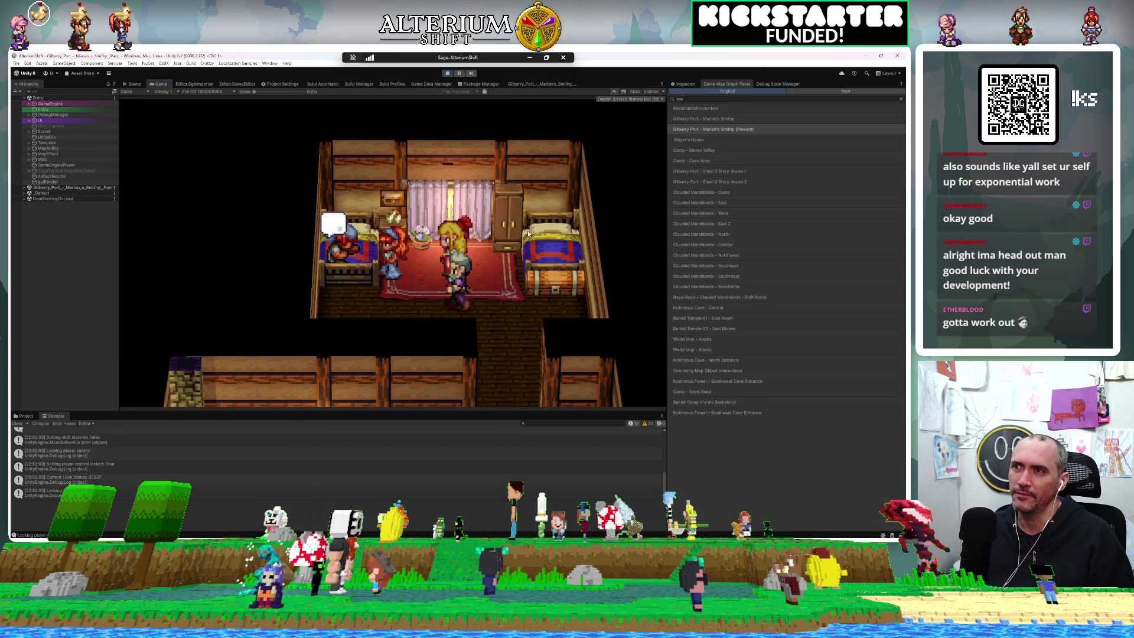
{"action": "key", "text": "Return"}
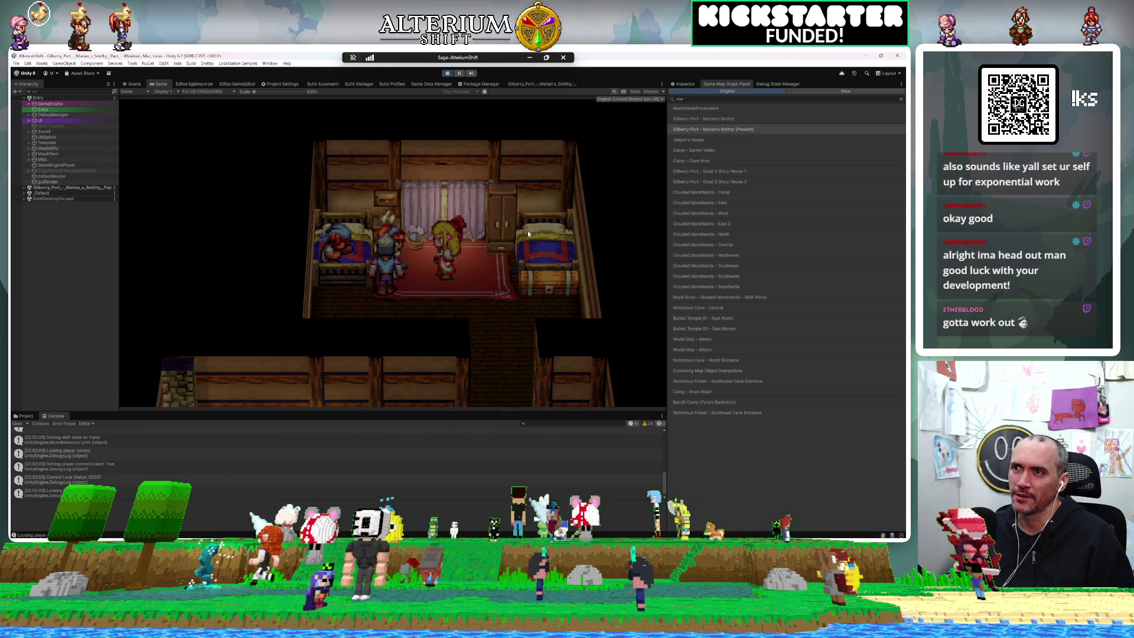
{"action": "key", "text": "Return"}
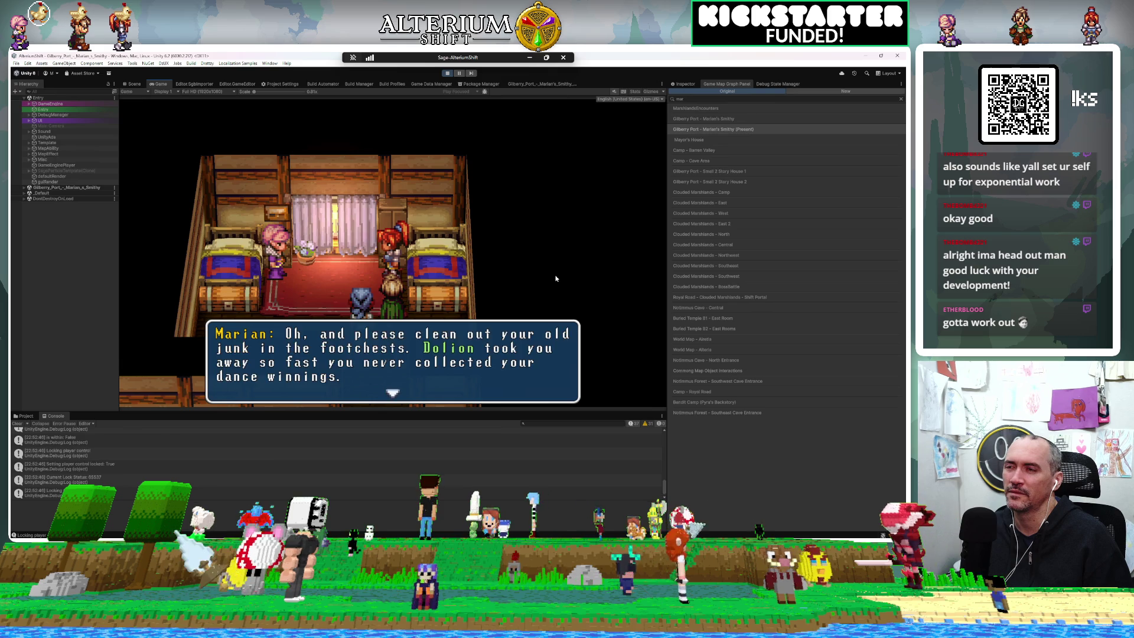
Step: Close the final dialogue line, regain control outside in Gilberry Port, and stop play mode
{"action": "key", "text": "Return"}
{"action": "key", "text": "Down"}
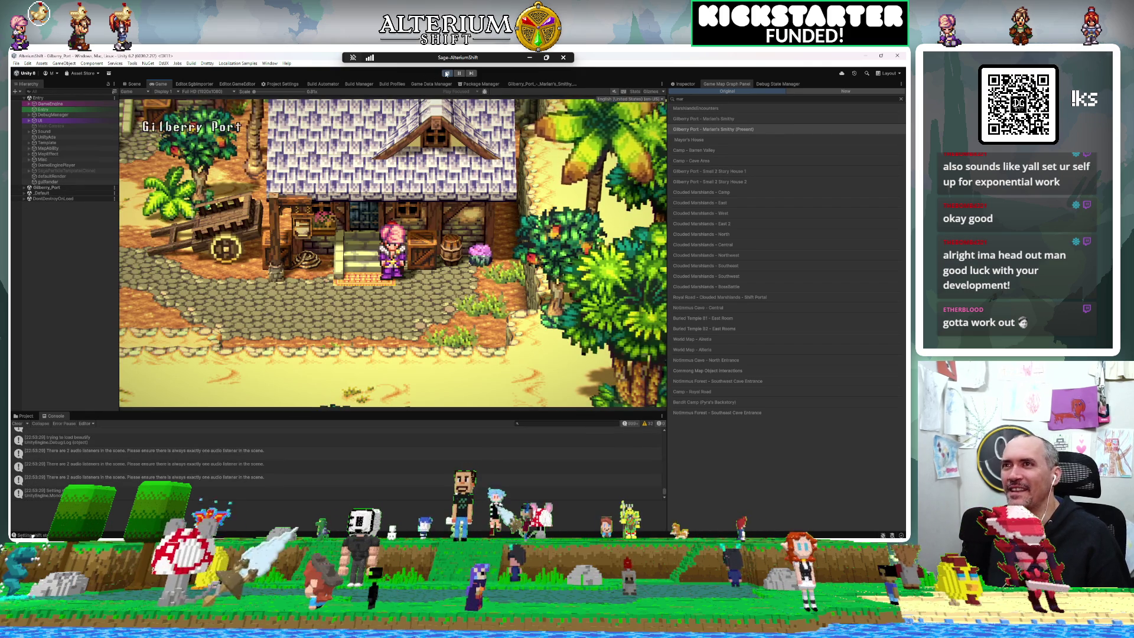
{"action": "left_click", "coordinate": [447, 73]}
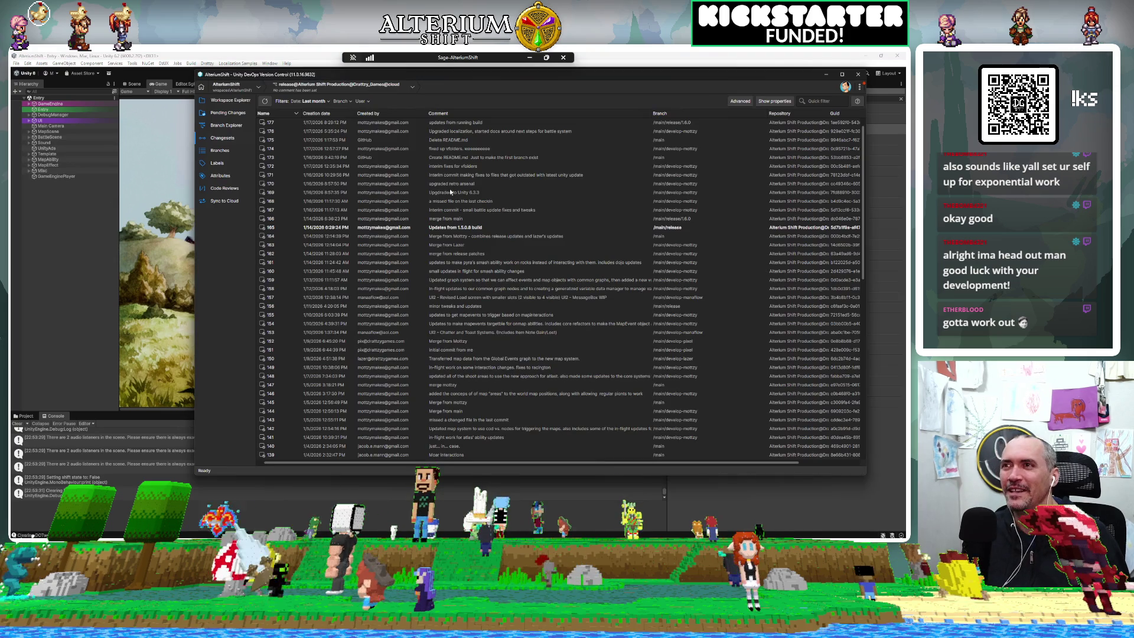
Step: Check in all 73 pending files with the comment 'Fixes to pyra backstory sequence' and close Version Control
{"action": "mouse_move", "coordinate": [367, 75]}
{"action": "left_mouse_down"}
{"action": "mouse_move", "coordinate": [324, 102]}
{"action": "mouse_move", "coordinate": [269, 106]}
{"action": "left_mouse_up"}
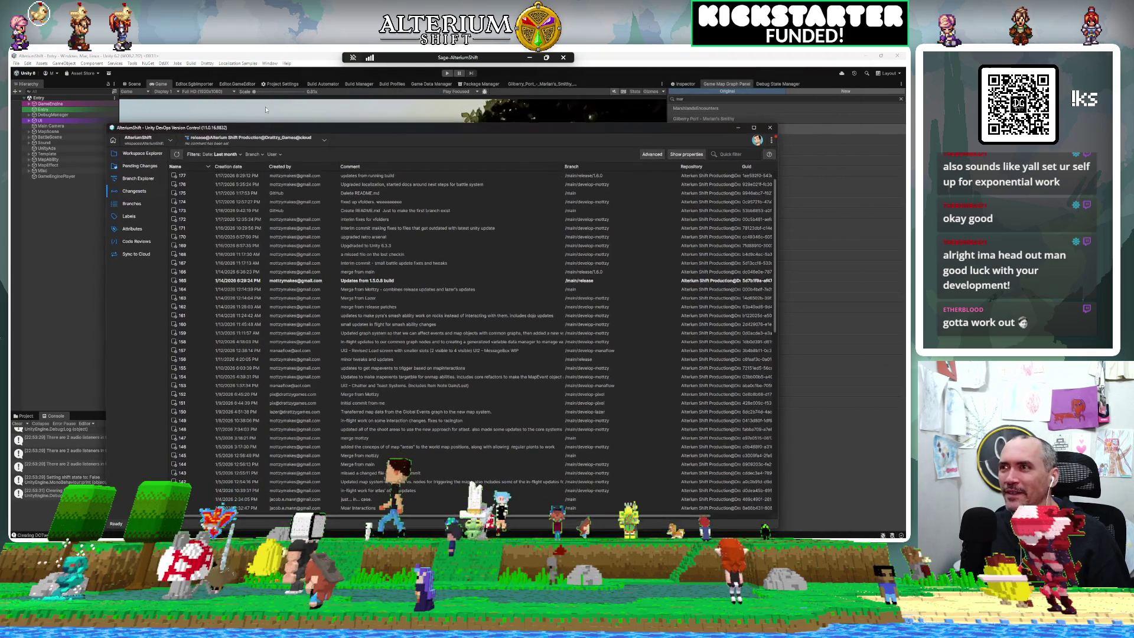
{"action": "left_click", "coordinate": [126, 143]}
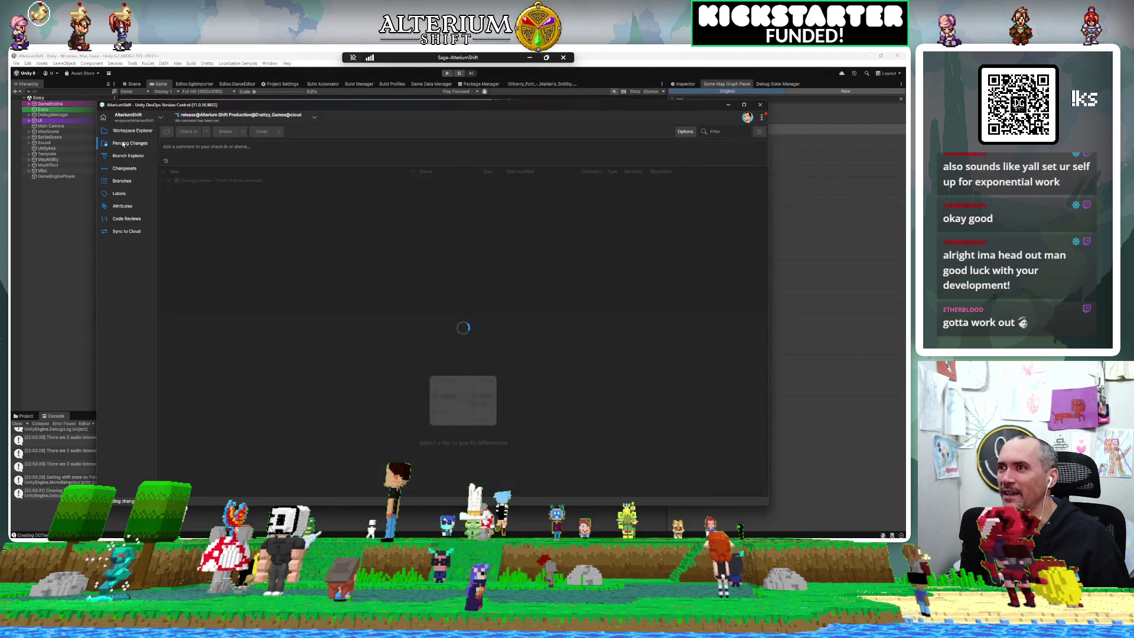
{"action": "left_click", "coordinate": [216, 162]}
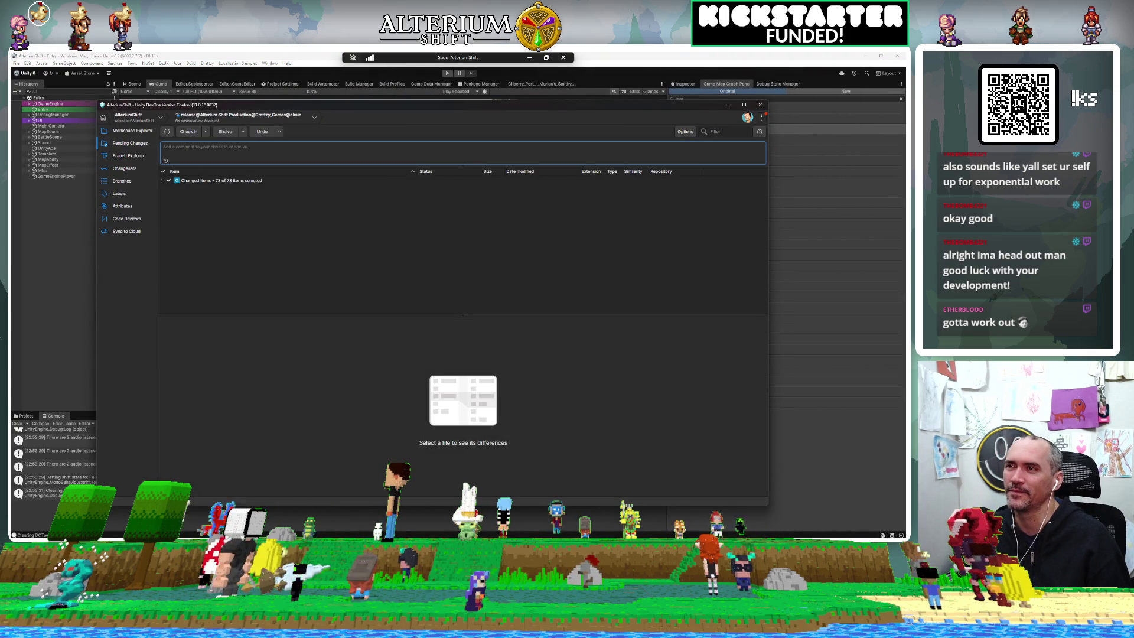
{"action": "left_click", "coordinate": [162, 180]}
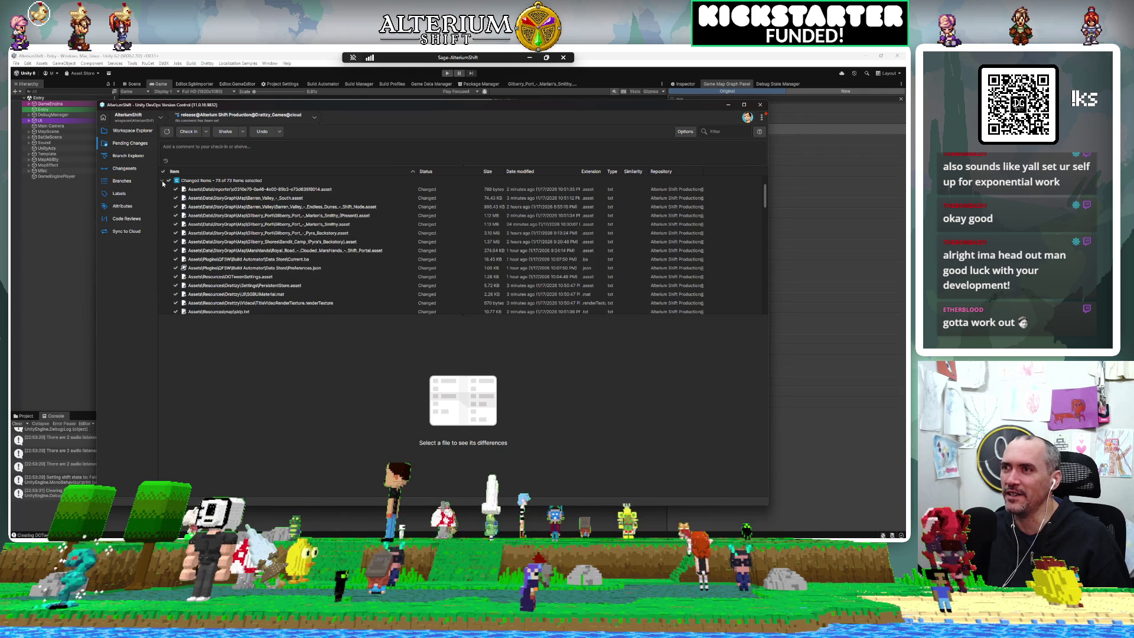
{"action": "left_click", "coordinate": [162, 180]}
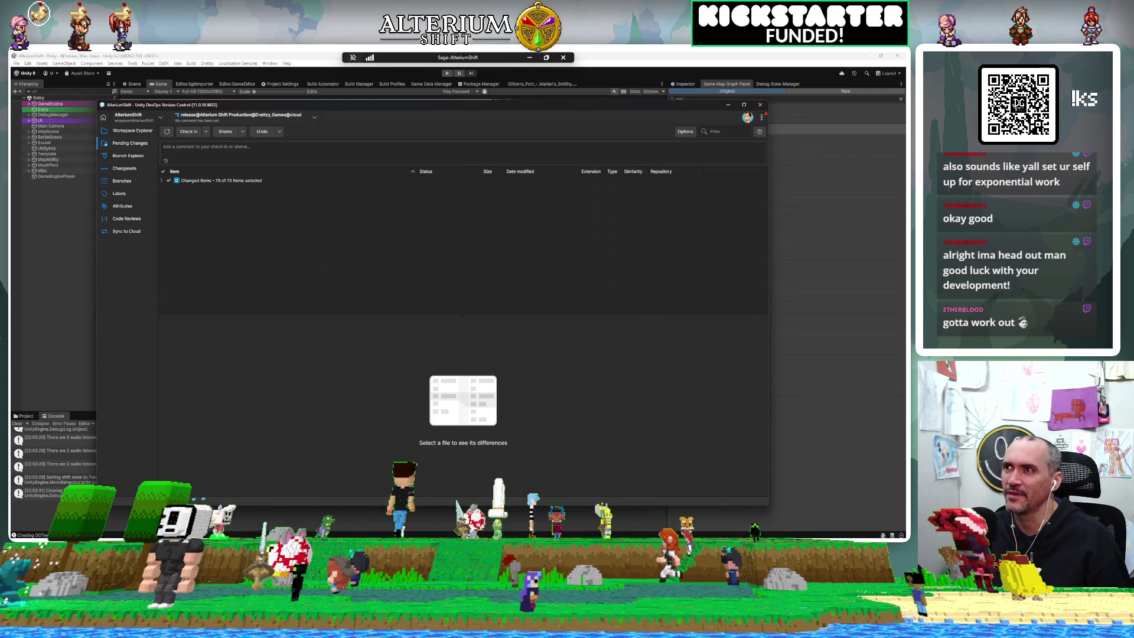
{"action": "left_click", "coordinate": [166, 148]}
{"action": "type", "text": "Fixes"}
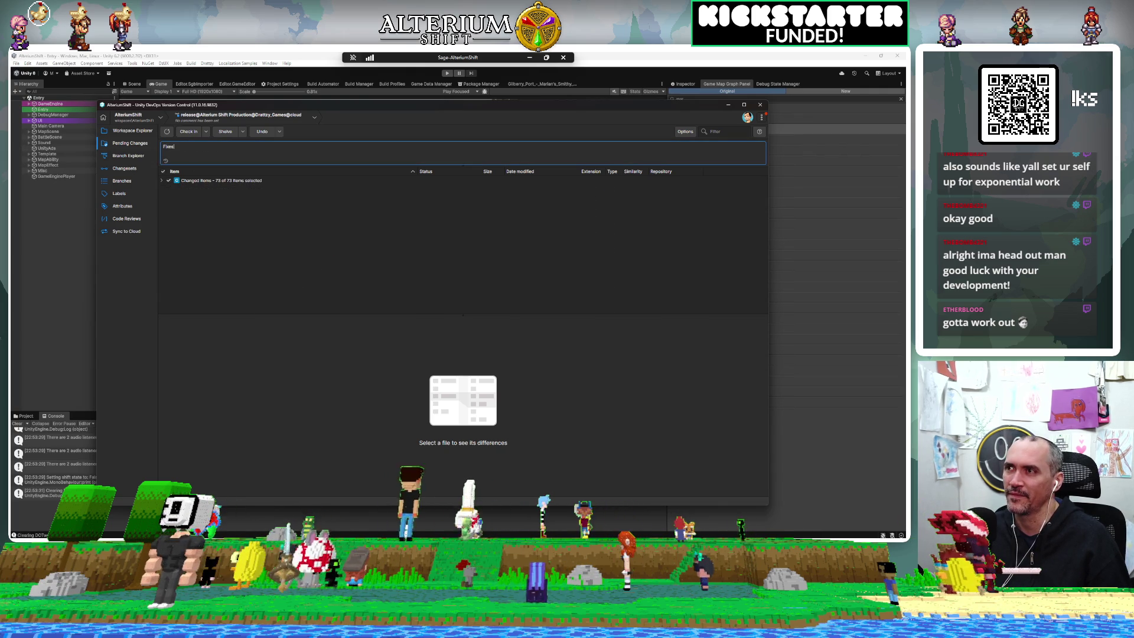
{"action": "type", "text": "to pyra"}
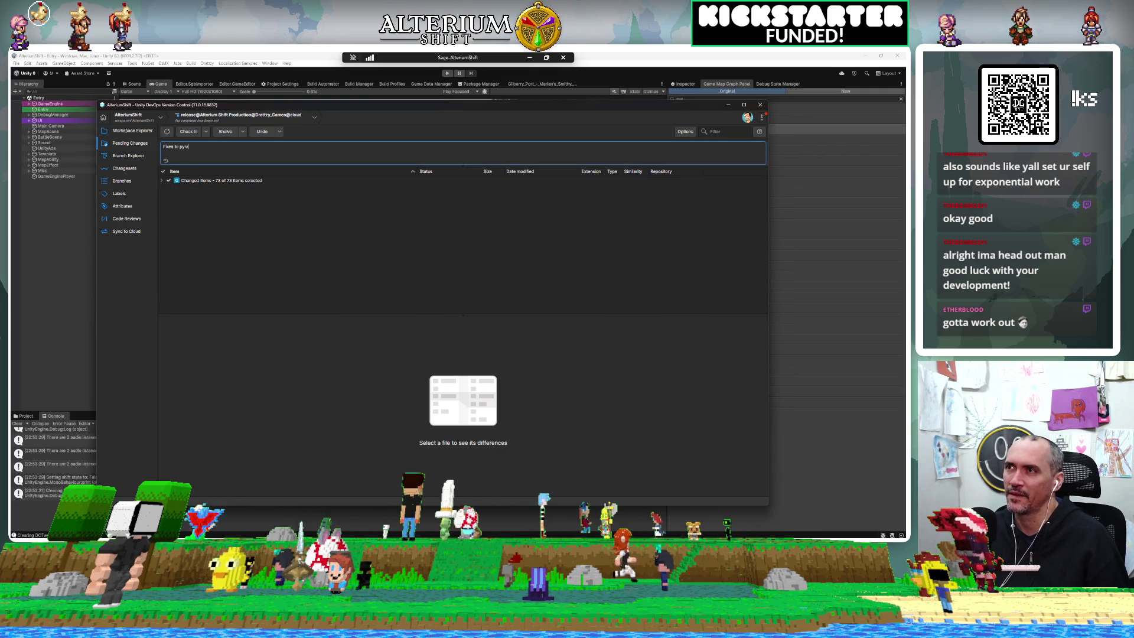
{"action": "type", "text": " backstory se"}
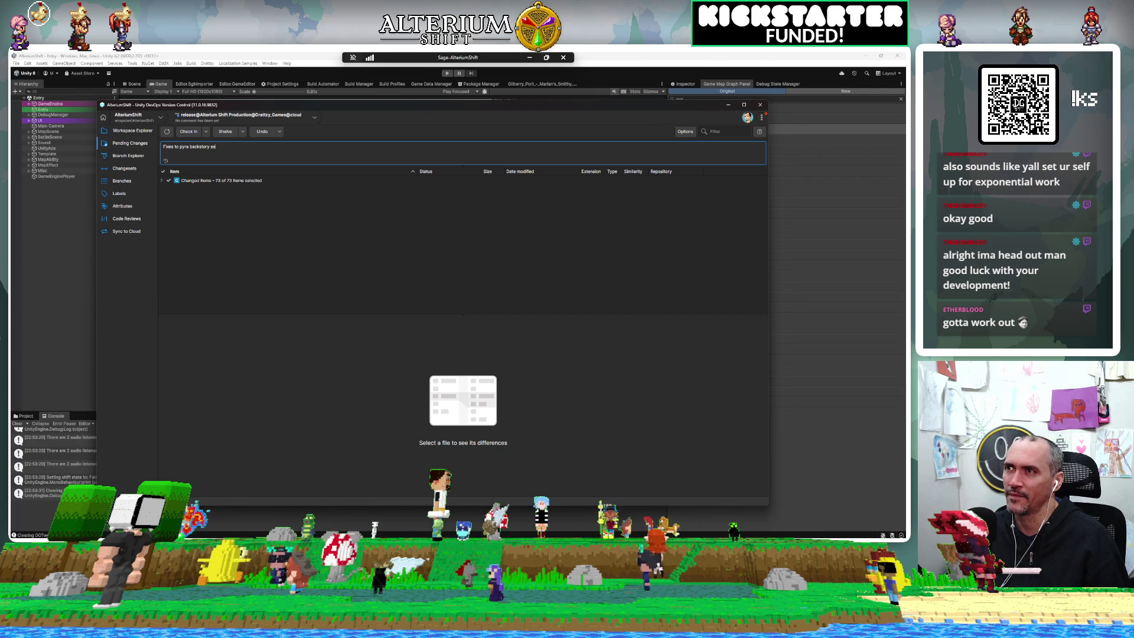
{"action": "type", "text": "quence"}
{"action": "key", "text": "ctrl+Return"}
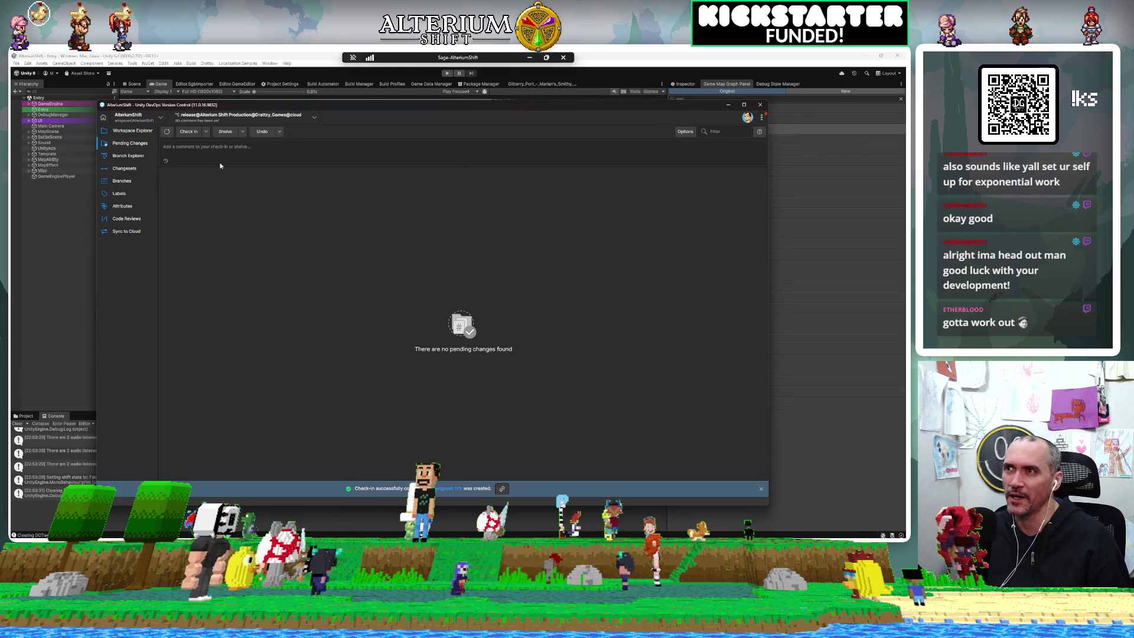
{"action": "left_click", "coordinate": [93, 199]}
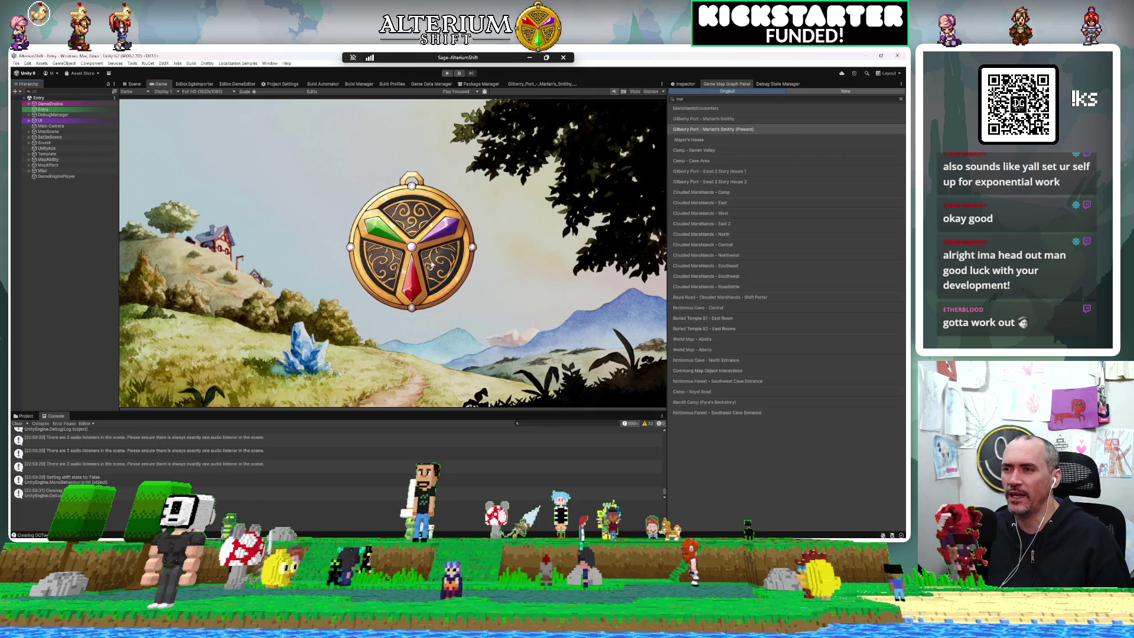